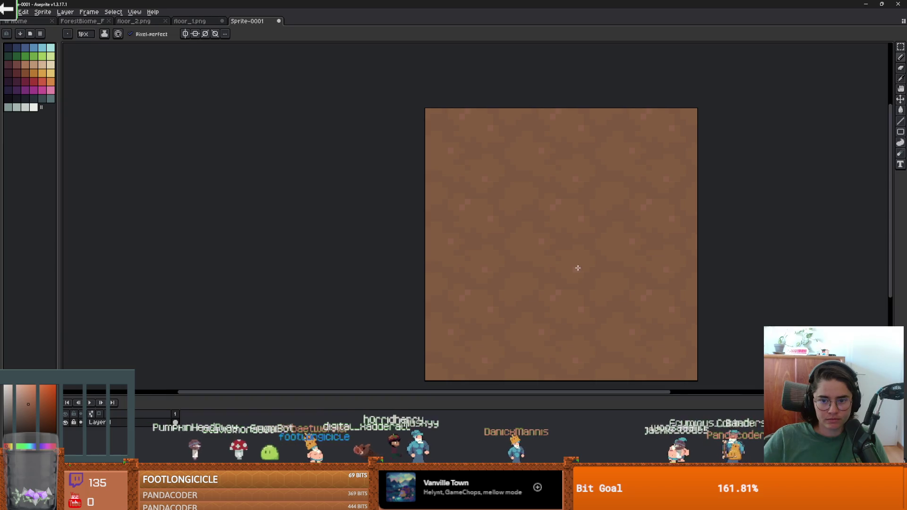
# Draw dark pixels and a short diagonal line on the Sprite-0001 dirt tile.
pyautogui.scroll(-1, 614, 255)
pyautogui.scroll(3, 603, 244)
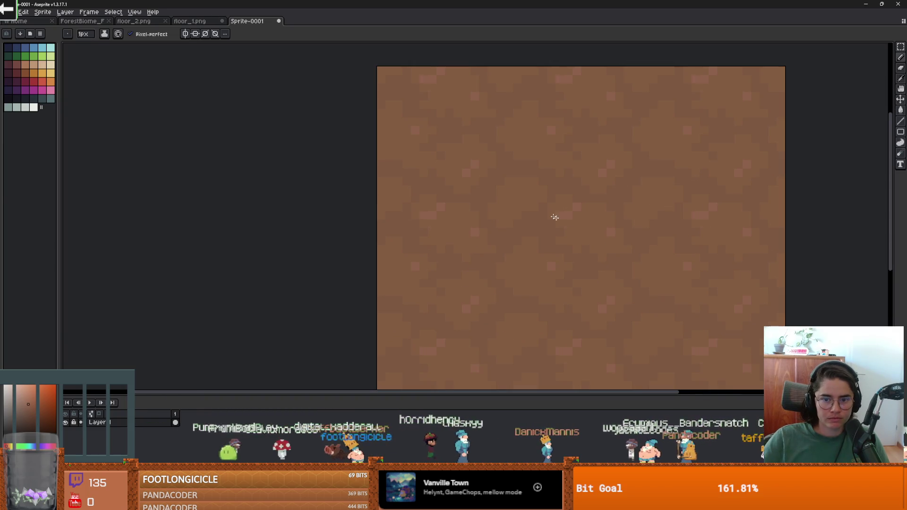
pyautogui.click(219, 20)
pyautogui.scroll(1, 492, 203)
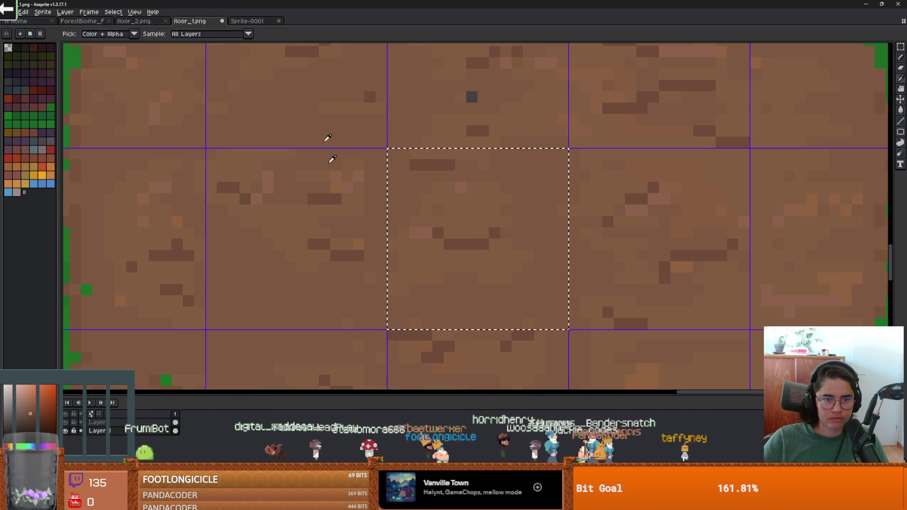
pyautogui.click(261, 20)
pyautogui.scroll(1, 506, 208)
pyautogui.click(540, 228)
pyautogui.click(510, 212)
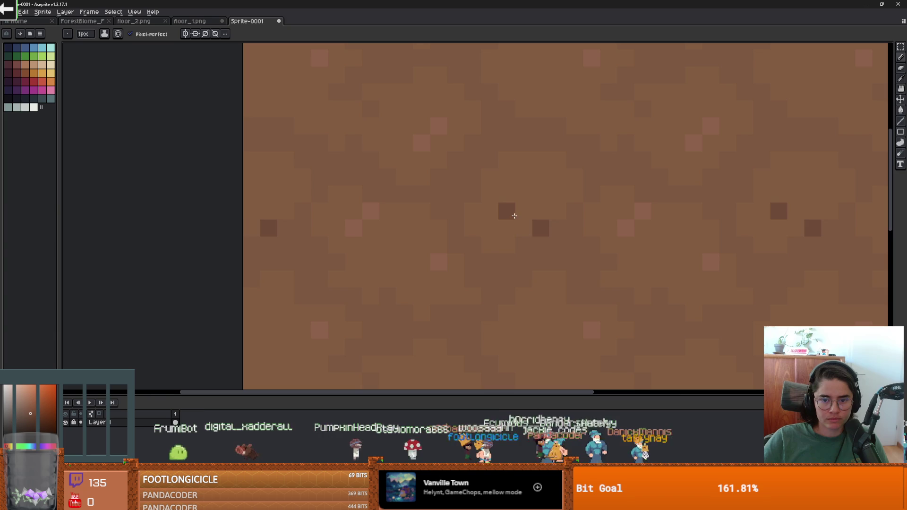
pyautogui.scroll(-3, 499, 240)
pyautogui.scroll(2, 496, 170)
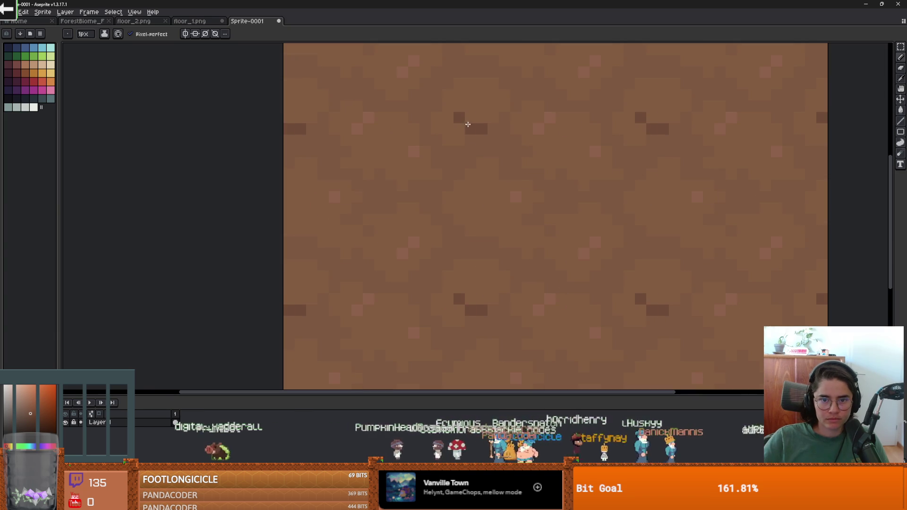
pyautogui.click(470, 117)
pyautogui.moveTo(475, 117); pyautogui.dragTo(490, 140)
# Undo the stray diagonal pixels and add two-pixel dark dashes to the dirt.
pyautogui.click(573, 162)
pyautogui.hotkey('ctrl', 'z')
pyautogui.hotkey('ctrl', 'z')
pyautogui.click(516, 160)
pyautogui.click(505, 158)
pyautogui.click(607, 207)
pyautogui.click(618, 207)
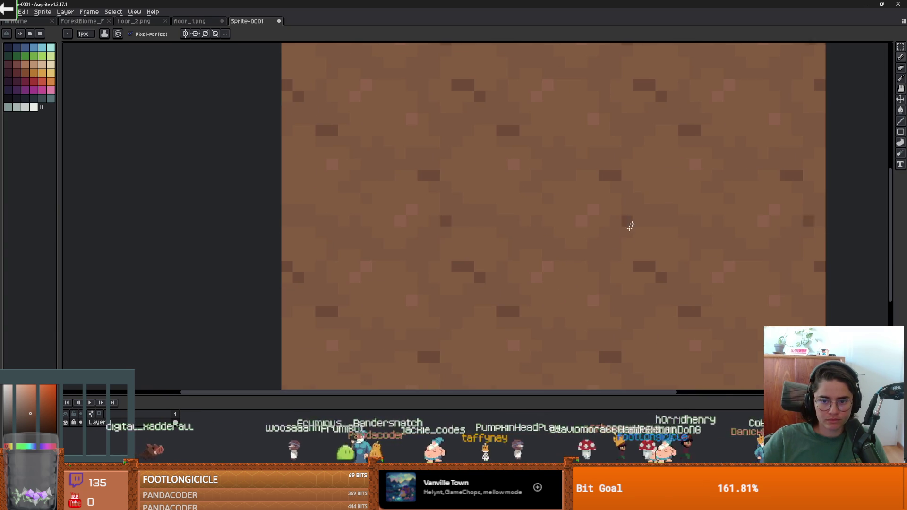
# Move one dark pixel up a row and add another dark pixel to the tile.
pyautogui.scroll(-2, 605, 247)
pyautogui.scroll(2, 654, 252)
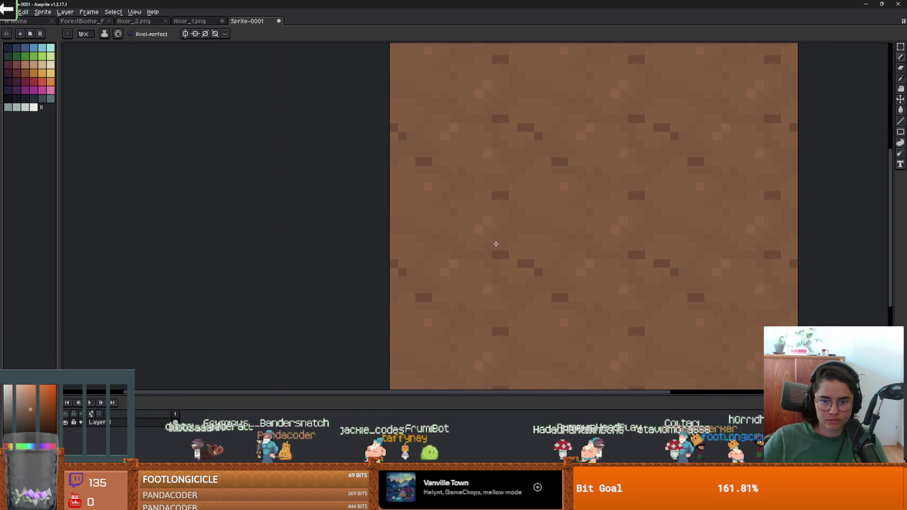
pyautogui.hscroll(1, 578, 234)
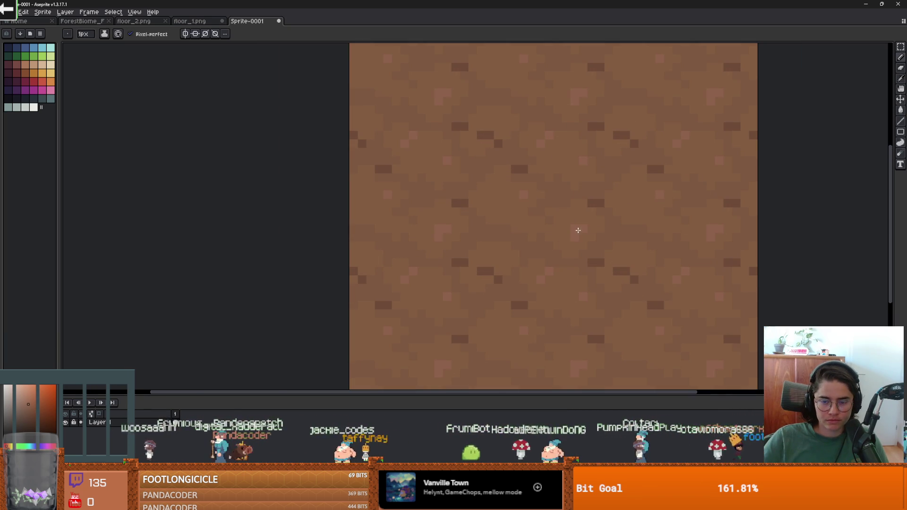
pyautogui.scroll(-1, 568, 228)
pyautogui.scroll(1, 569, 229)
pyautogui.moveTo(543, 228); pyautogui.dragTo(510, 227)
pyautogui.scroll(-1, 524, 224)
pyautogui.scroll(1, 524, 215)
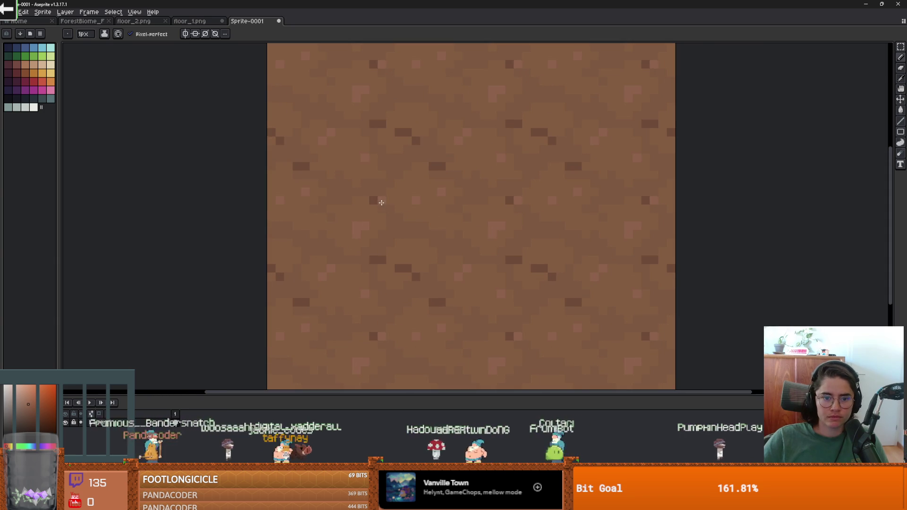
pyautogui.click(345, 160)
pyautogui.click(354, 163)
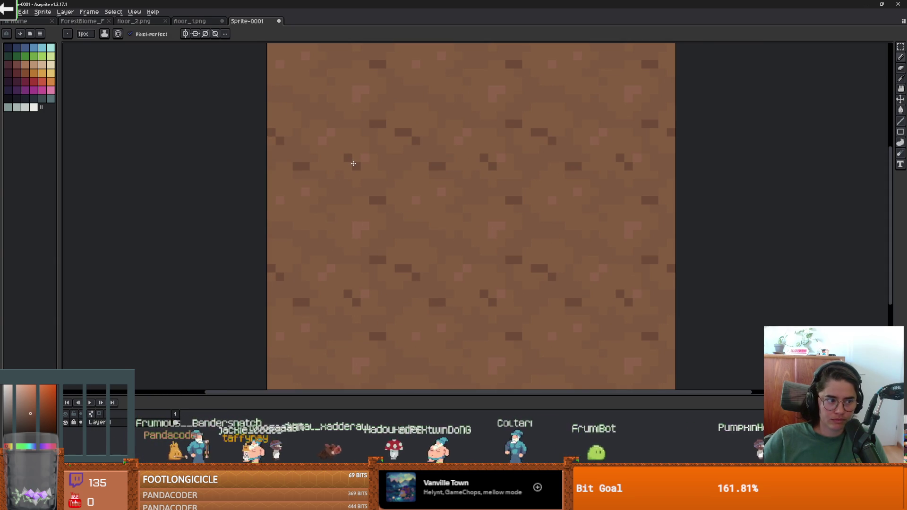
pyautogui.scroll(-1, 514, 196)
pyautogui.scroll(1, 514, 196)
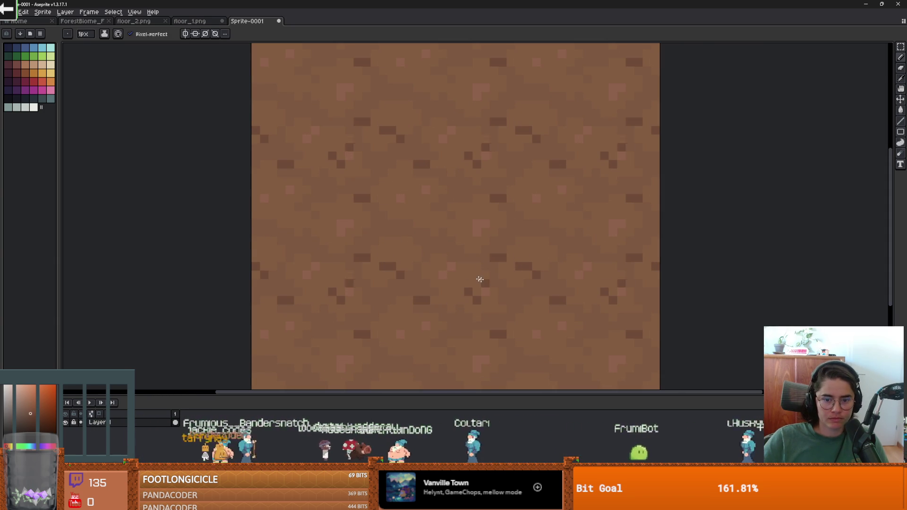
pyautogui.scroll(-2, 472, 208)
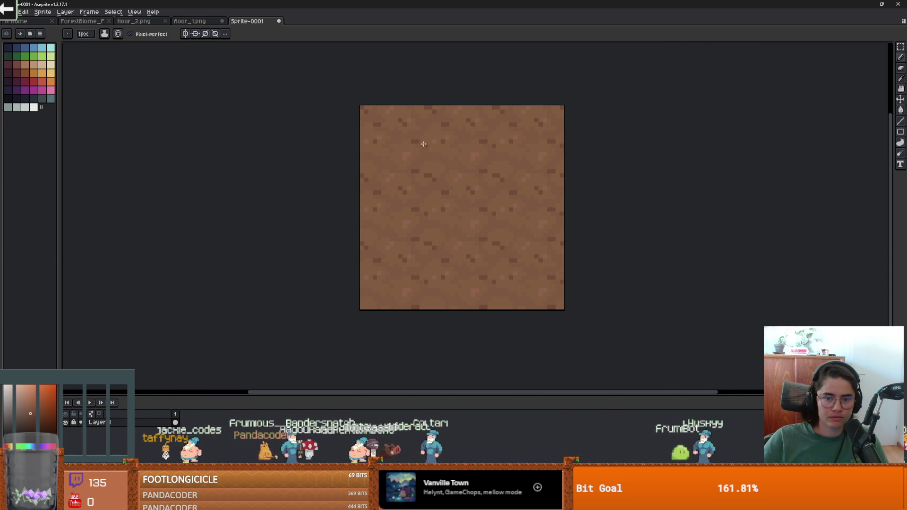
# Compare against floor_1.png, then copy the whole finished dirt tile.
pyautogui.click(189, 21)
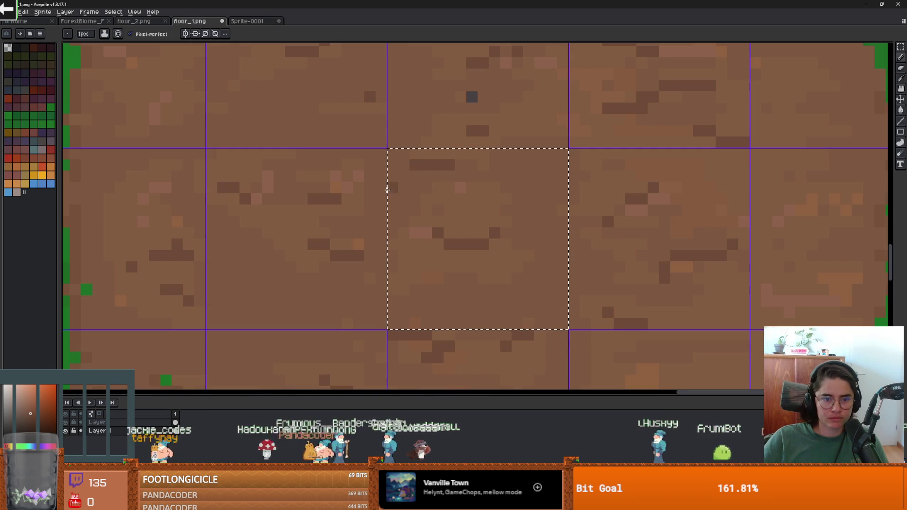
pyautogui.scroll(-1, 426, 222)
pyautogui.scroll(1, 503, 227)
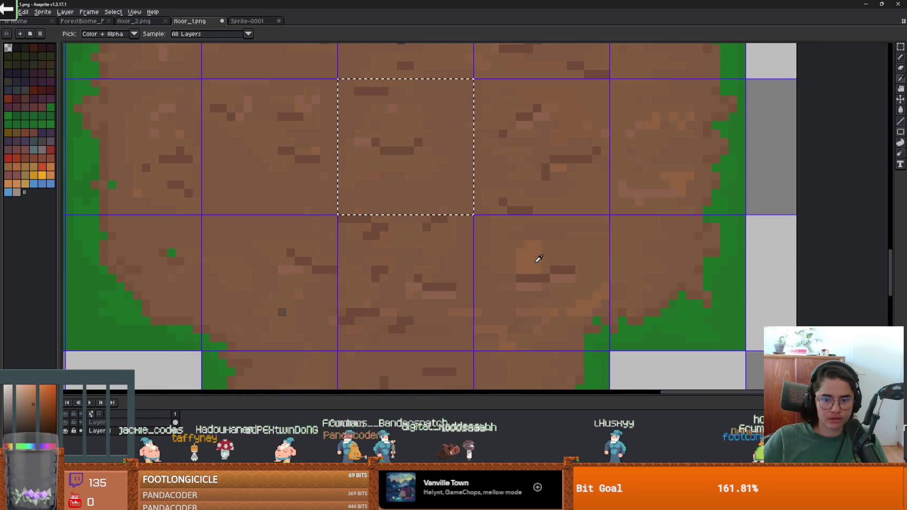
pyautogui.click(241, 21)
pyautogui.scroll(1, 446, 203)
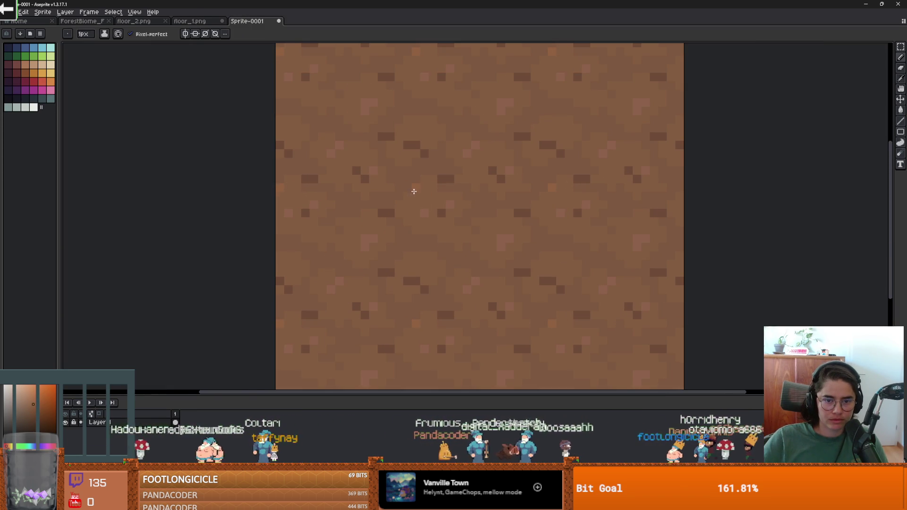
pyautogui.scroll(-1, 425, 196)
pyautogui.scroll(1, 444, 148)
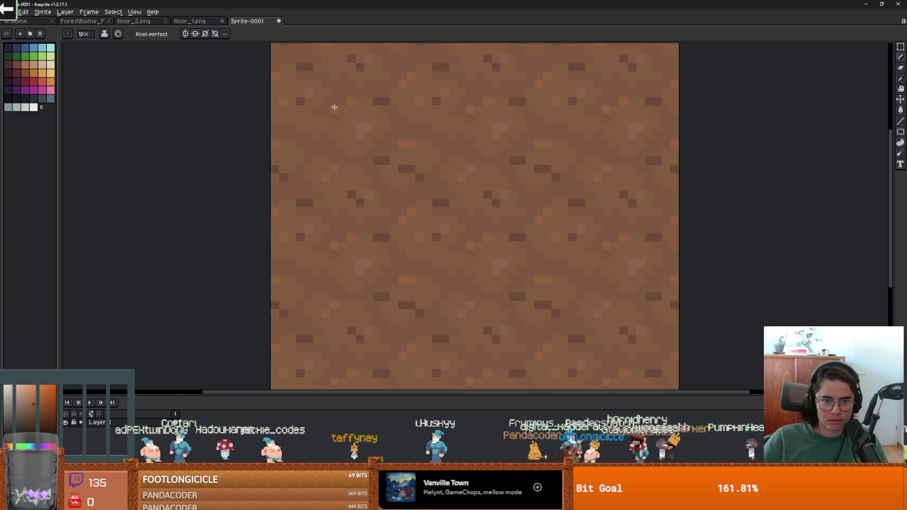
pyautogui.scroll(-1, 413, 134)
pyautogui.scroll(2, 457, 215)
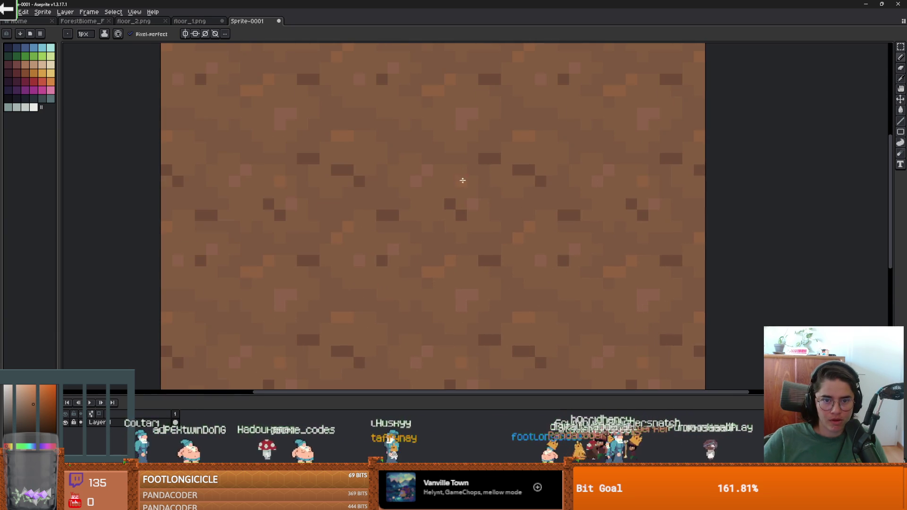
pyautogui.scroll(-3, 413, 159)
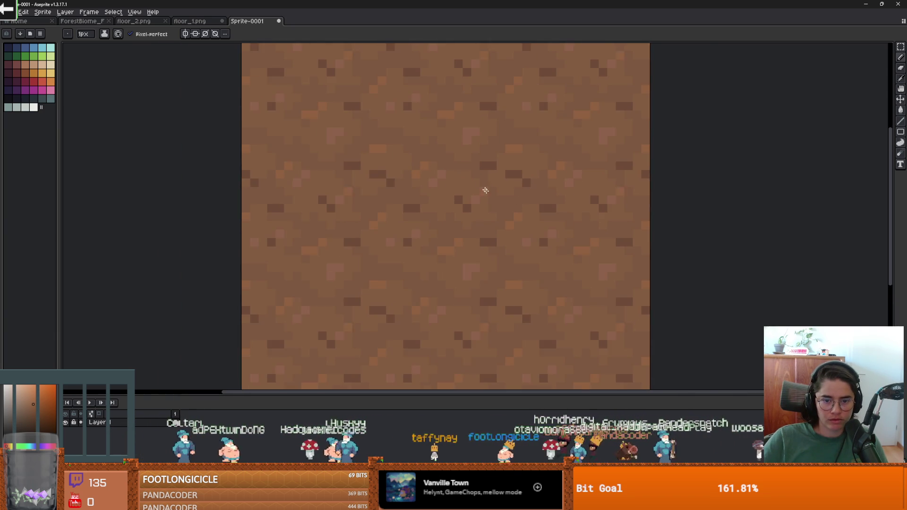
pyautogui.hotkey('ctrl', 'v')
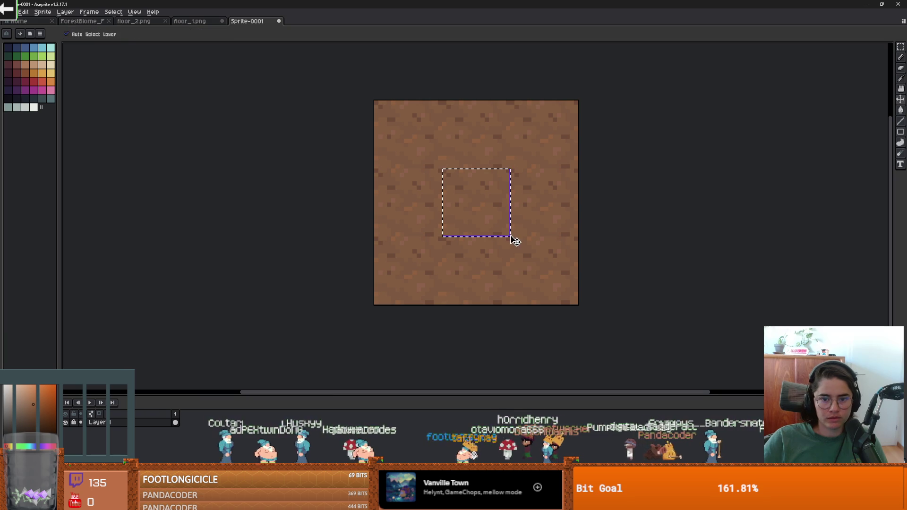
# Paste the reworked dirt tile into floor_1.png and commit it over a dirt cell.
pyautogui.click(189, 21)
pyautogui.hotkey('ctrl', 'v')
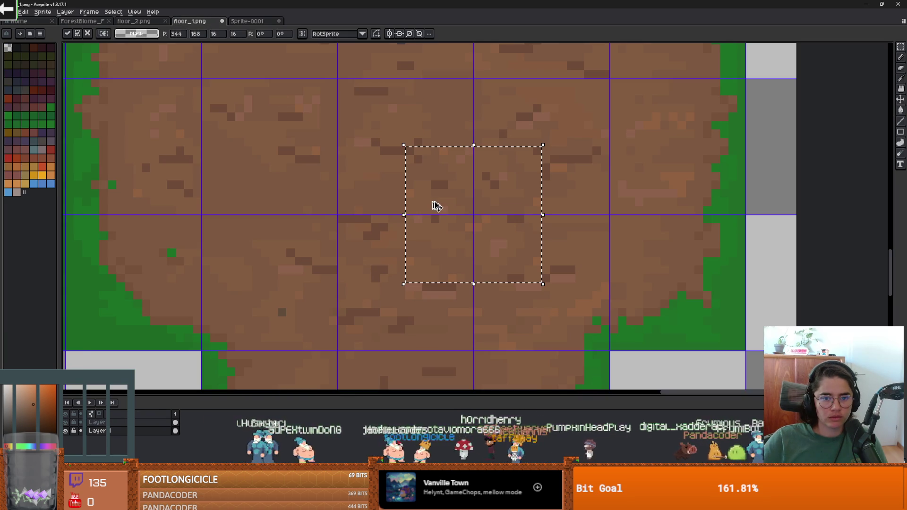
pyautogui.moveTo(464, 179)
pyautogui.mouseDown()
pyautogui.moveTo(414, 164)
pyautogui.moveTo(485, 225)
pyautogui.moveTo(413, 141)
pyautogui.moveTo(482, 210)
pyautogui.moveTo(422, 240)
pyautogui.moveTo(480, 222)
pyautogui.moveTo(318, 148)
pyautogui.mouseUp()
pyautogui.scroll(-1, 413, 165)
pyautogui.moveTo(388, 147); pyautogui.dragTo(434, 195)
pyautogui.moveTo(360, 188)
pyautogui.mouseDown()
pyautogui.moveTo(467, 206)
pyautogui.moveTo(449, 95)
pyautogui.moveTo(462, 101)
pyautogui.moveTo(486, 189)
pyautogui.moveTo(567, 188)
pyautogui.moveTo(559, 184)
pyautogui.mouseUp()
pyautogui.press('Return')
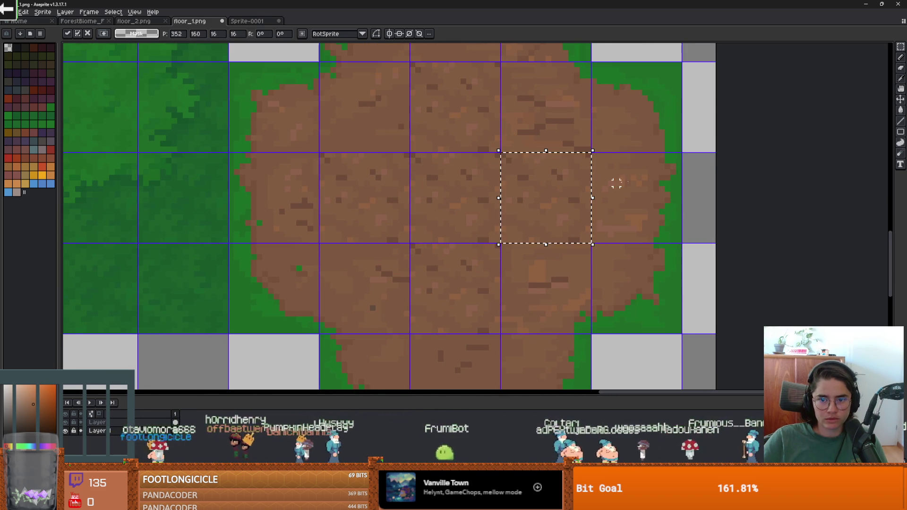
# Save floor_1.png in PNG format and switch over to Godot.
pyautogui.scroll(-2, 619, 182)
pyautogui.scroll(1, 609, 179)
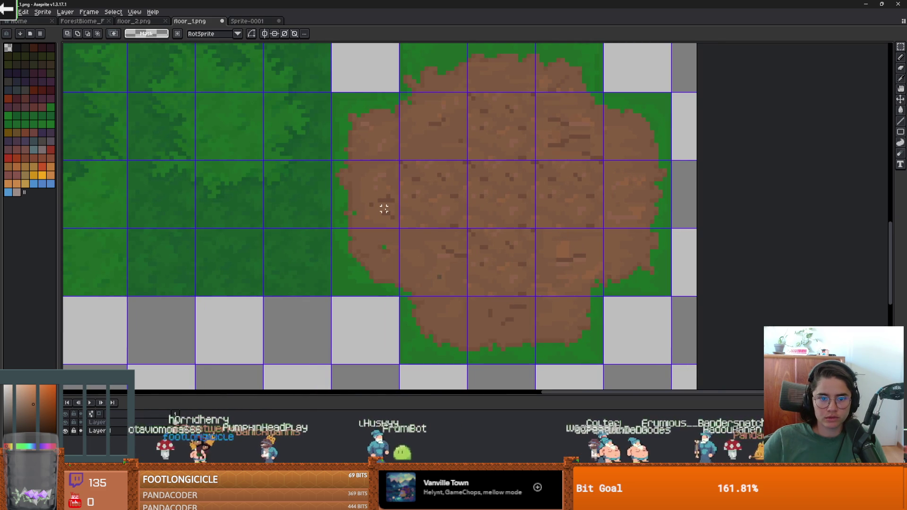
pyautogui.scroll(2, 384, 208)
pyautogui.press('i')
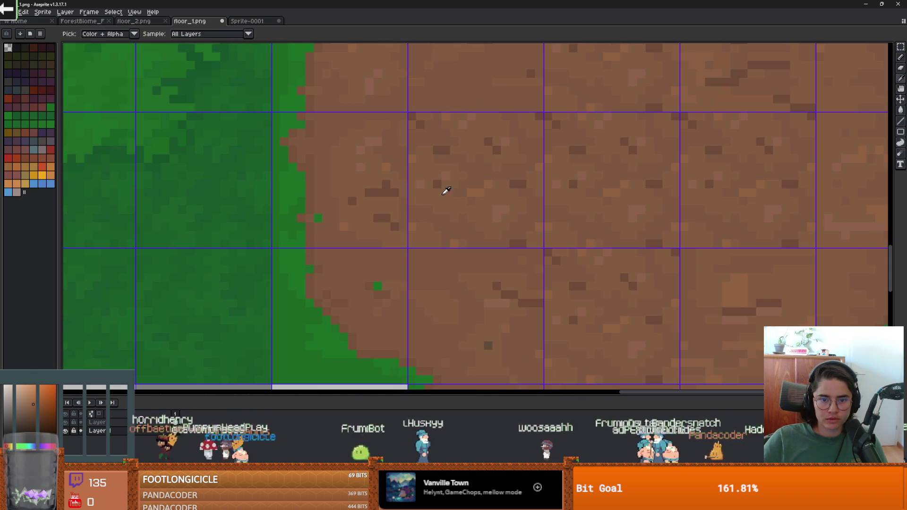
pyautogui.press('m')
pyautogui.scroll(-1, 501, 217)
pyautogui.scroll(1, 512, 221)
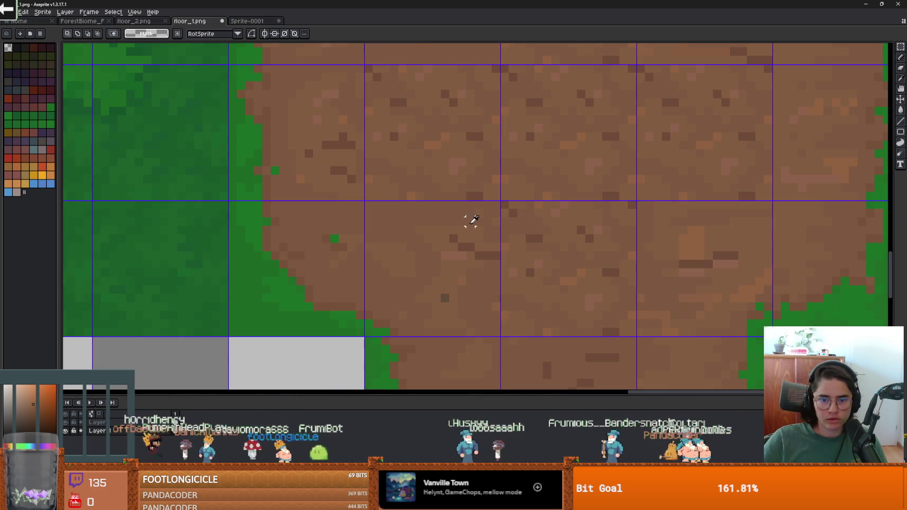
pyautogui.press('b')
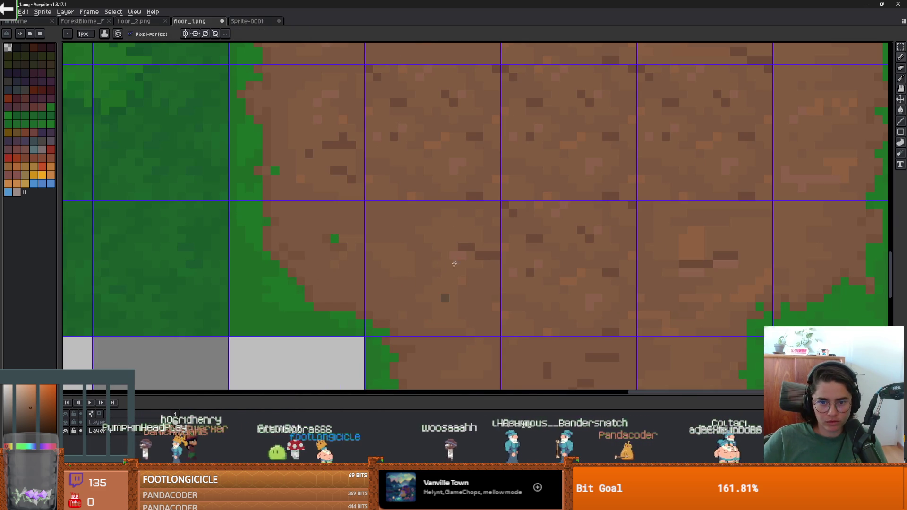
pyautogui.scroll(-2, 457, 244)
pyautogui.scroll(-1, 500, 251)
pyautogui.scroll(1, 522, 247)
pyautogui.hotkey('ctrl', 's')
pyautogui.click(434, 292)
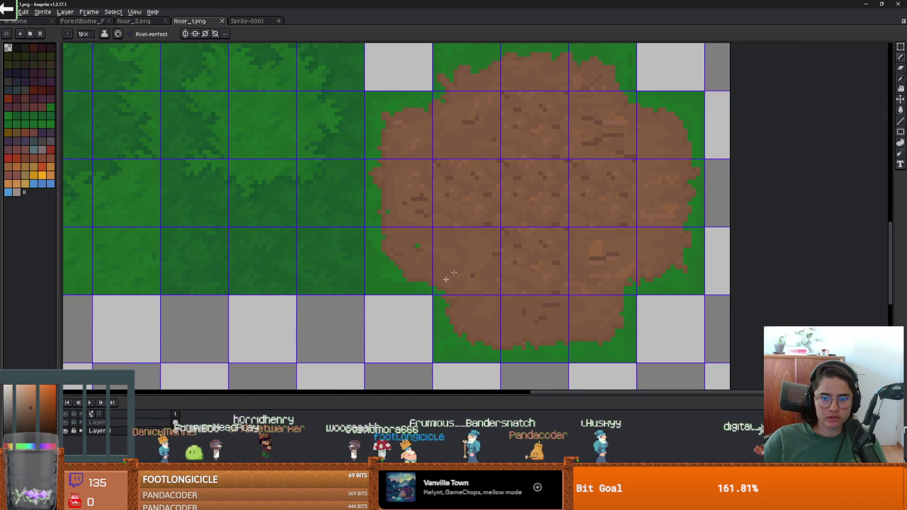
pyautogui.hotkey('alt', 'Tab')
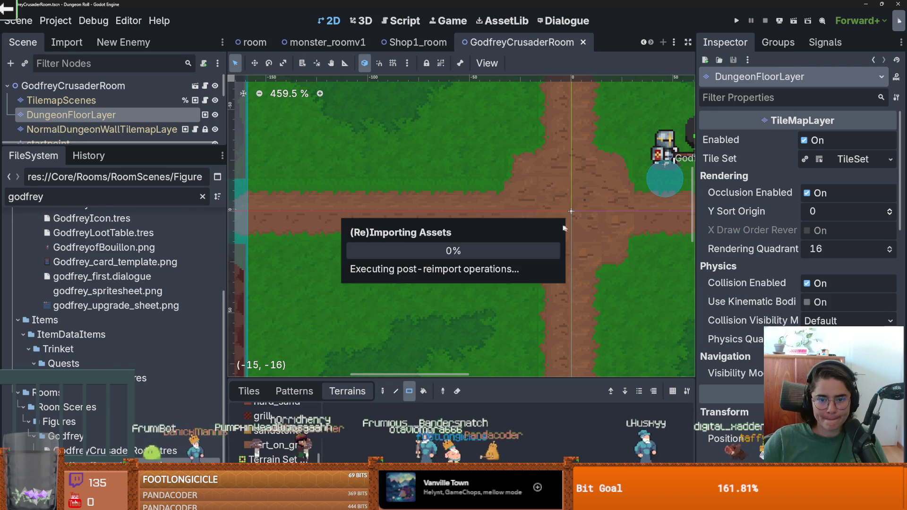
# Pan the Godot 2D view to inspect the reimported crossing dirt path.
pyautogui.scroll(-1, 591, 226)
pyautogui.moveTo(588, 225); pyautogui.dragTo(508, 223)
pyautogui.scroll(1, 508, 222)
pyautogui.scroll(-1, 509, 226)
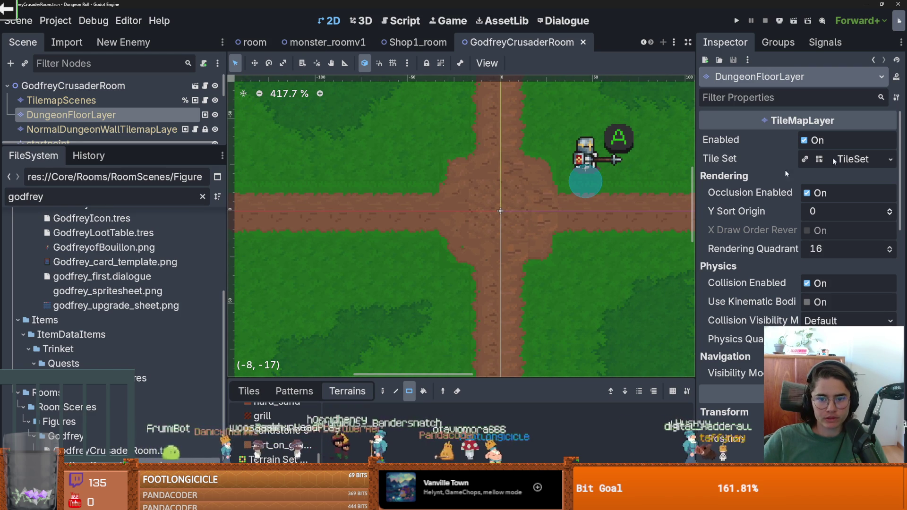
# Back in Aseprite, paste the dirt tile onto a lower cell of floor_1.png and drop it.
pyautogui.hotkey('alt', 'Tab')
pyautogui.hotkey('ctrl', 'v')
pyautogui.moveTo(510, 250)
pyautogui.mouseDown()
pyautogui.moveTo(529, 271)
pyautogui.moveTo(510, 304)
pyautogui.moveTo(525, 282)
pyautogui.mouseUp()
pyautogui.hotkey('ctrl', 'd')
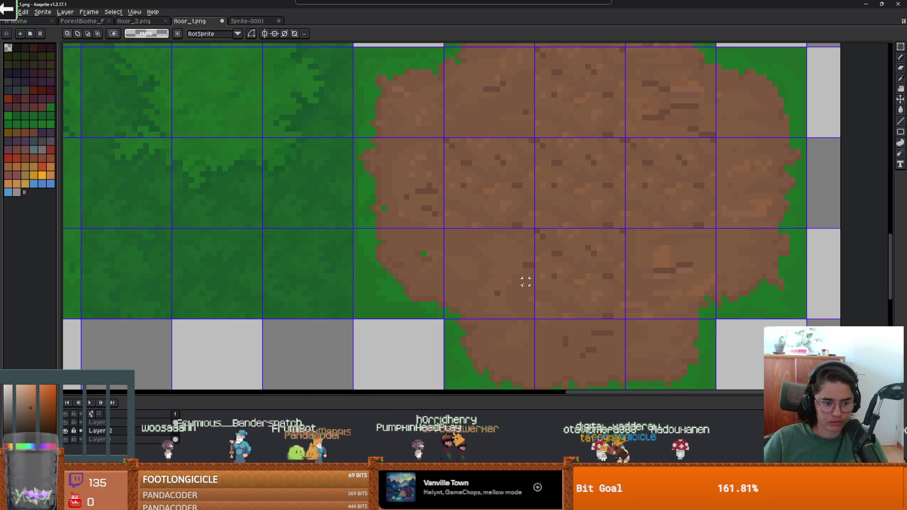
# Paste two more dirt tile copies onto the lower cell and the cell to its left.
pyautogui.hotkey('ctrl', 'v')
pyautogui.moveTo(475, 235); pyautogui.dragTo(496, 294)
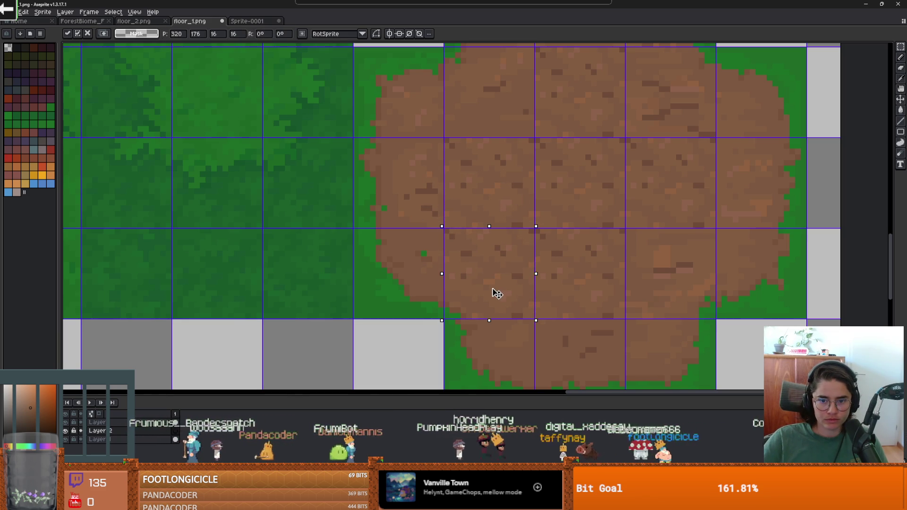
pyautogui.scroll(-3, 497, 292)
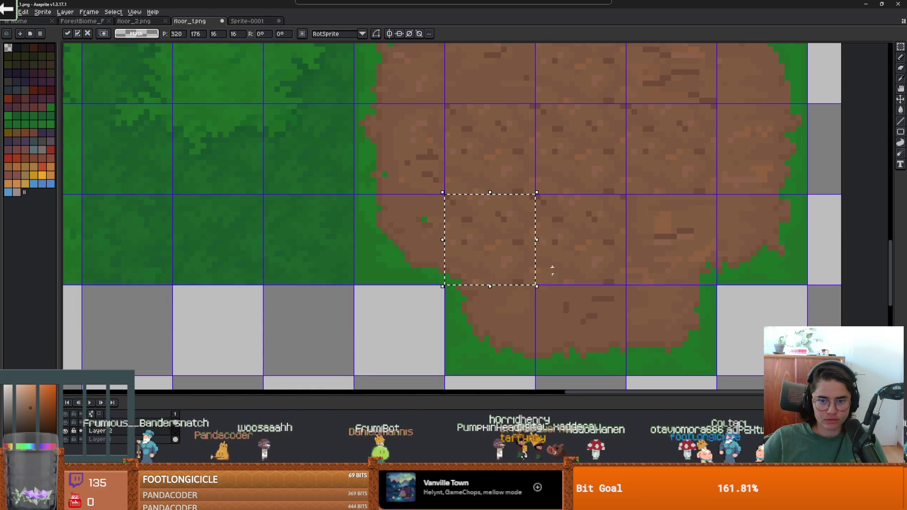
pyautogui.hotkey('ctrl', 'd')
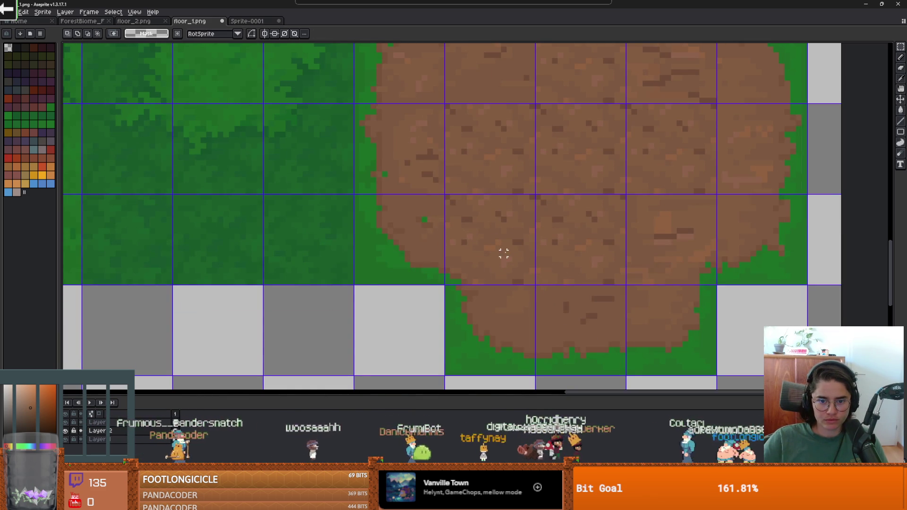
pyautogui.hotkey('ctrl', 'v')
pyautogui.moveTo(480, 245)
pyautogui.mouseDown()
pyautogui.moveTo(407, 269)
pyautogui.moveTo(392, 165)
pyautogui.mouseUp()
pyautogui.hotkey('ctrl', 'd')
# Move a selected dirt tile one cell to the right, undoing the misplaced moves.
pyautogui.hotkey('ctrl', 'z')
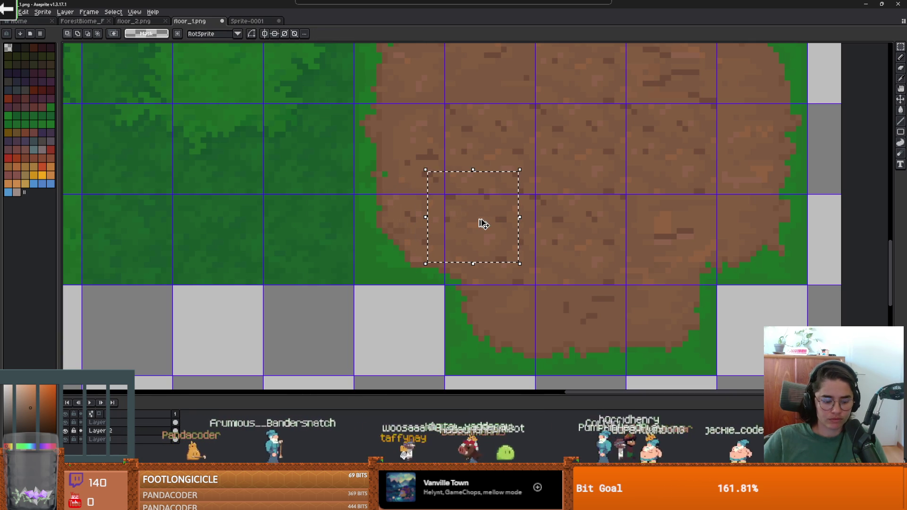
pyautogui.moveTo(479, 223)
pyautogui.mouseDown()
pyautogui.moveTo(401, 151)
pyautogui.moveTo(403, 159)
pyautogui.mouseUp()
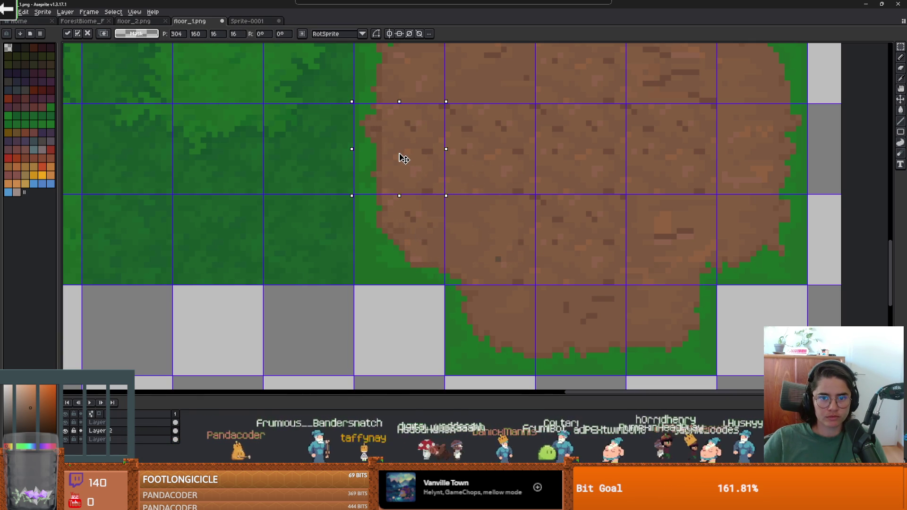
pyautogui.scroll(-1, 402, 188)
pyautogui.moveTo(405, 217)
pyautogui.mouseDown()
pyautogui.moveTo(415, 223)
pyautogui.moveTo(453, 203)
pyautogui.moveTo(398, 161)
pyautogui.moveTo(472, 214)
pyautogui.moveTo(472, 165)
pyautogui.mouseUp()
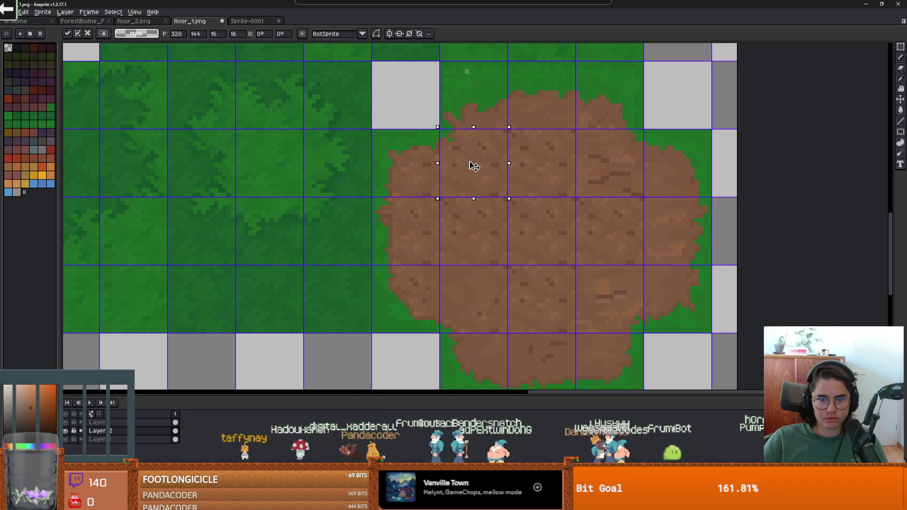
pyautogui.hotkey('ctrl', 'd')
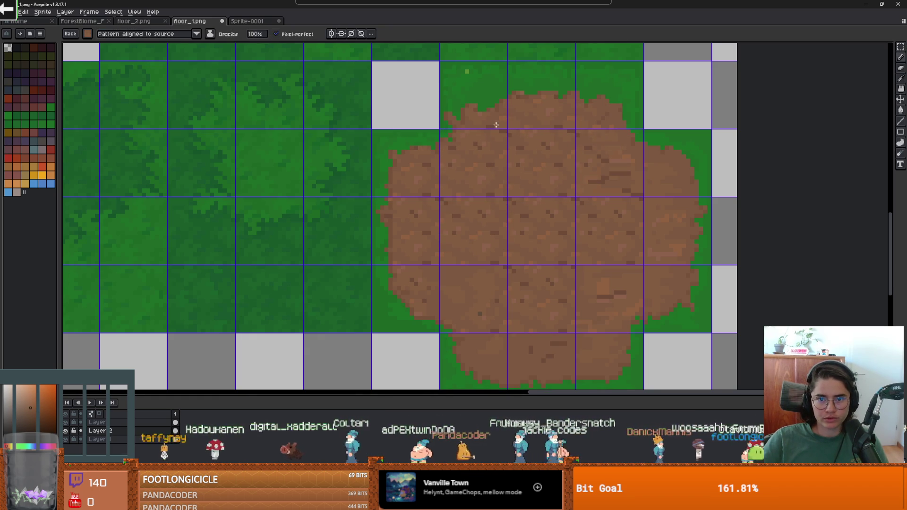
pyautogui.hotkey('ctrl', 'z')
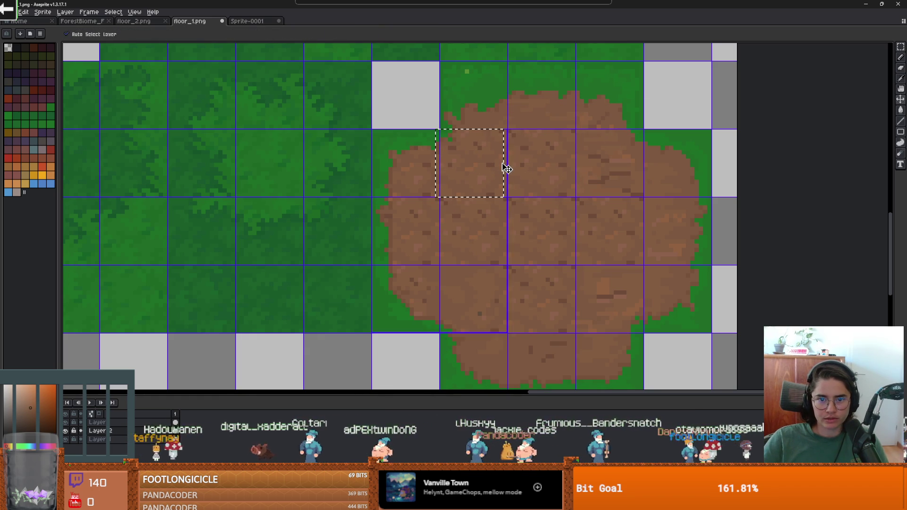
pyautogui.hotkey('ctrl', 'z')
pyautogui.moveTo(492, 162)
pyautogui.mouseDown()
pyautogui.moveTo(482, 196)
pyautogui.moveTo(480, 157)
pyautogui.mouseUp()
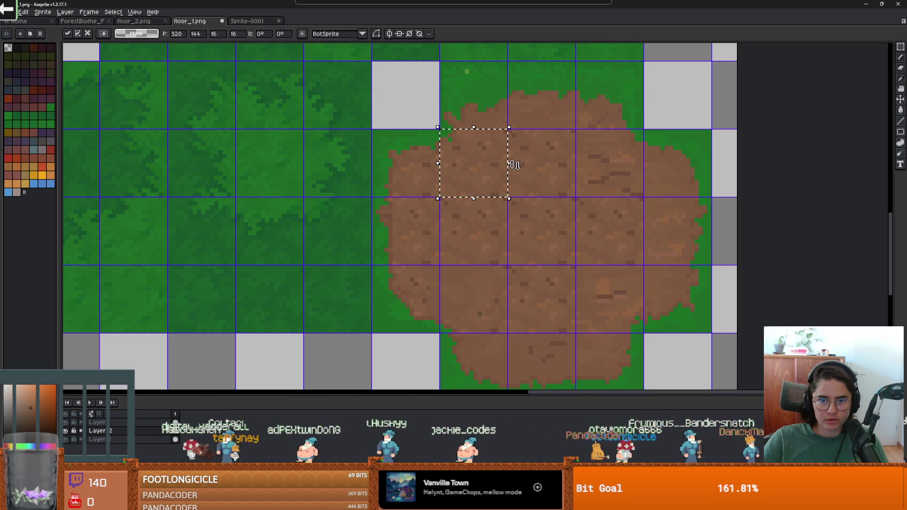
pyautogui.hotkey('ctrl', 'd')
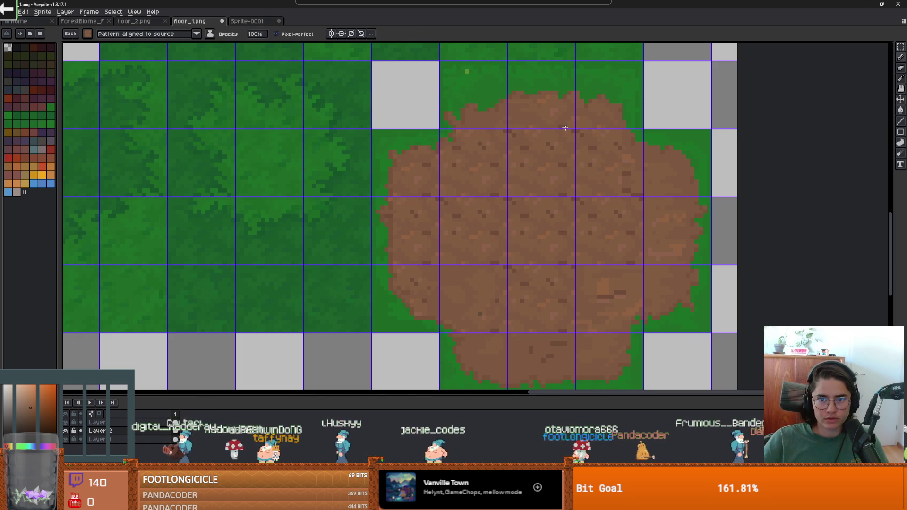
# Undo a stray dirt stamp left of the patch and switch to Godot to reimport.
pyautogui.scroll(-2, 585, 165)
pyautogui.hscroll(2, 585, 165)
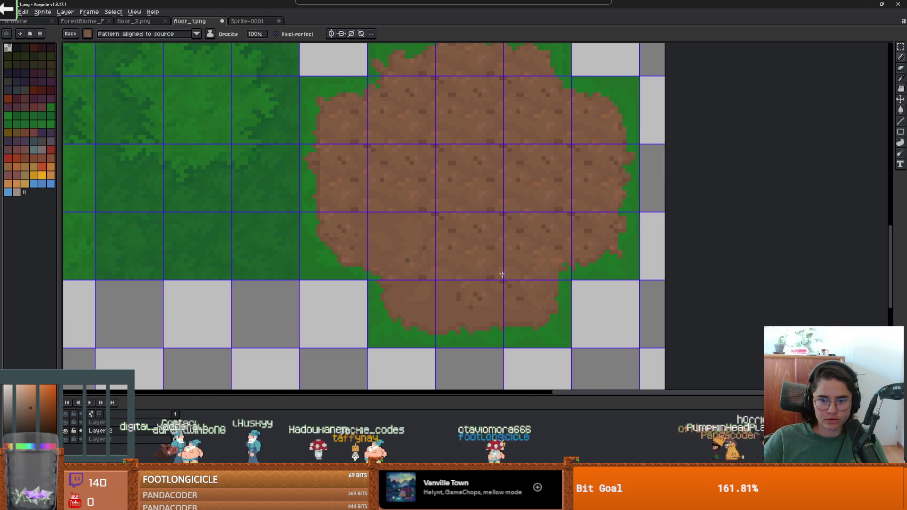
pyautogui.click(426, 311)
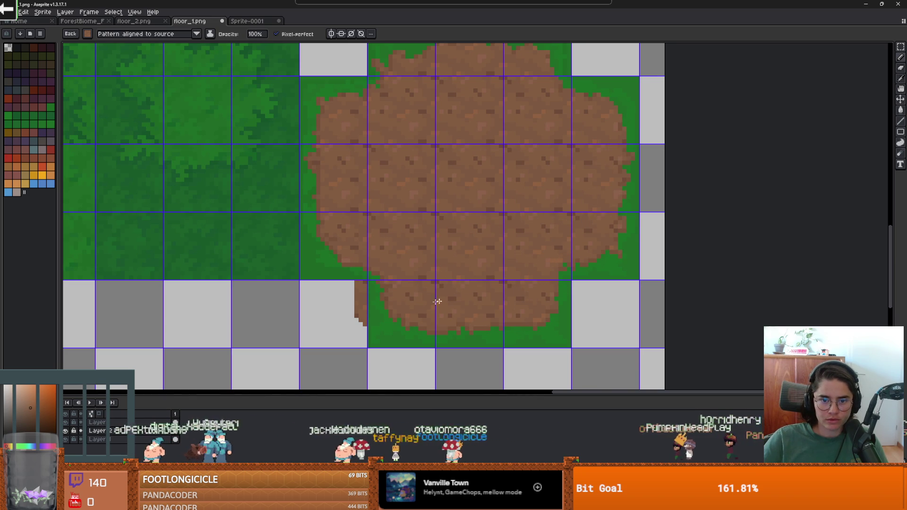
pyautogui.hotkey('ctrl', 'z')
pyautogui.scroll(-1, 452, 312)
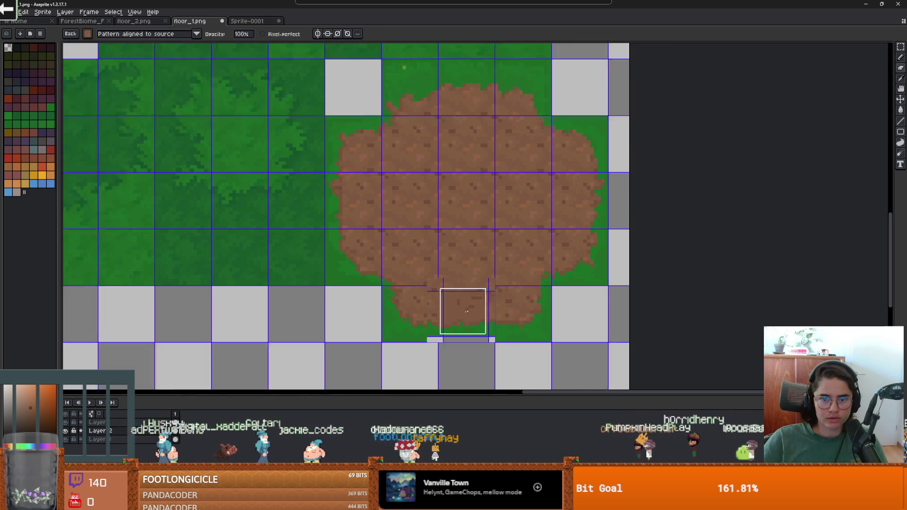
pyautogui.scroll(-1, 466, 311)
pyautogui.press('Return')
pyautogui.rightClick(450, 269)
pyautogui.click(454, 264)
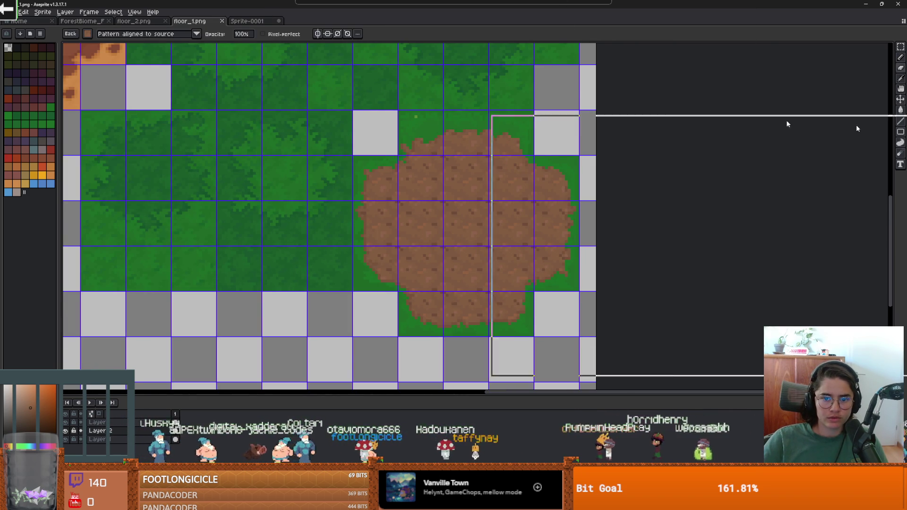
pyautogui.hotkey('alt', 'Tab')
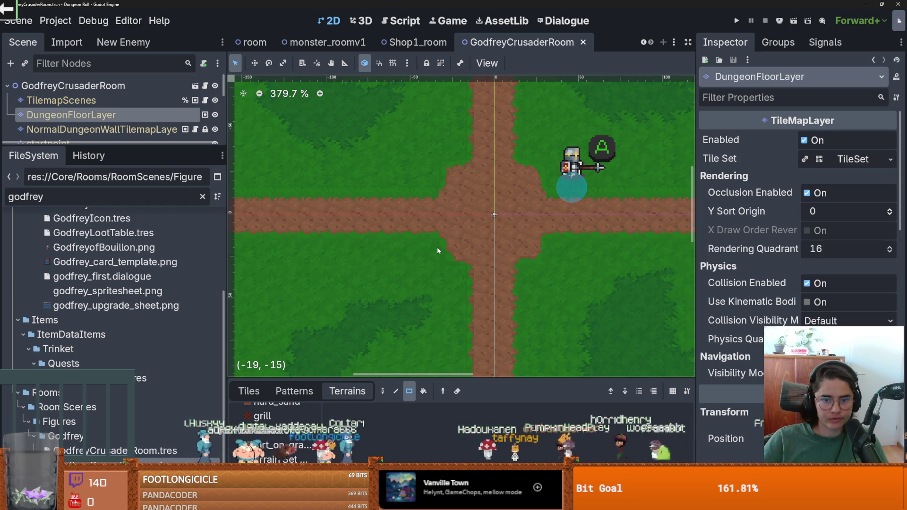
# Zoom around the Godot crossroads to check the dirt, then return to floor_1.png in Aseprite.
pyautogui.scroll(-2, 438, 247)
pyautogui.scroll(2, 536, 240)
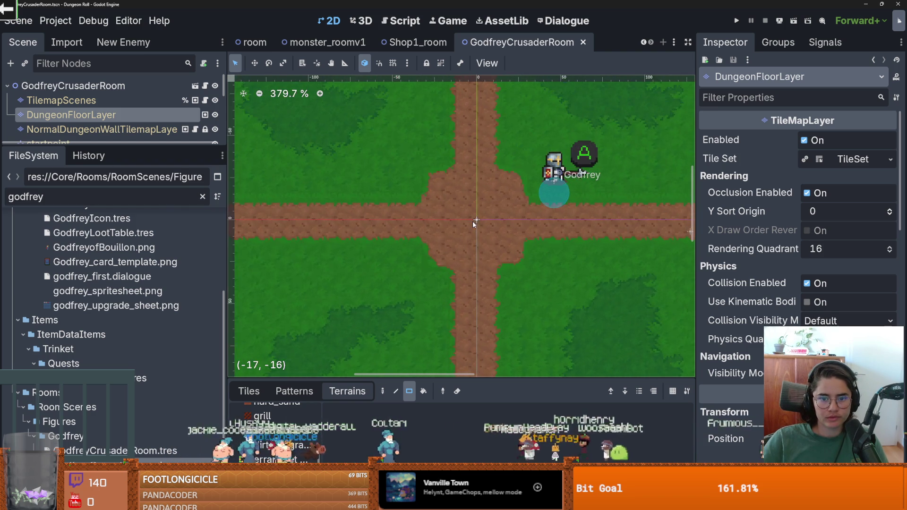
pyautogui.scroll(2, 473, 222)
pyautogui.hotkey('alt', 'Tab')
pyautogui.scroll(3, 378, 251)
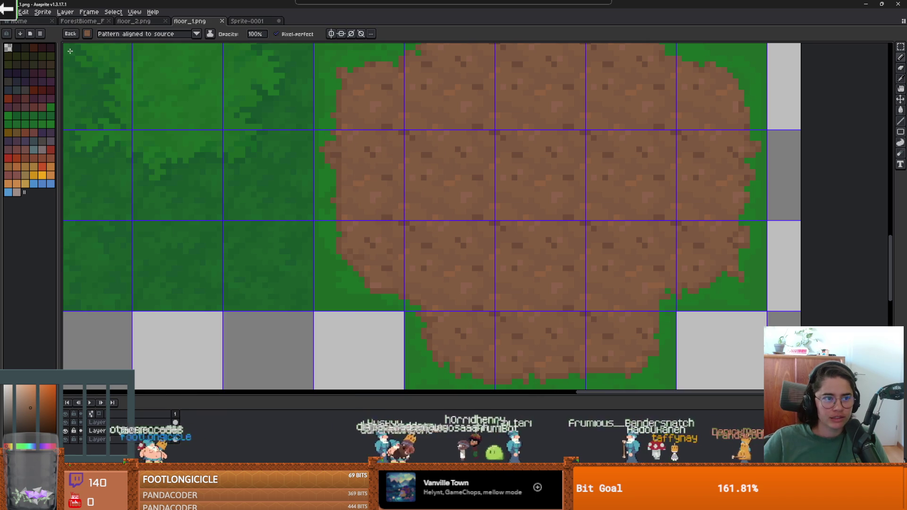
# Switch the pencil to a 1px brush and bring the dirt patch's left edge into view.
pyautogui.click(71, 33)
pyautogui.click(92, 49)
pyautogui.scroll(3, 379, 219)
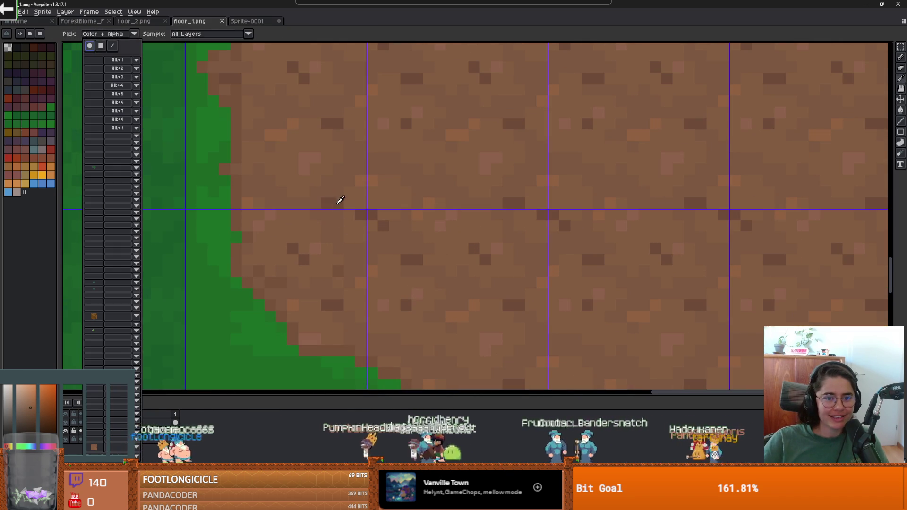
pyautogui.scroll(-1, 326, 202)
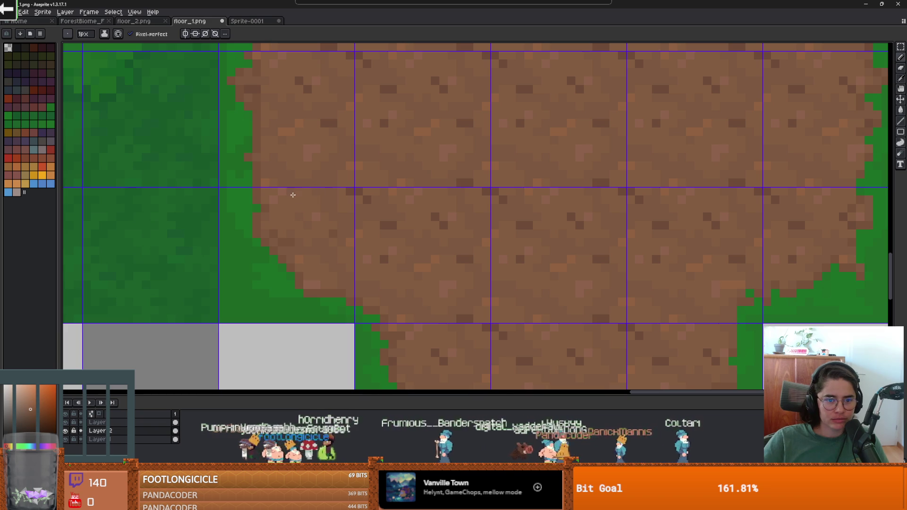
pyautogui.moveTo(318, 190); pyautogui.dragTo(362, 243)
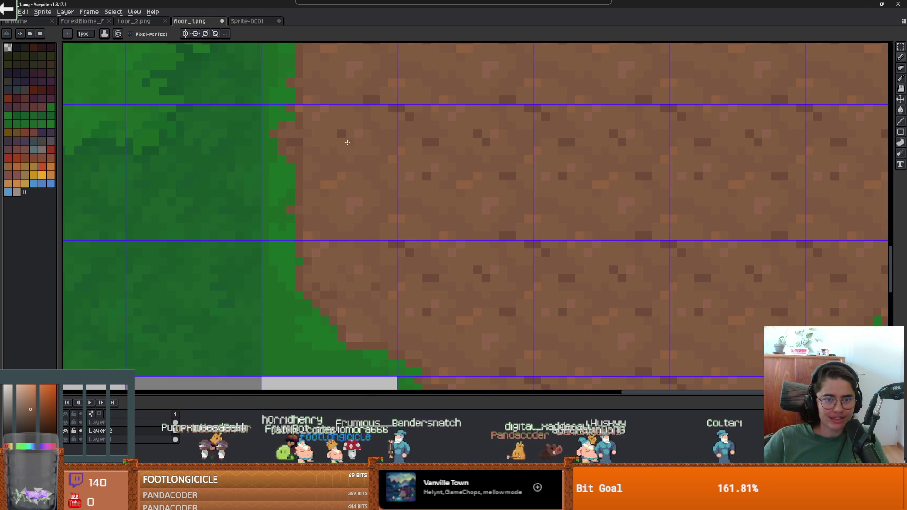
pyautogui.scroll(-1, 366, 99)
pyautogui.moveTo(488, 343); pyautogui.dragTo(434, 295)
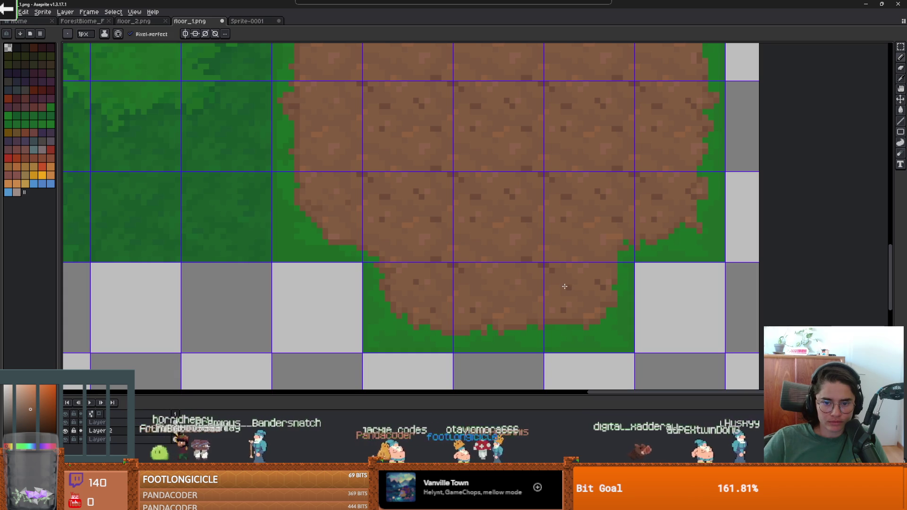
# Pan around the dirt patch to inspect its top and upper-left edges.
pyautogui.hscroll(3, 565, 286)
pyautogui.scroll(2, 565, 287)
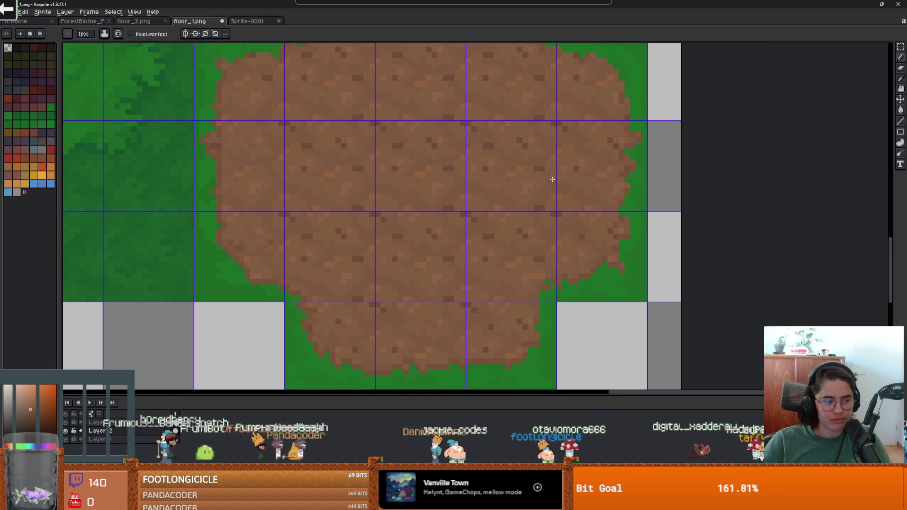
pyautogui.moveTo(552, 179); pyautogui.dragTo(576, 189)
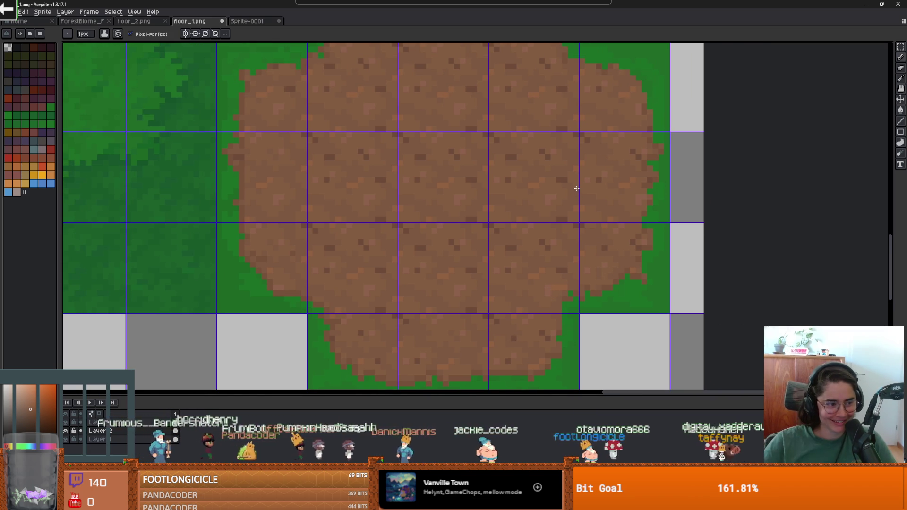
pyautogui.moveTo(584, 222); pyautogui.dragTo(585, 225)
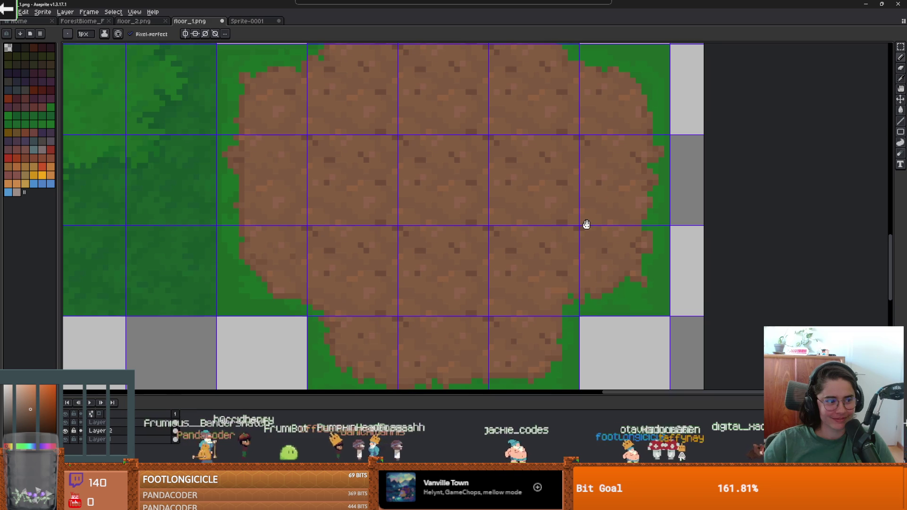
pyautogui.moveTo(573, 132); pyautogui.dragTo(586, 178)
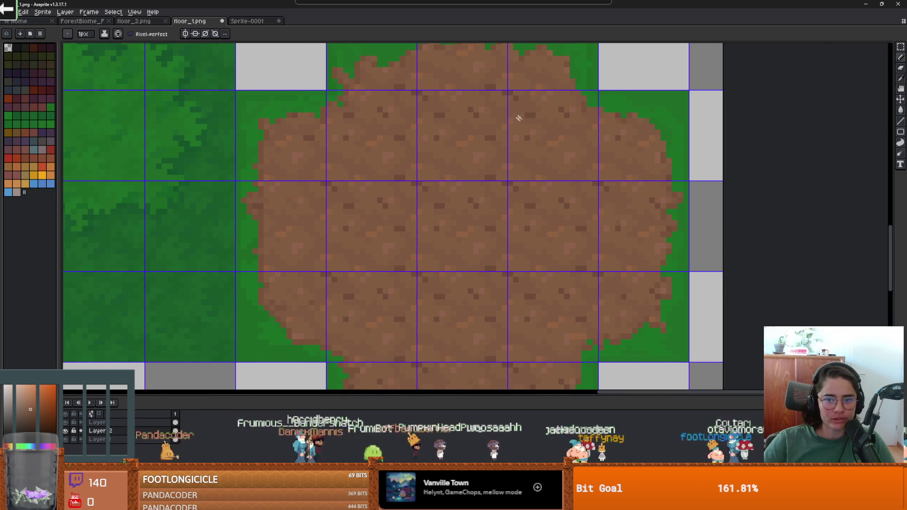
pyautogui.scroll(1, 519, 118)
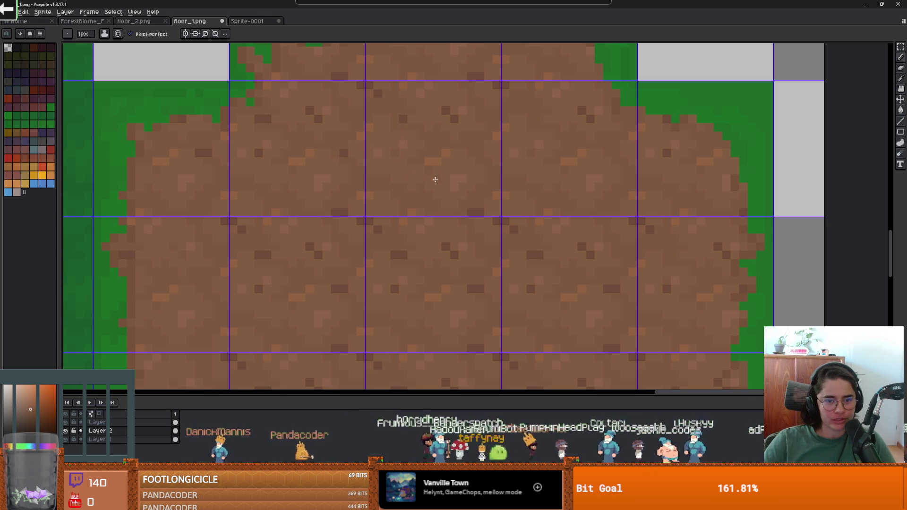
pyautogui.moveTo(435, 179); pyautogui.dragTo(546, 200)
pyautogui.scroll(1, 372, 137)
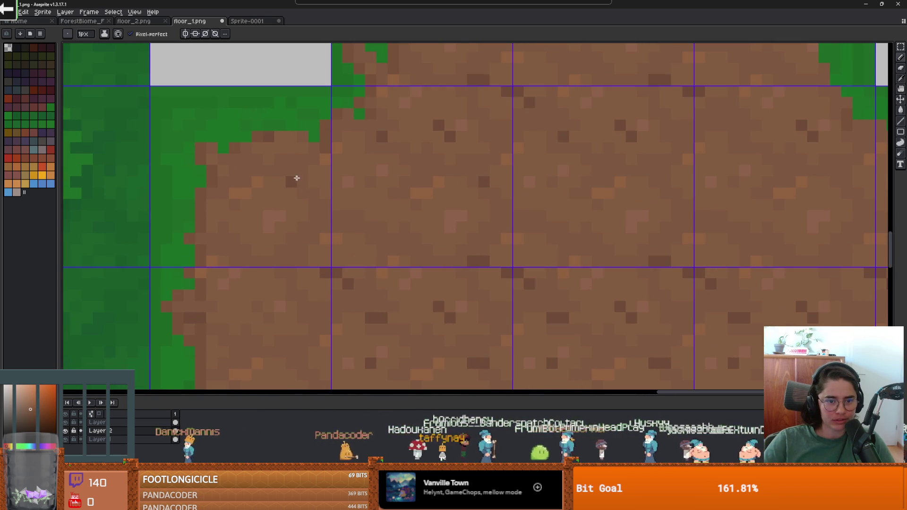
pyautogui.scroll(-2, 389, 241)
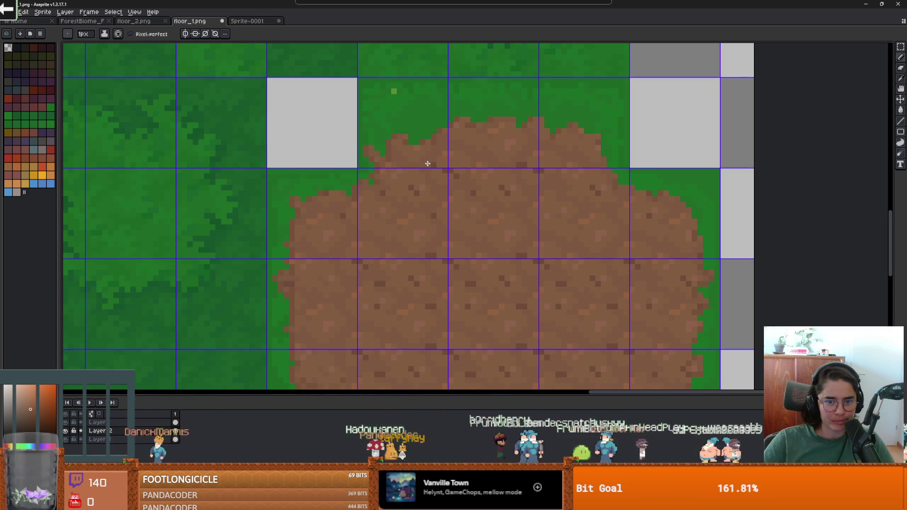
pyautogui.moveTo(447, 238); pyautogui.dragTo(446, 123)
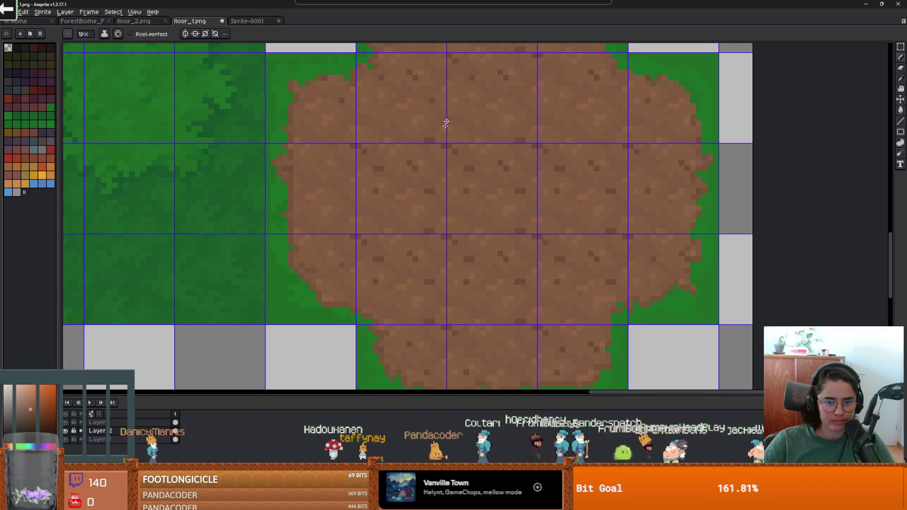
pyautogui.moveTo(363, 233); pyautogui.dragTo(361, 233)
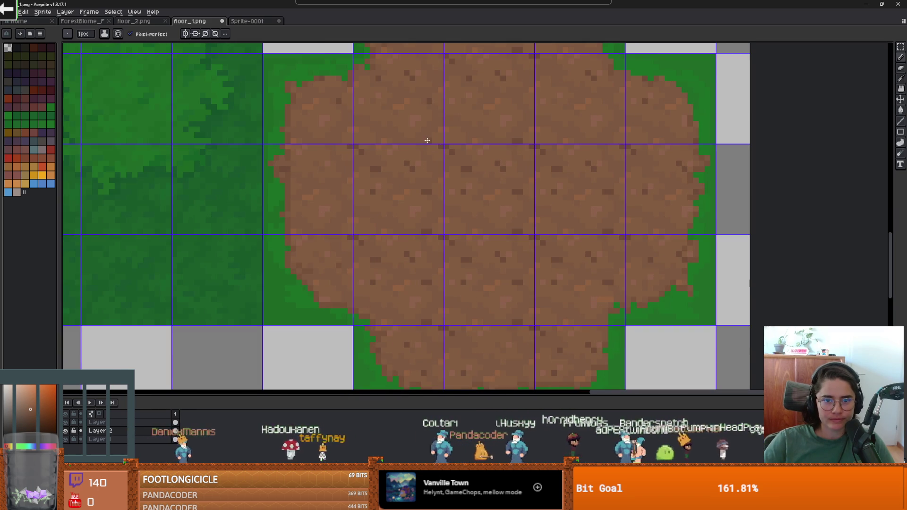
pyautogui.scroll(1, 472, 231)
pyautogui.scroll(-1, 482, 233)
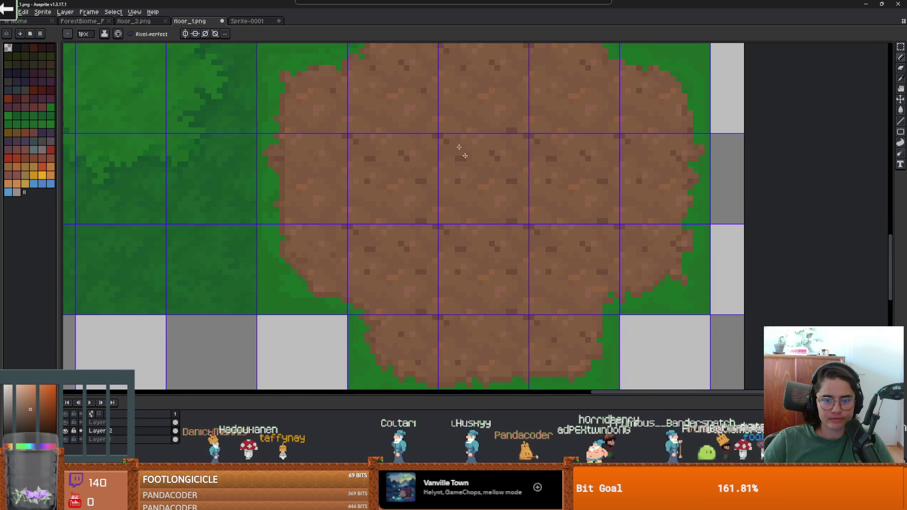
# Compare with Sprite-0001, then sample the dirt brown and the grass green as drawing colours.
pyautogui.click(242, 22)
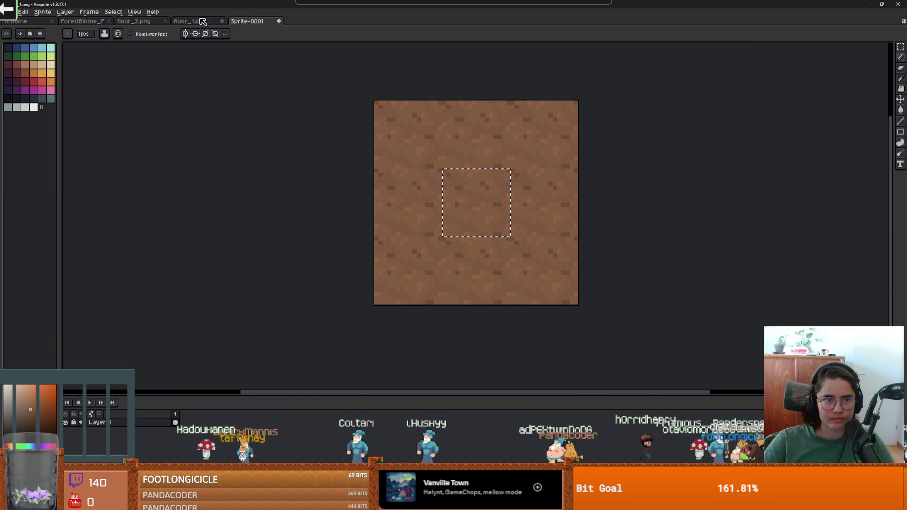
pyautogui.click(190, 21)
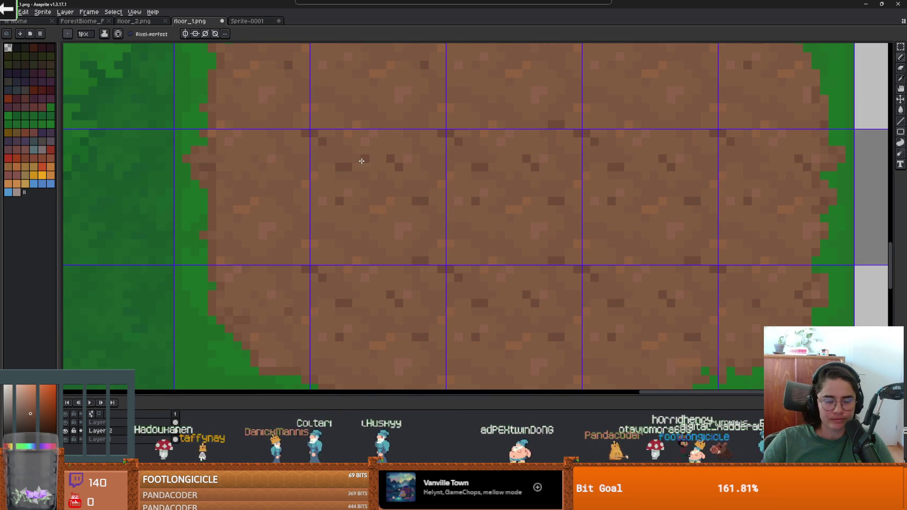
pyautogui.scroll(-1, 424, 261)
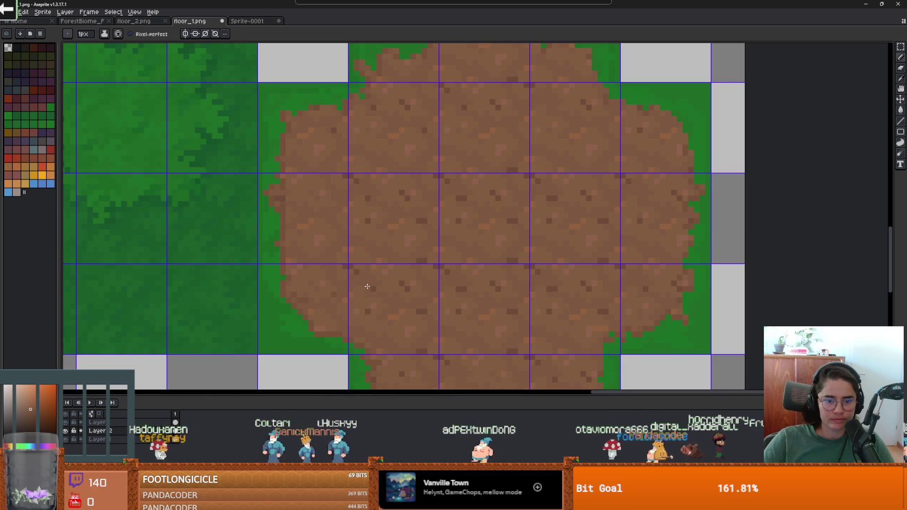
pyautogui.scroll(-1, 420, 310)
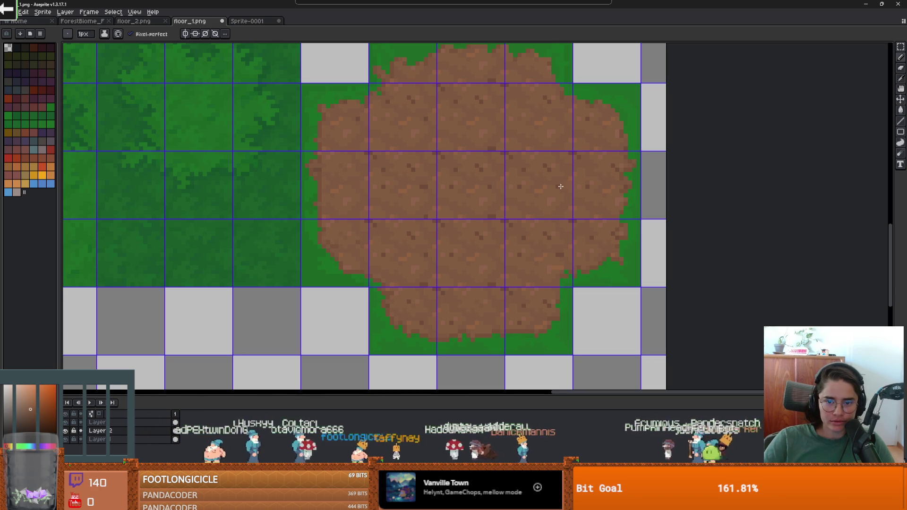
pyautogui.scroll(1, 473, 242)
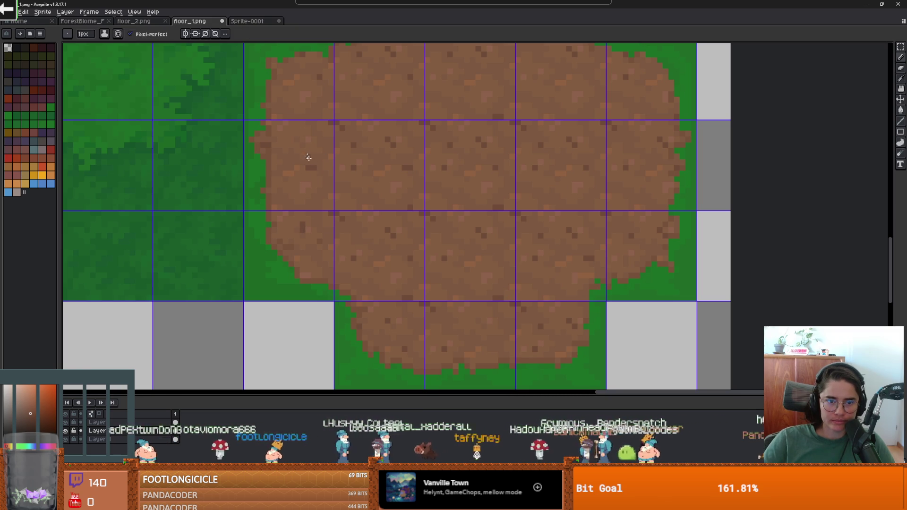
pyautogui.scroll(-1, 411, 140)
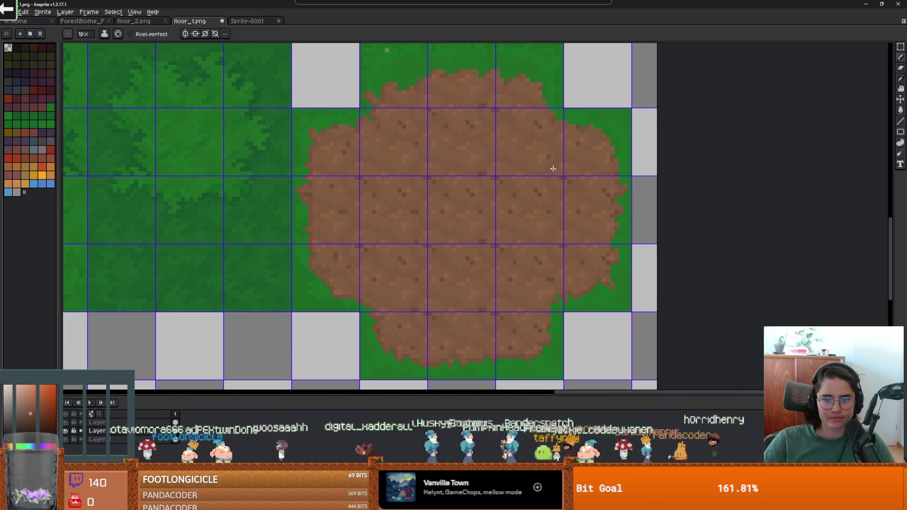
pyautogui.scroll(-1, 543, 170)
pyautogui.scroll(1, 472, 203)
pyautogui.press('alt')
pyautogui.keyDown('alt'); pyautogui.click(467, 191); pyautogui.keyUp('alt')
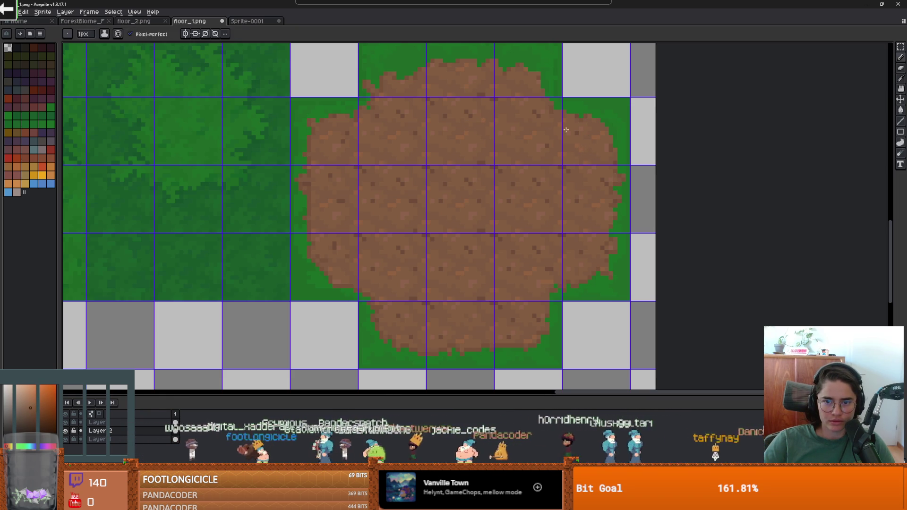
pyautogui.scroll(1, 449, 172)
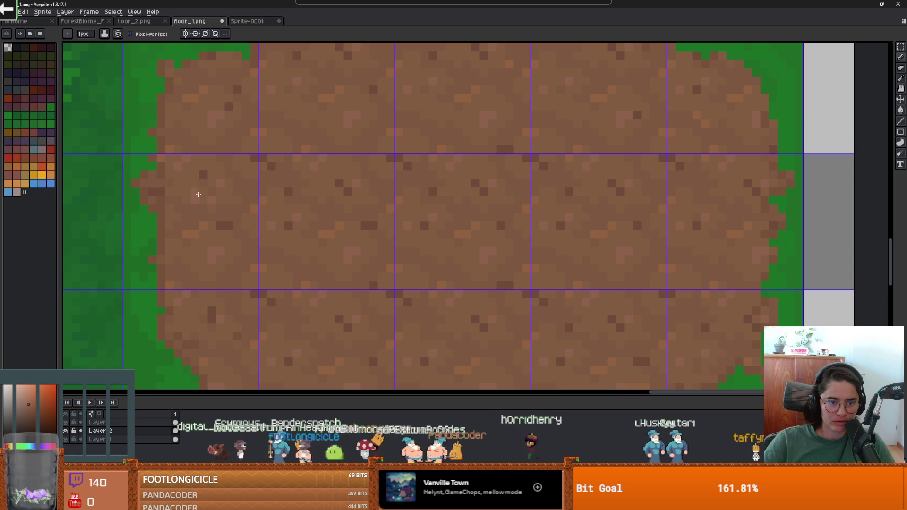
pyautogui.scroll(-1, 338, 225)
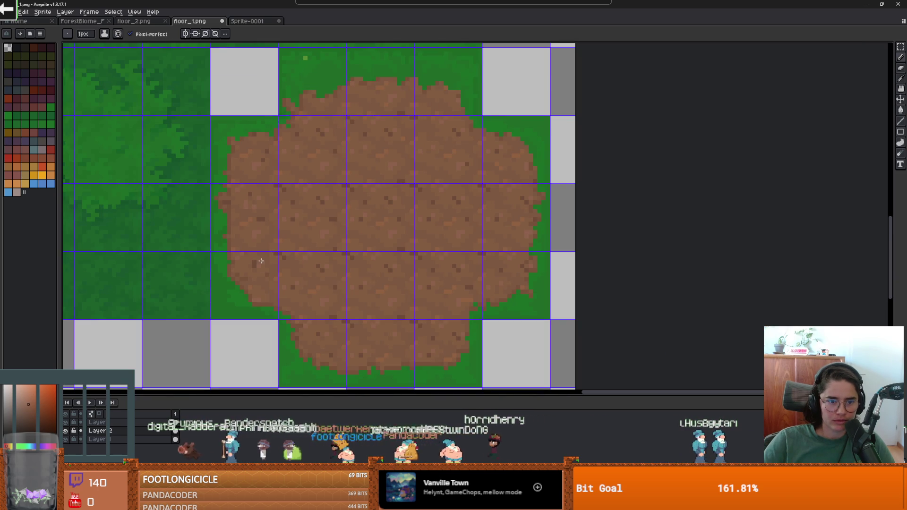
pyautogui.keyDown('alt'); pyautogui.click(220, 205); pyautogui.keyUp('alt')
pyautogui.scroll(1, 250, 213)
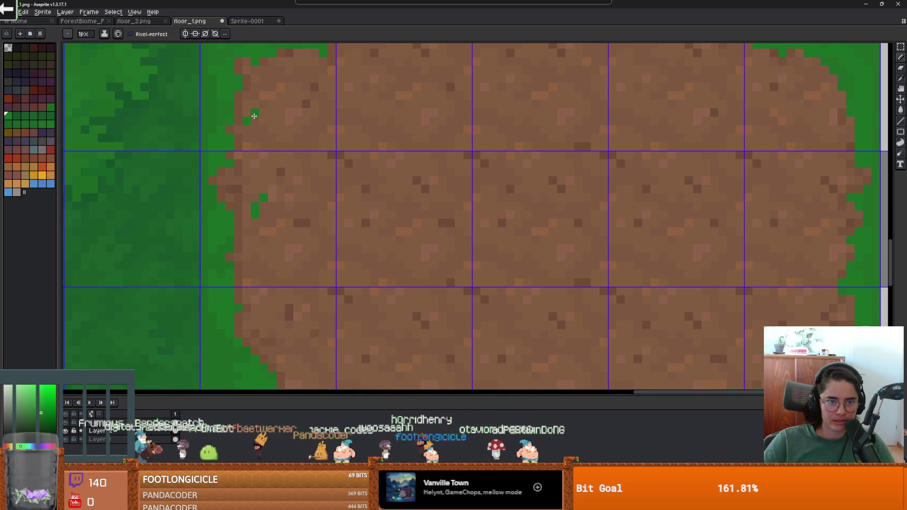
# Sprinkle green grass pixels along the dirt patch edges, then bring up the Godot room.
pyautogui.scroll(-1, 260, 122)
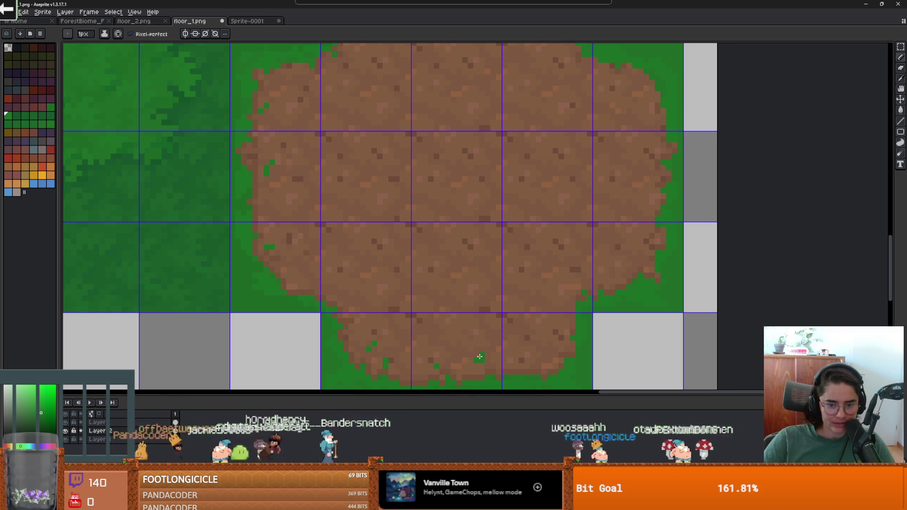
pyautogui.scroll(-2, 421, 259)
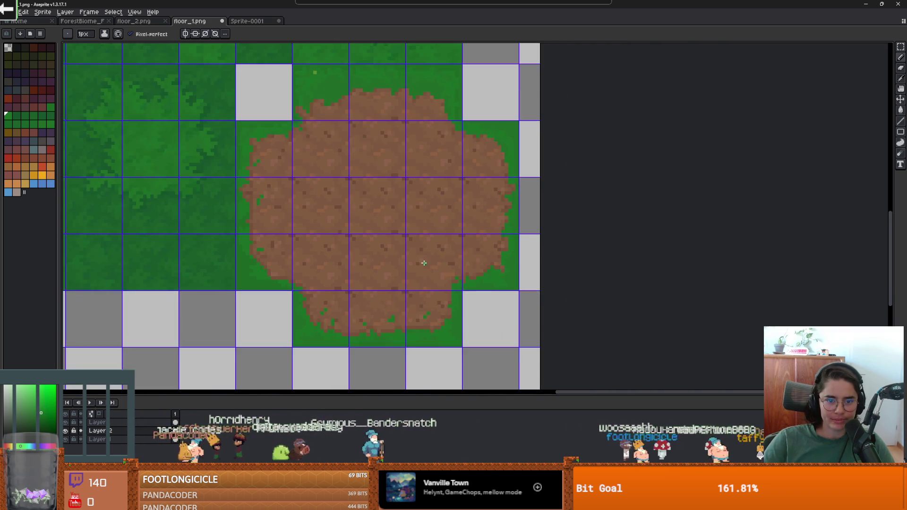
pyautogui.scroll(1, 470, 266)
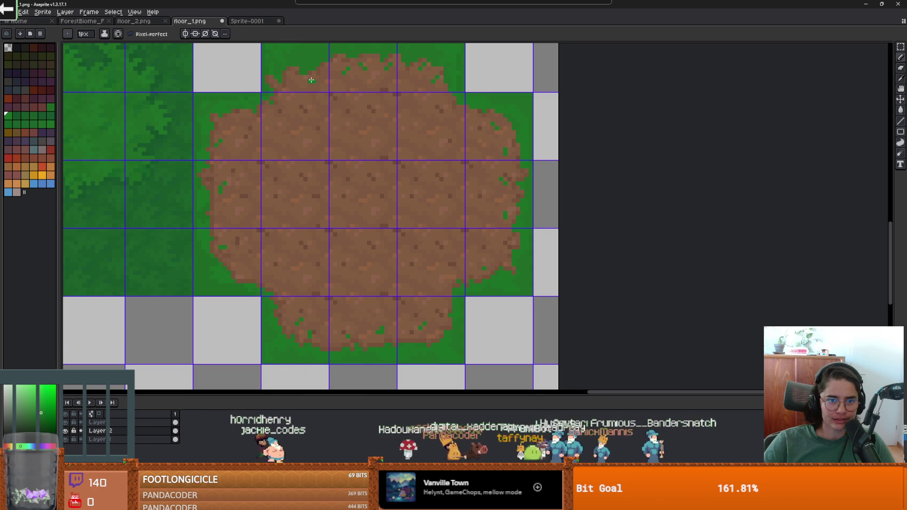
pyautogui.scroll(-1, 378, 172)
pyautogui.hotkey('alt', 'Tab')
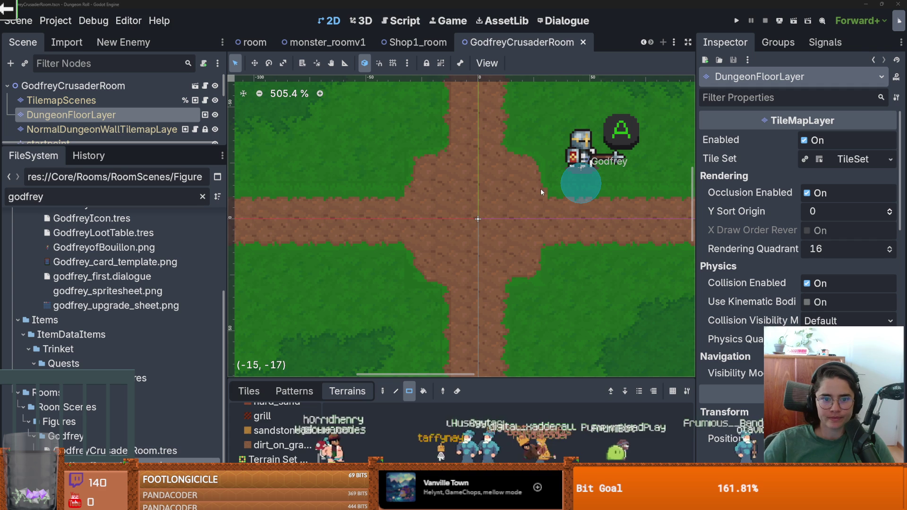
# Zoom out over the GodfreyCrusaderRoom dirt-path crossroad, then go back to floor_1.png in Aseprite.
pyautogui.scroll(-1, 593, 205)
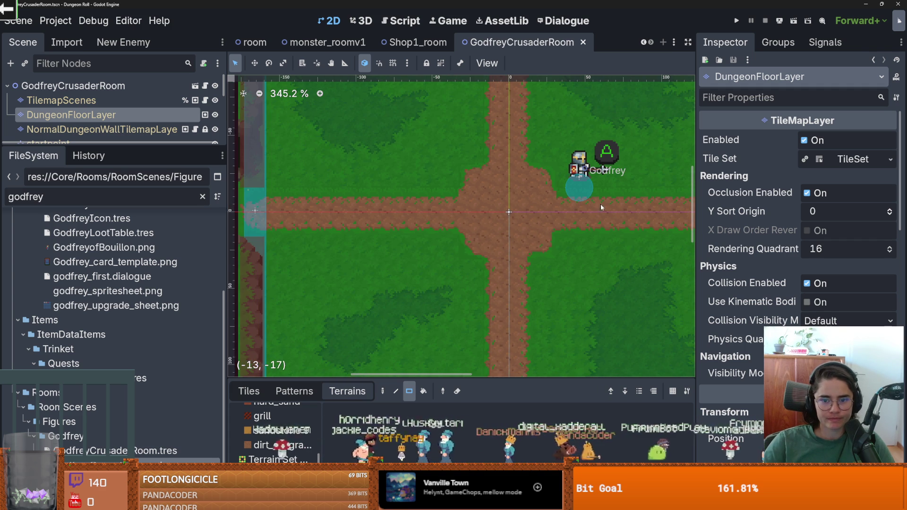
pyautogui.hotkey('alt', 'Tab')
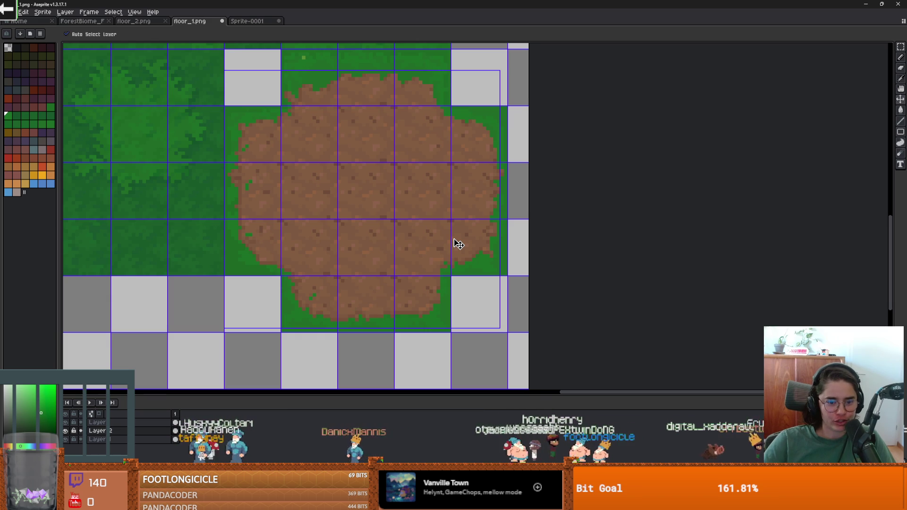
# Save floor_1.png as a PNG without layers.
pyautogui.moveTo(418, 232); pyautogui.dragTo(358, 227)
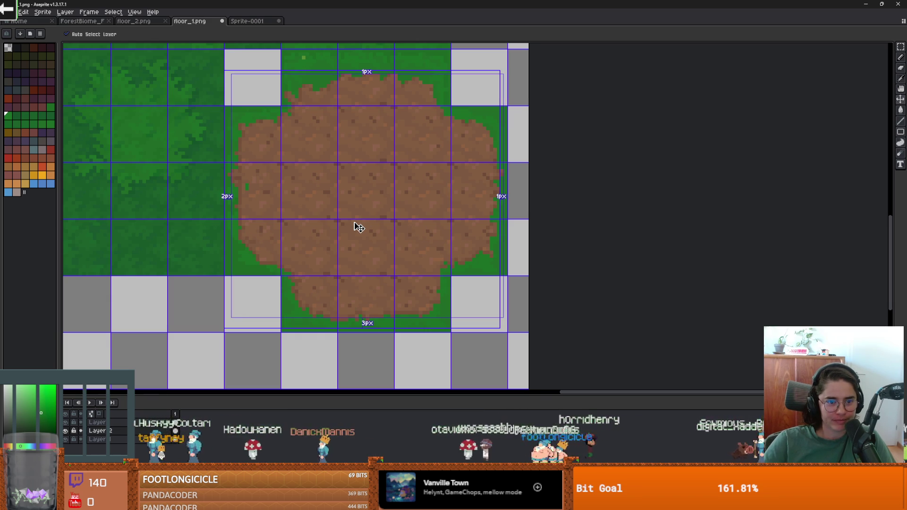
pyautogui.press('b')
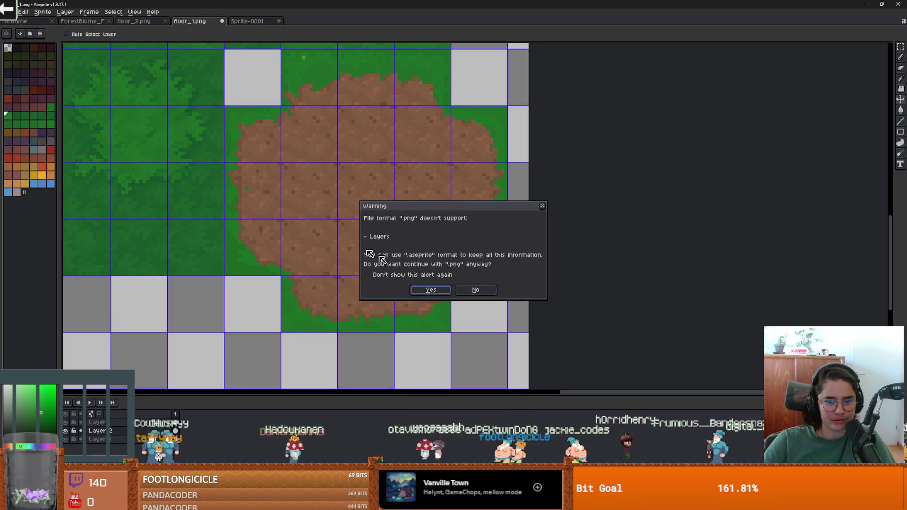
pyautogui.click(443, 287)
pyautogui.hotkey('ctrl', 's')
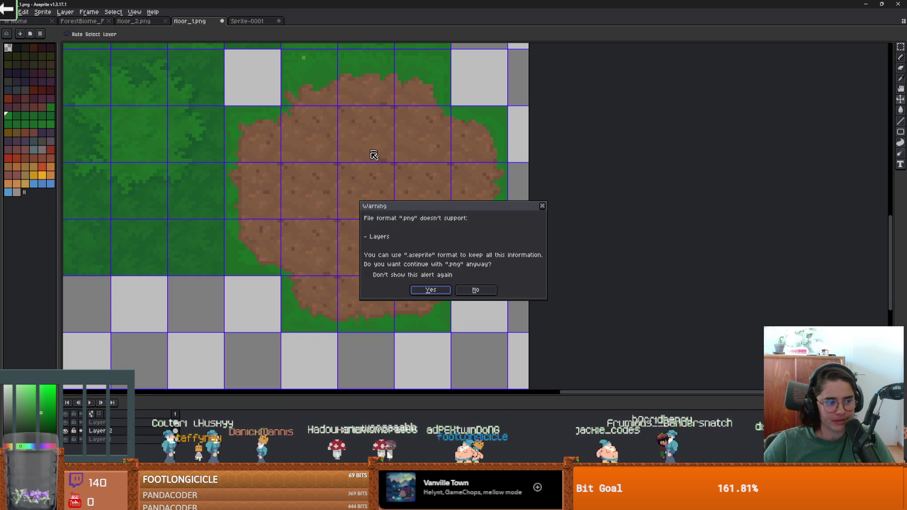
pyautogui.click(422, 286)
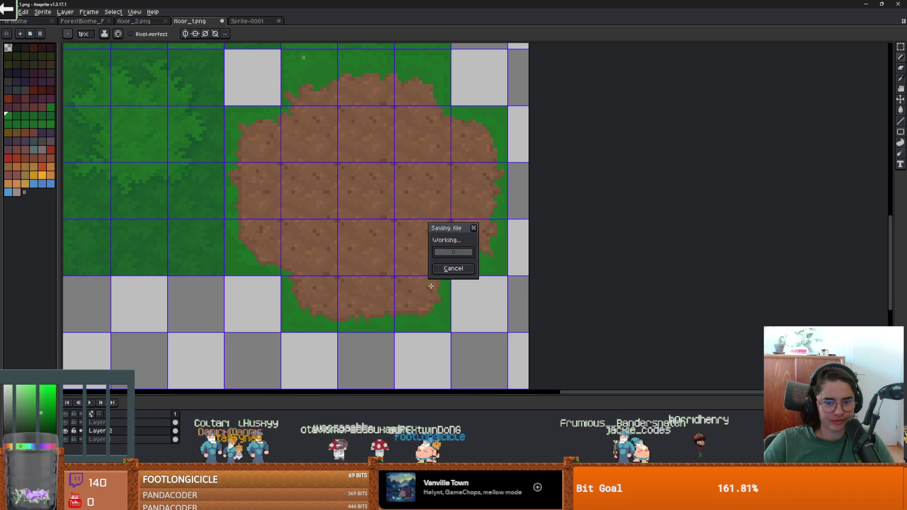
# Inspect the updated floor in the Godot room, then return to Aseprite.
pyautogui.hotkey('alt', 'Tab')
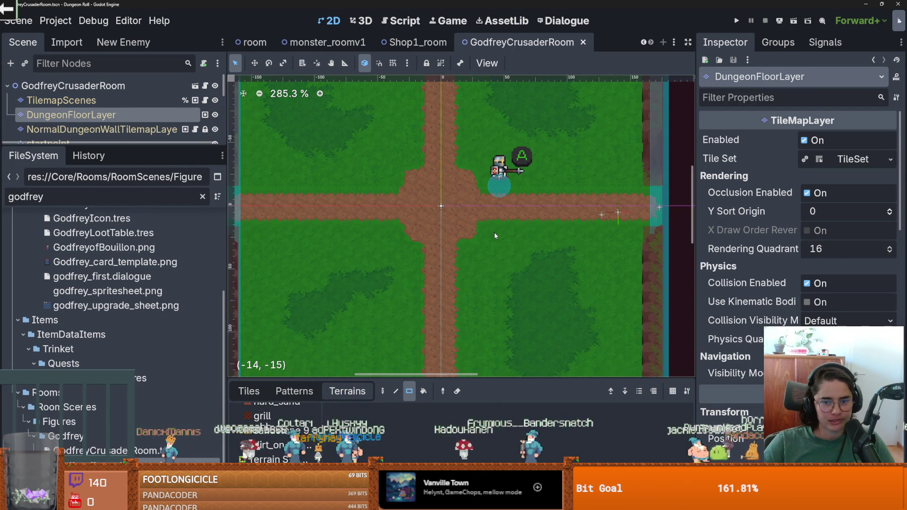
pyautogui.scroll(7, 497, 239)
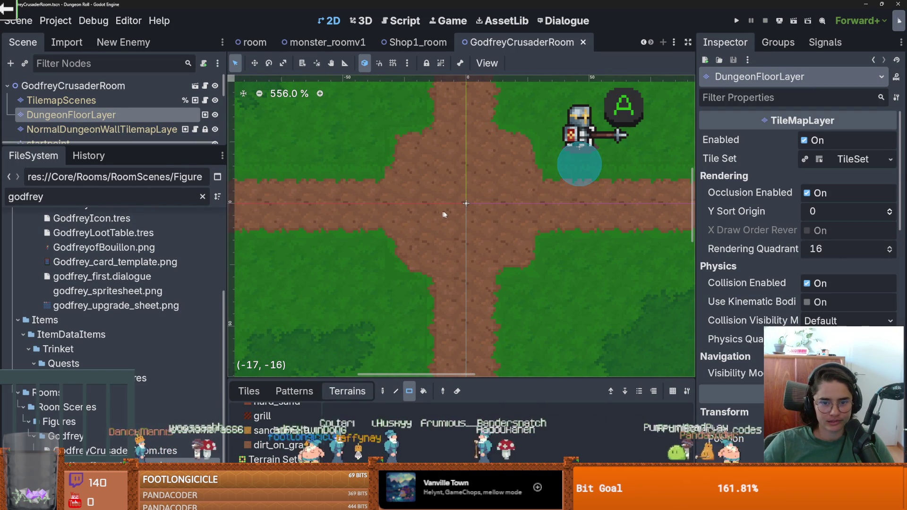
pyautogui.hotkey('alt', 'Tab')
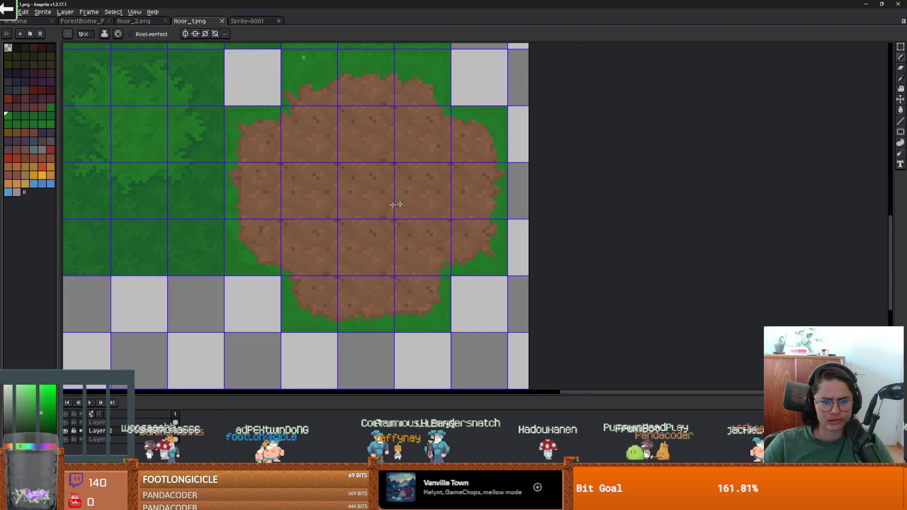
# Sample the dirt brown from floor_1.png as the pencil colour.
pyautogui.scroll(3, 396, 204)
pyautogui.press('i')
pyautogui.click(366, 162)
pyautogui.press('b')
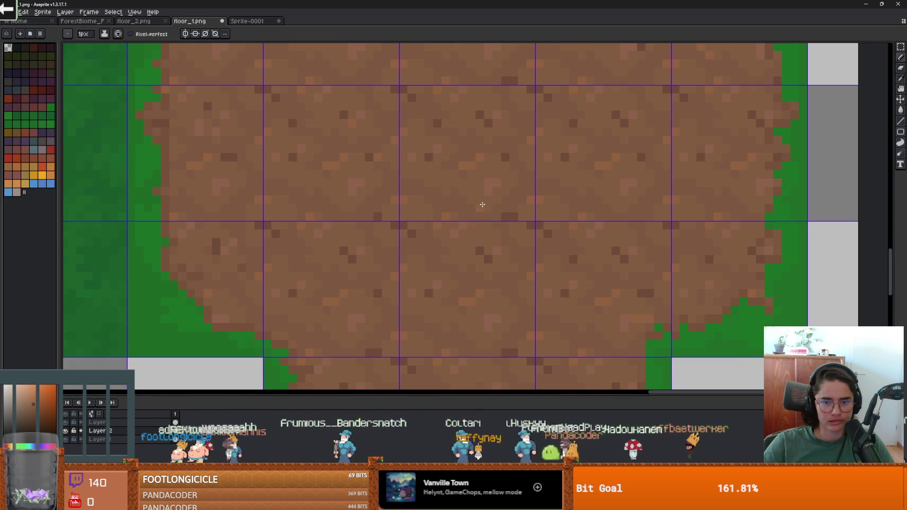
# Open the Sprite-0001 dirt tile.
pyautogui.scroll(-3, 545, 229)
pyautogui.scroll(1, 461, 260)
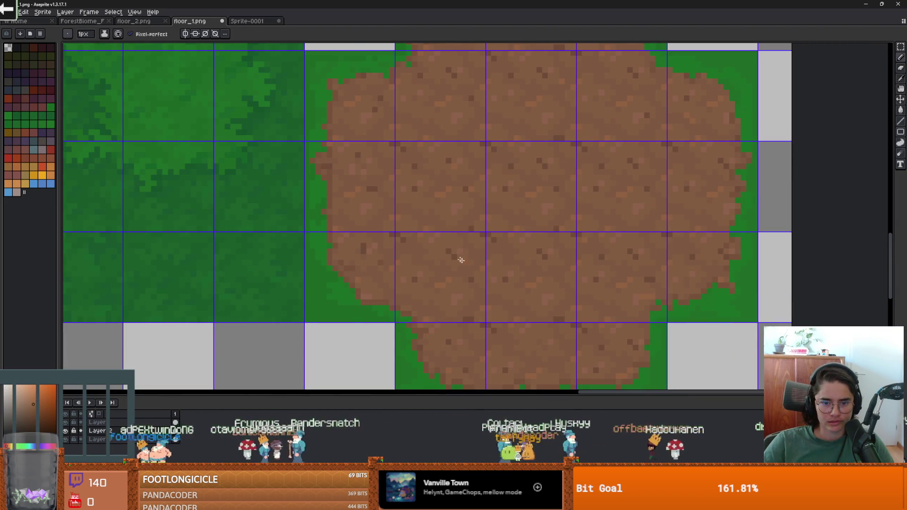
pyautogui.scroll(-1, 504, 264)
pyautogui.scroll(1, 539, 217)
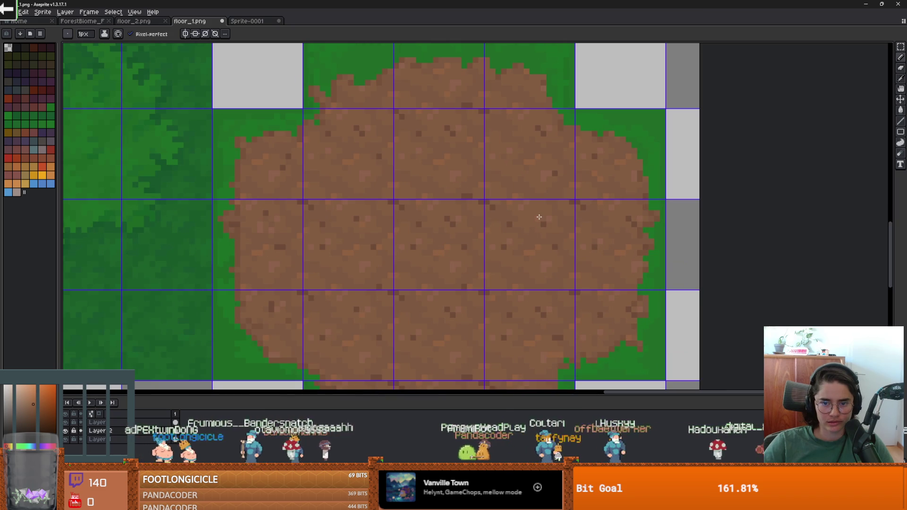
pyautogui.click(249, 22)
pyautogui.scroll(1, 461, 196)
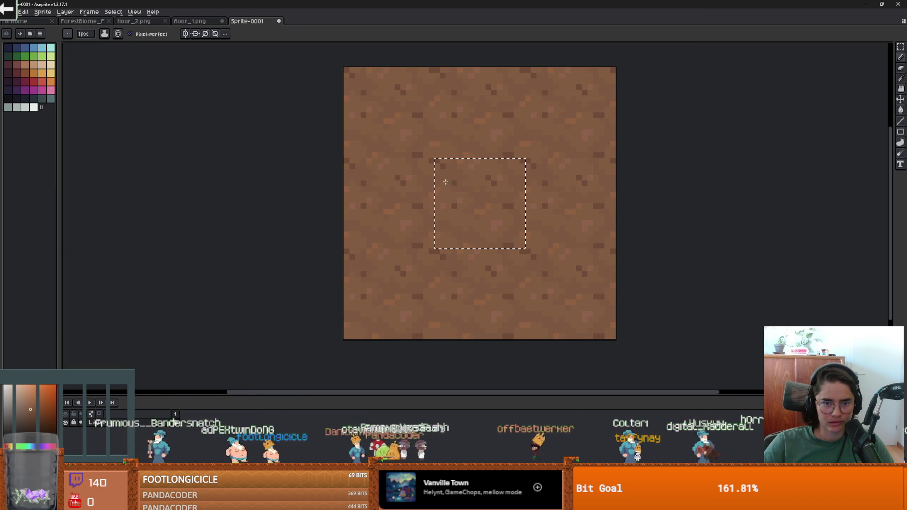
# Sample a slightly different dirt brown and paint speckles into the Sprite-0001 texture.
pyautogui.scroll(1, 452, 187)
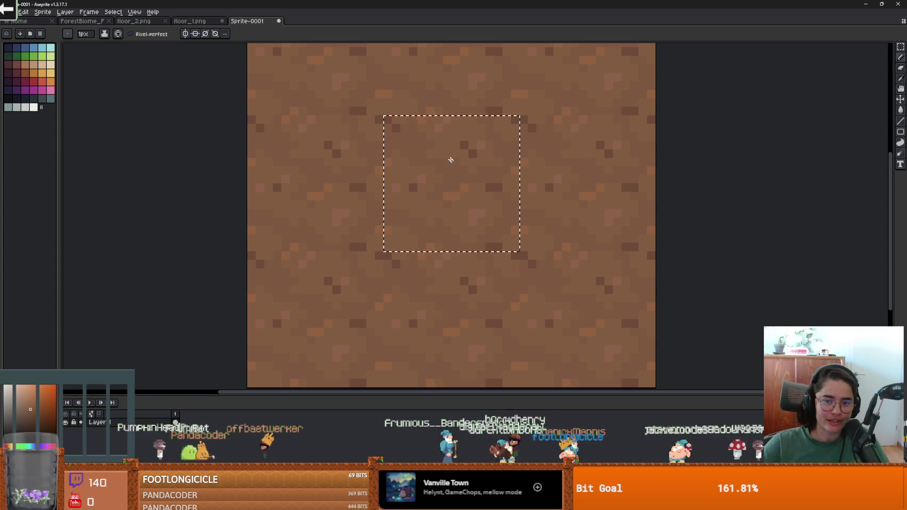
pyautogui.scroll(-1, 449, 158)
pyautogui.scroll(1, 438, 219)
pyautogui.keyDown('alt'); pyautogui.click(486, 223); pyautogui.keyUp('alt')
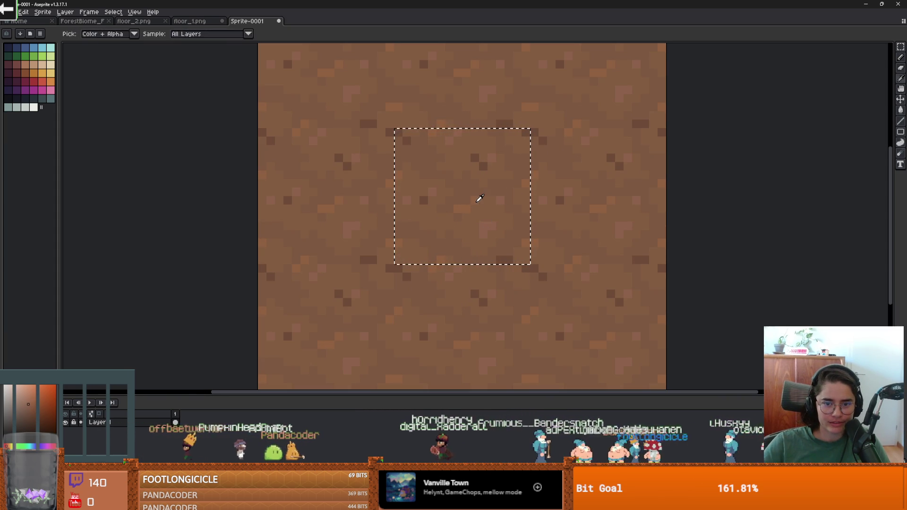
pyautogui.scroll(-1, 518, 265)
pyautogui.scroll(1, 517, 266)
pyautogui.press('v')
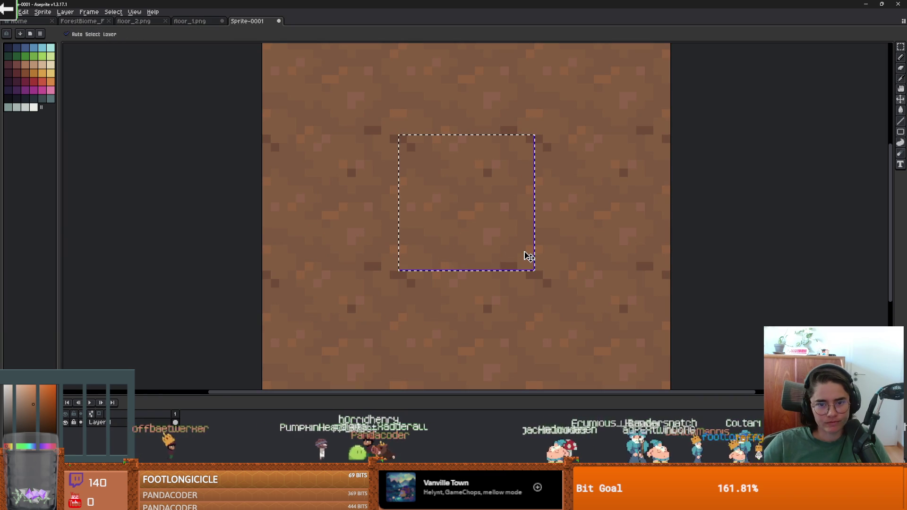
pyautogui.scroll(1, 451, 235)
pyautogui.press('b')
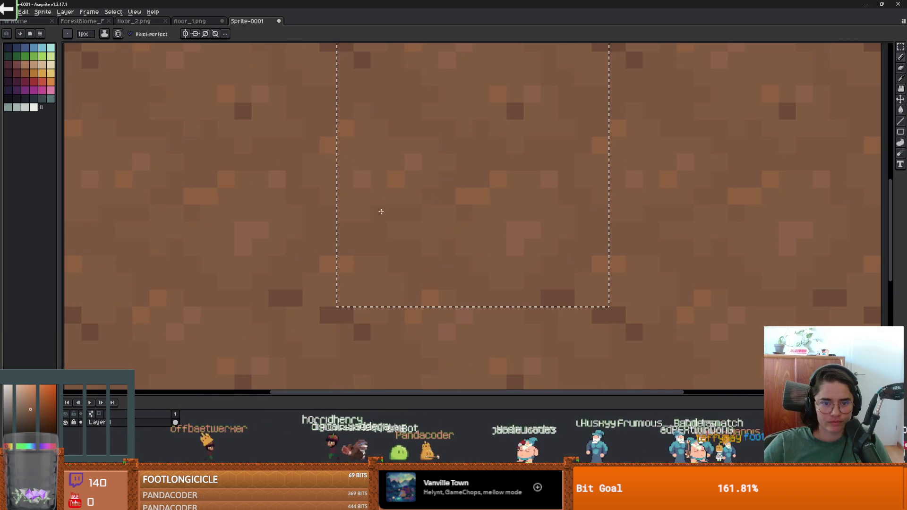
# Refine the dirt texture, undoing the dark pixel clusters just added.
pyautogui.scroll(-1, 517, 244)
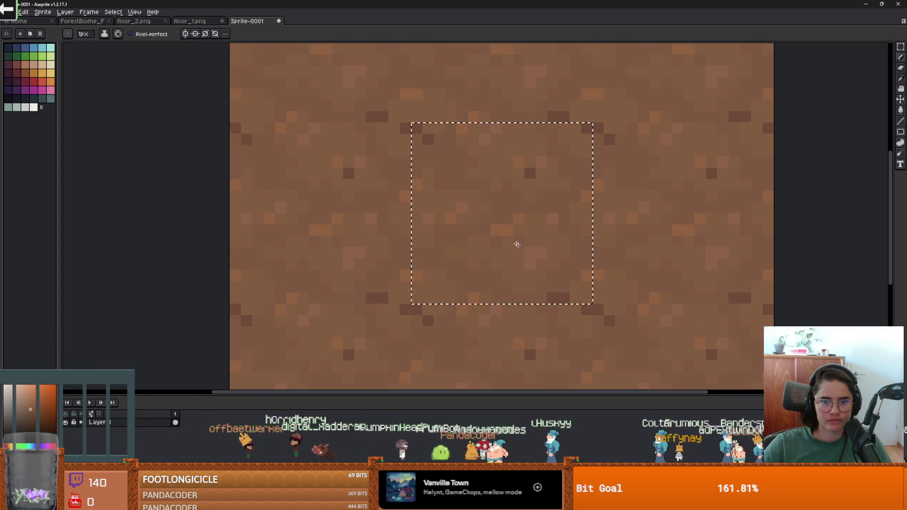
pyautogui.scroll(-1, 497, 227)
pyautogui.scroll(3, 512, 172)
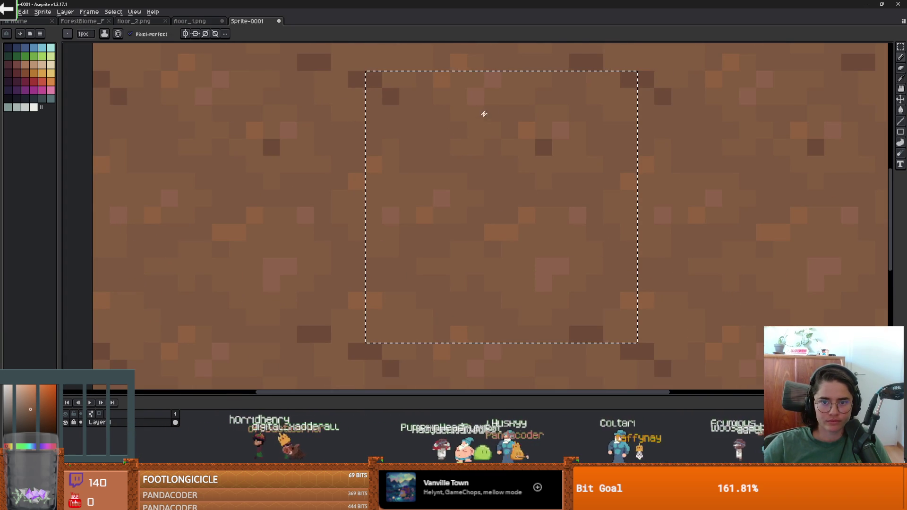
pyautogui.scroll(-2, 484, 113)
pyautogui.scroll(1, 543, 205)
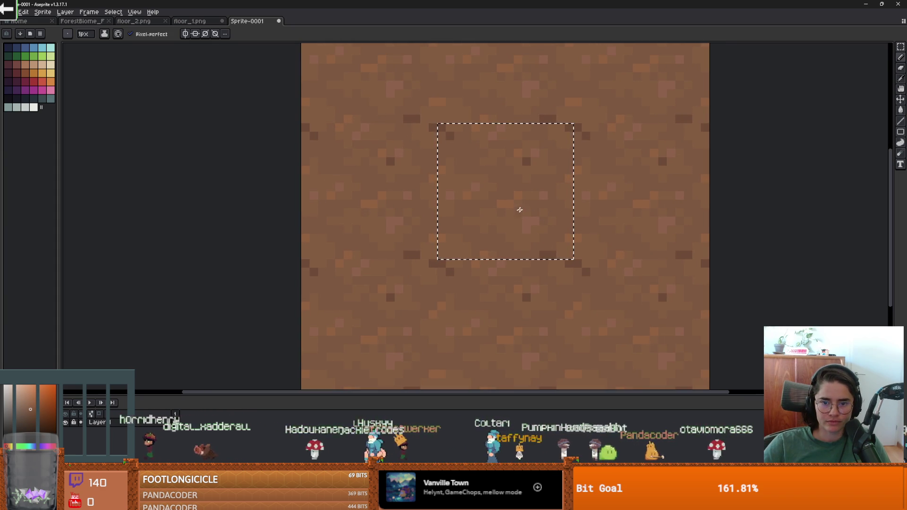
pyautogui.scroll(-4, 585, 215)
pyautogui.scroll(2, 570, 213)
pyautogui.scroll(3, 527, 194)
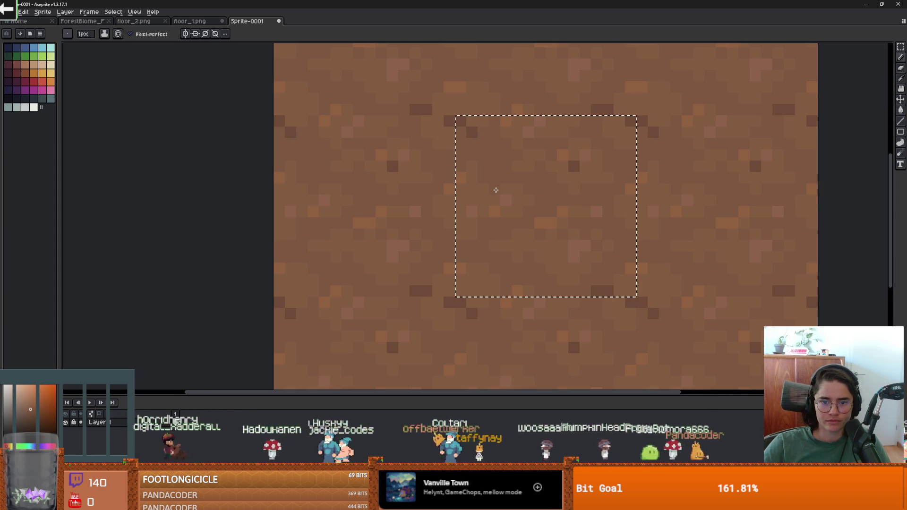
pyautogui.scroll(-1, 548, 220)
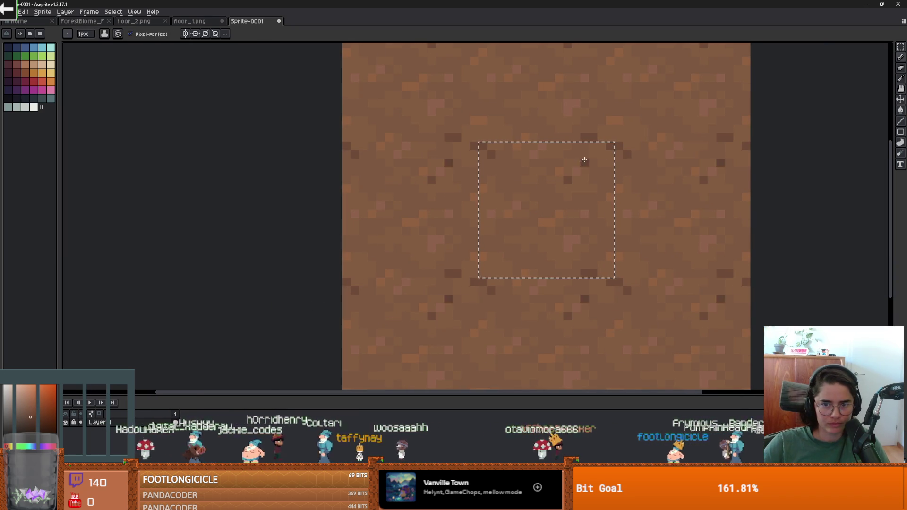
pyautogui.scroll(-2, 596, 208)
pyautogui.scroll(1, 624, 212)
pyautogui.press('v')
pyautogui.hotkey('ctrl', 'z')
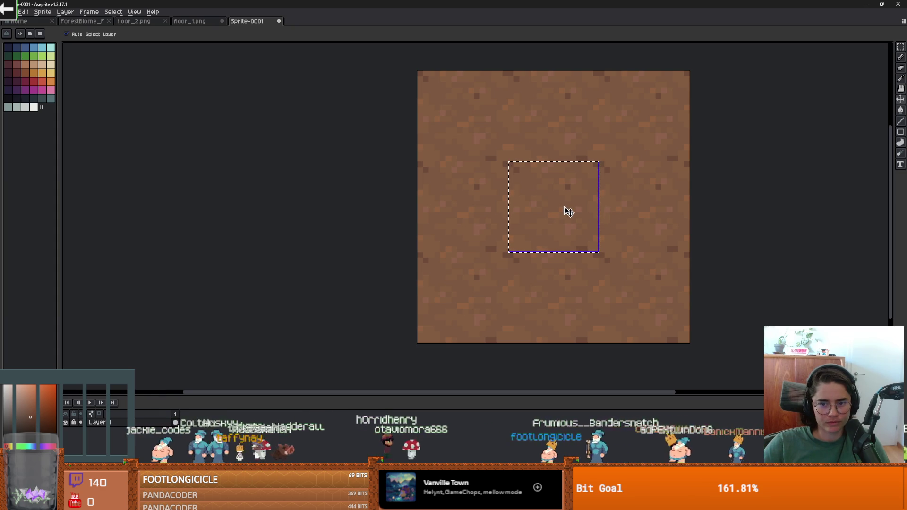
# Paste the copied dirt square into two grid tiles of floor_1.png's dirt patch.
pyautogui.click(191, 22)
pyautogui.hotkey('ctrl', 'v')
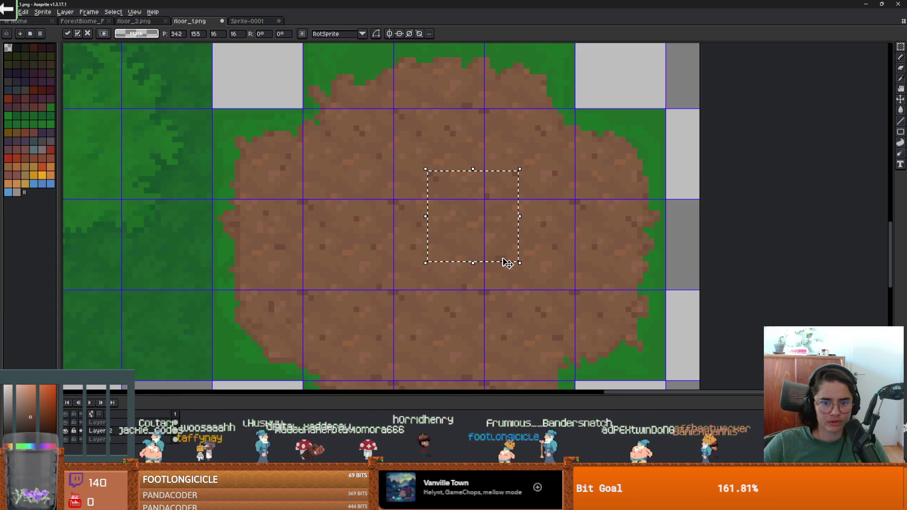
pyautogui.moveTo(482, 228); pyautogui.dragTo(539, 257)
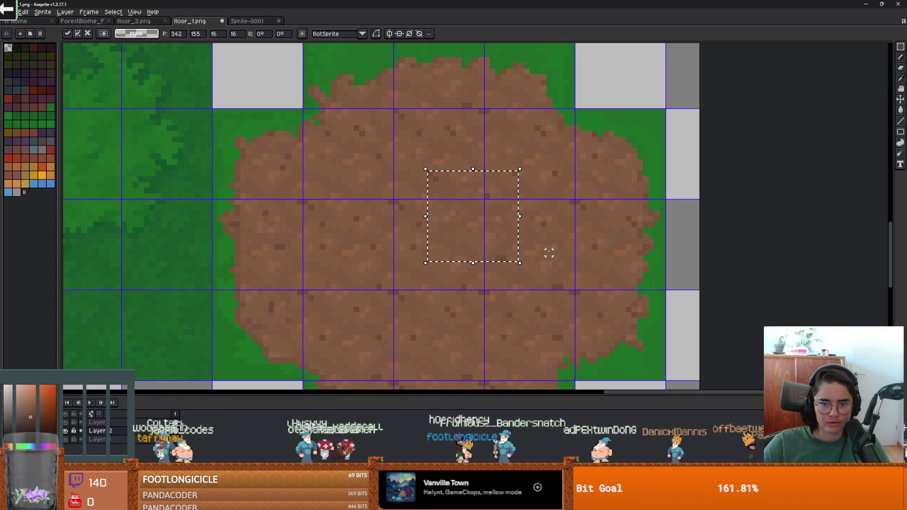
pyautogui.press('Return')
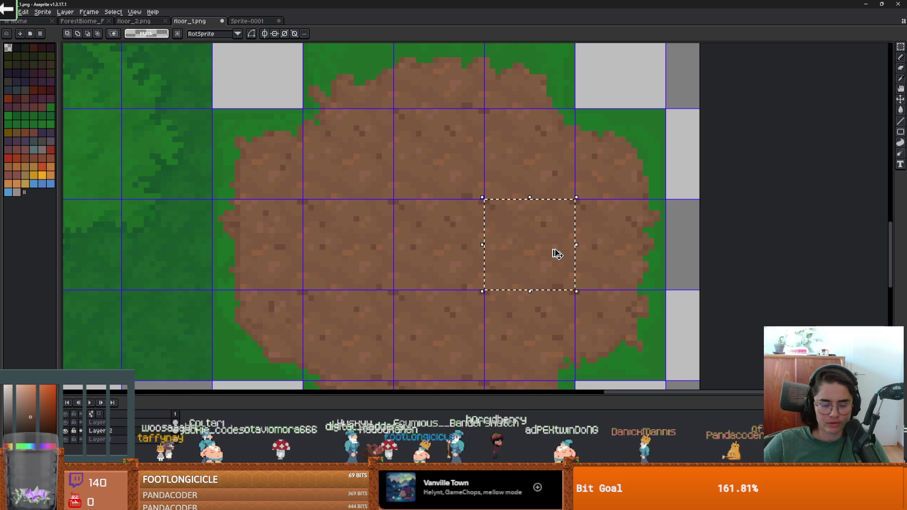
pyautogui.hotkey('ctrl', 'v')
pyautogui.moveTo(512, 243)
pyautogui.mouseDown()
pyautogui.moveTo(332, 255)
pyautogui.moveTo(360, 261)
pyautogui.moveTo(371, 251)
pyautogui.moveTo(458, 338)
pyautogui.moveTo(447, 352)
pyautogui.mouseUp()
pyautogui.press('Return')
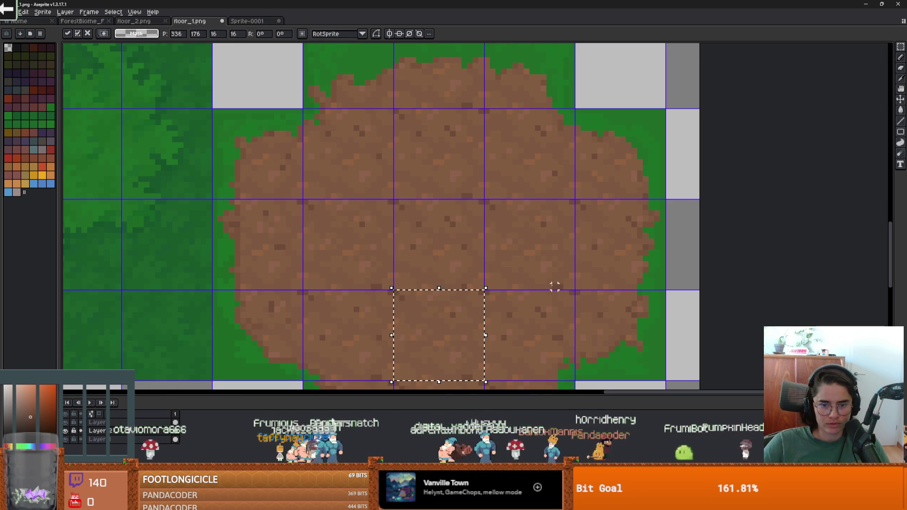
# Save floor_1.png as a PNG without layers and return to Godot.
pyautogui.hotkey('ctrl', 's')
pyautogui.click(448, 291)
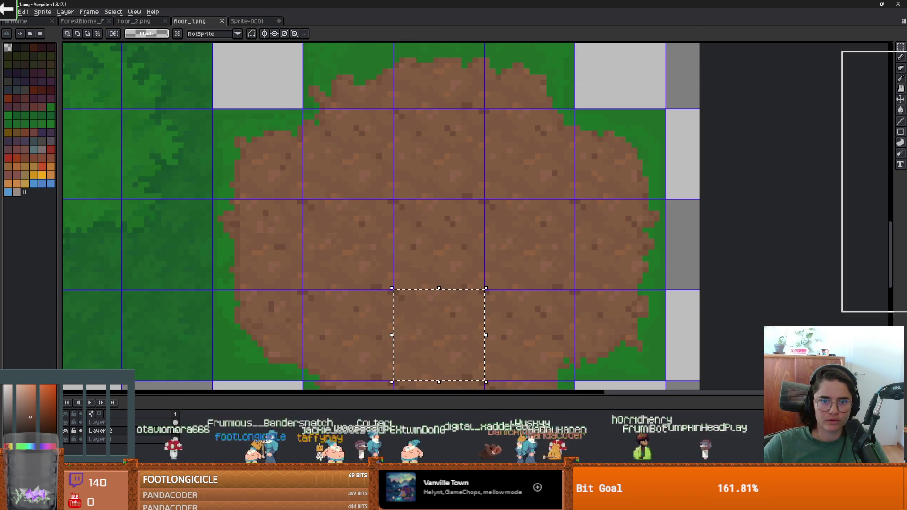
pyautogui.hotkey('alt', 'Tab')
pyautogui.scroll(-5, 588, 213)
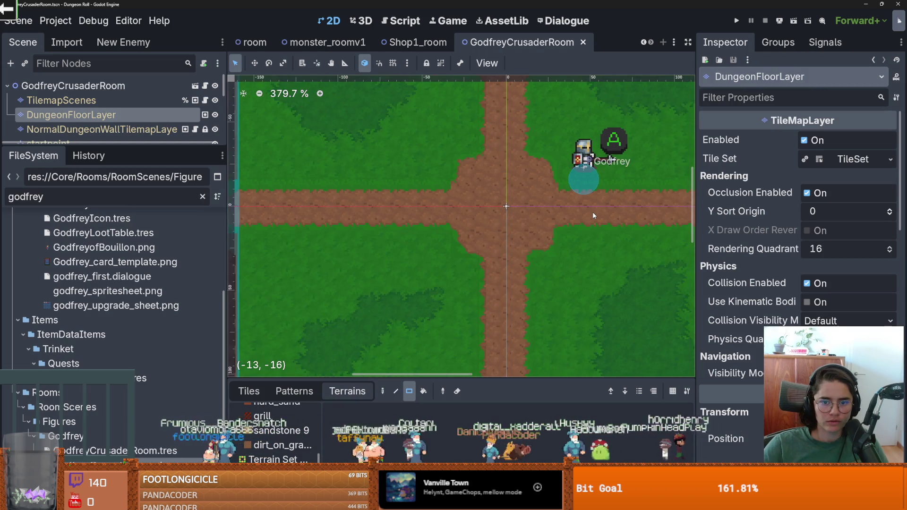
# Run the game full screen and walk the knight around the room and through the top door.
pyautogui.hscroll(4, 585, 217)
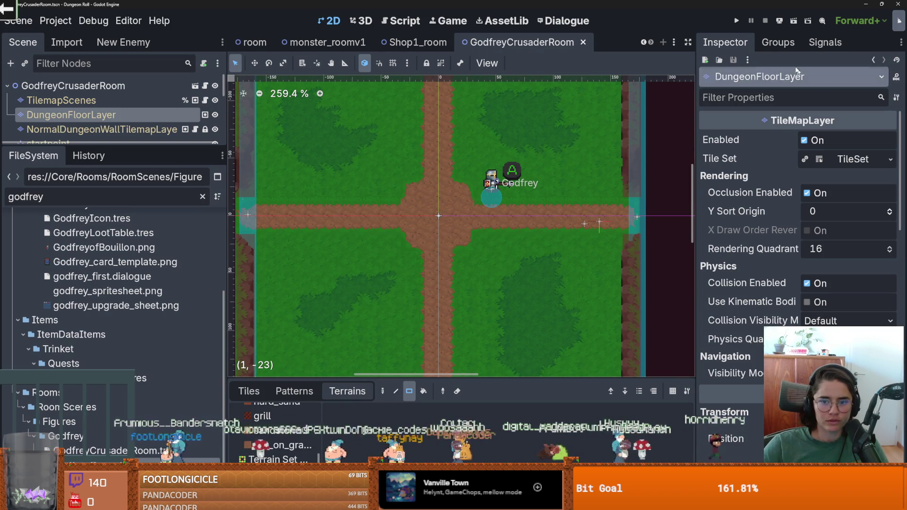
pyautogui.press('F5')
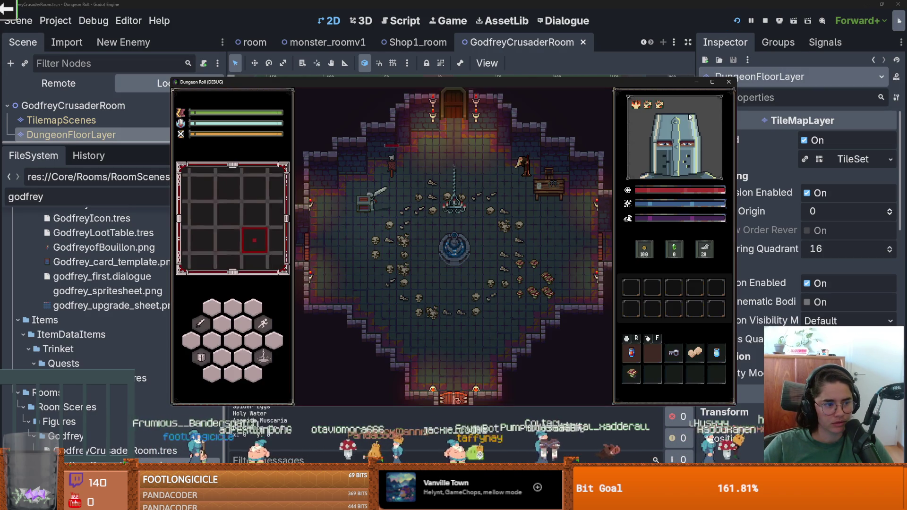
pyautogui.press('s')
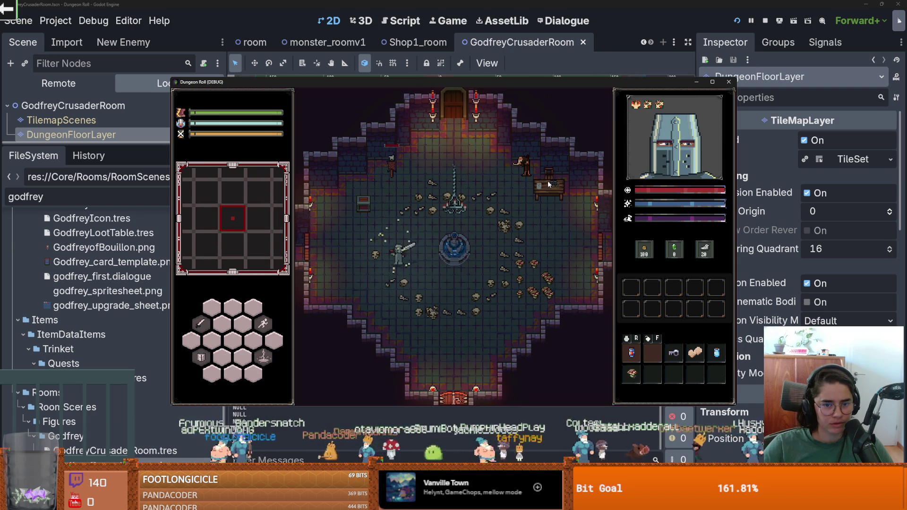
pyautogui.press('d')
pyautogui.press('w')
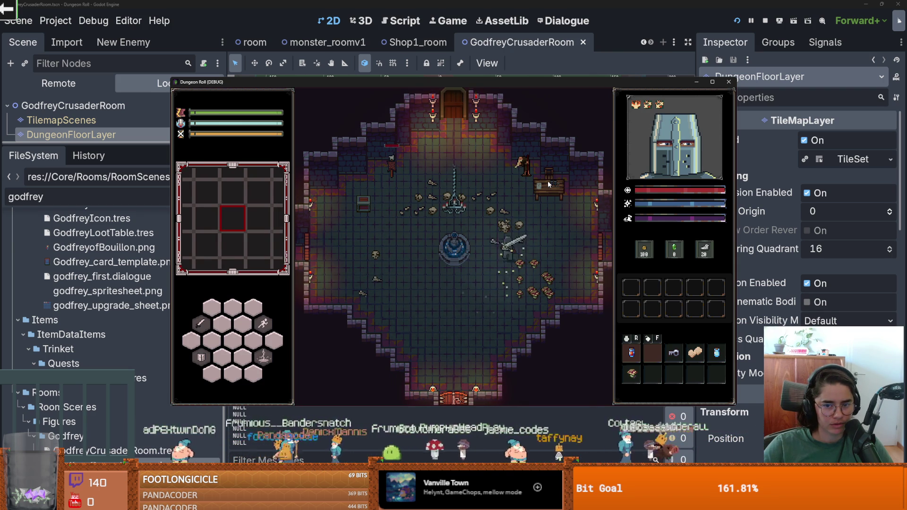
pyautogui.press('a')
pyautogui.press('s')
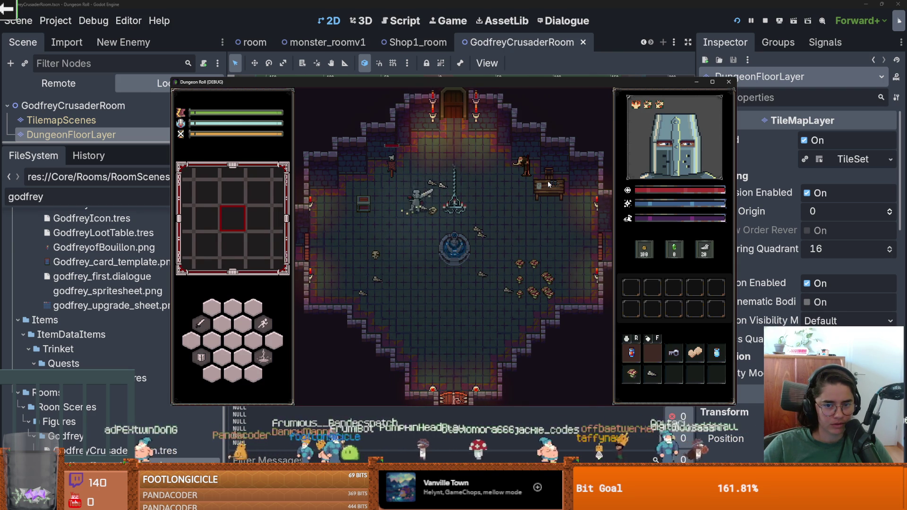
pyautogui.press('w')
pyautogui.press('d')
pyautogui.click(714, 84)
pyautogui.press('w')
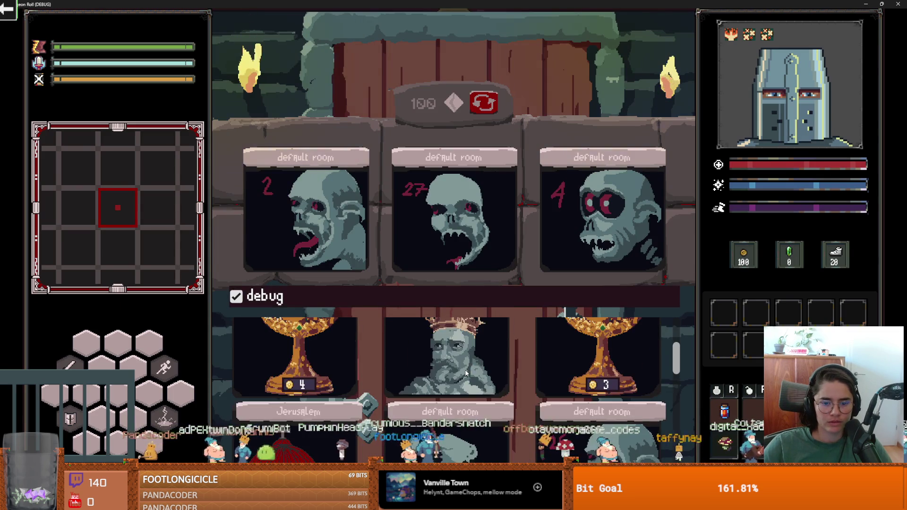
# Enter the grass room, attack the enemy at the crossroads, then return to Aseprite.
pyautogui.click(477, 362)
pyautogui.press('w')
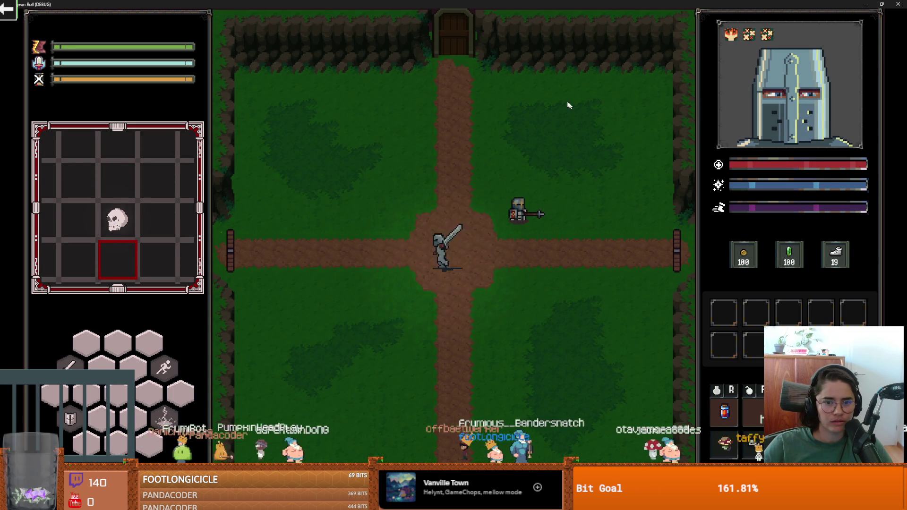
pyautogui.click(565, 87)
pyautogui.press('w')
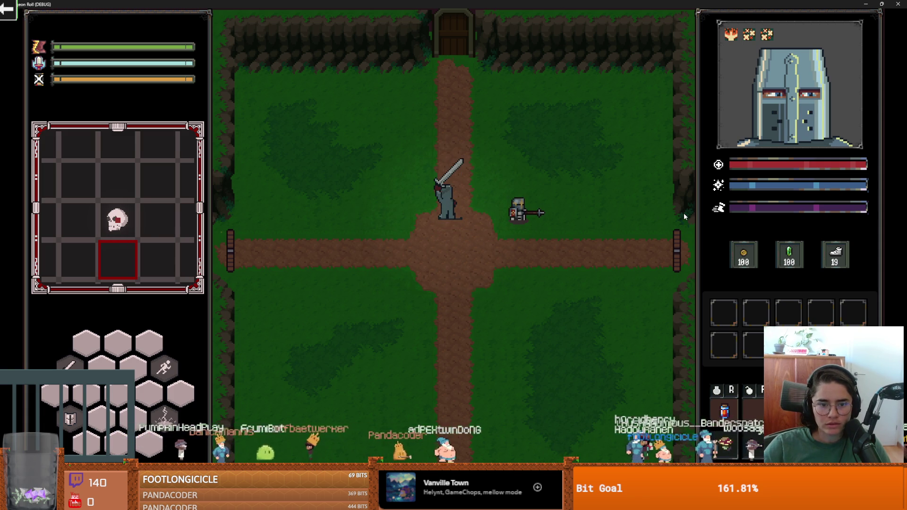
pyautogui.hotkey('alt', 'Tab')
pyautogui.scroll(-1, 433, 182)
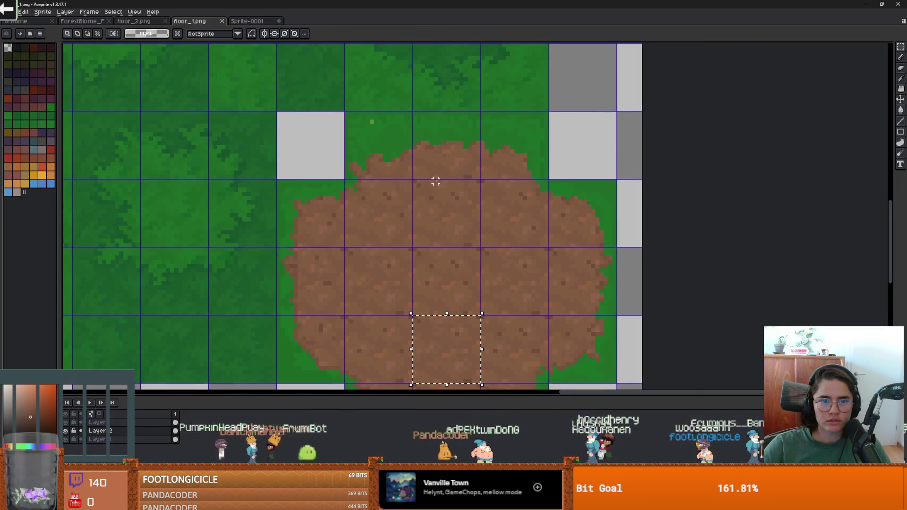
# Sample the grass green from the canvas and make the top layer active.
pyautogui.scroll(1, 370, 125)
pyautogui.moveTo(370, 126); pyautogui.dragTo(384, 143)
pyautogui.press('i')
pyautogui.keyDown('alt'); pyautogui.click(363, 142); pyautogui.keyUp('alt')
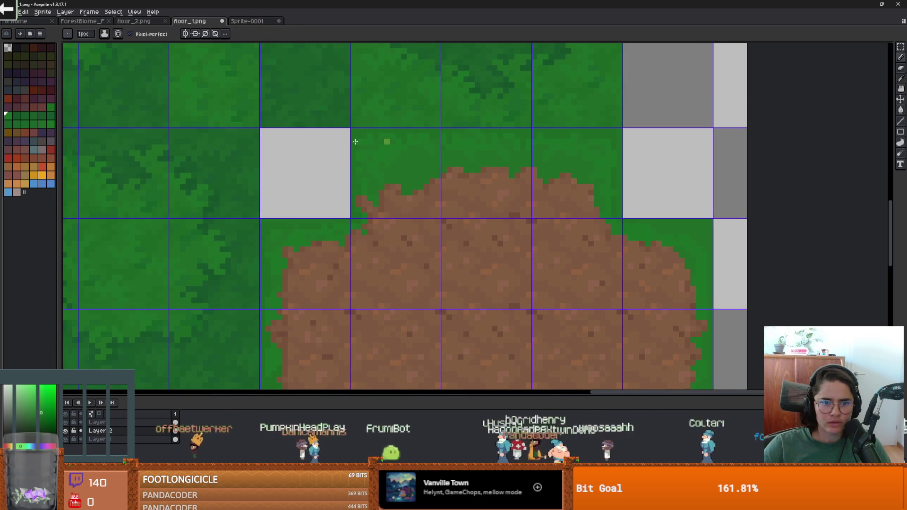
pyautogui.scroll(1, 356, 142)
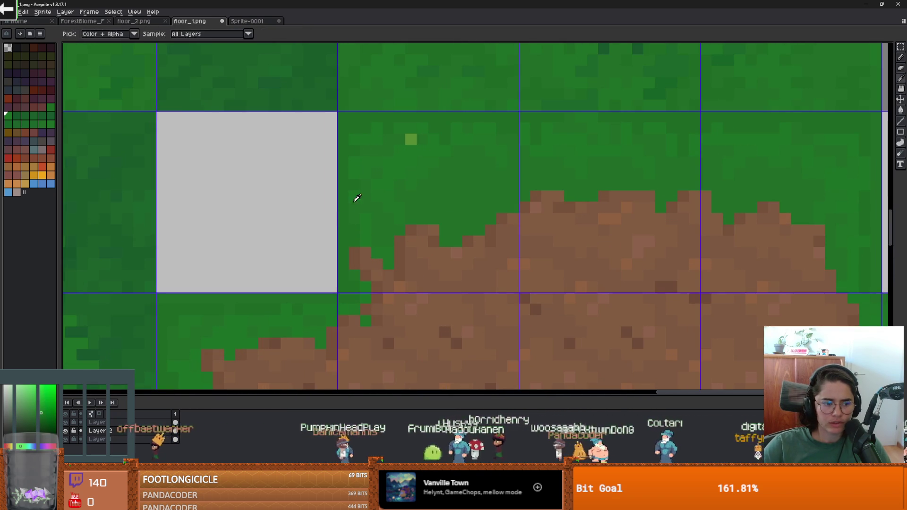
pyautogui.scroll(-3, 373, 203)
pyautogui.click(66, 440)
pyautogui.click(66, 440)
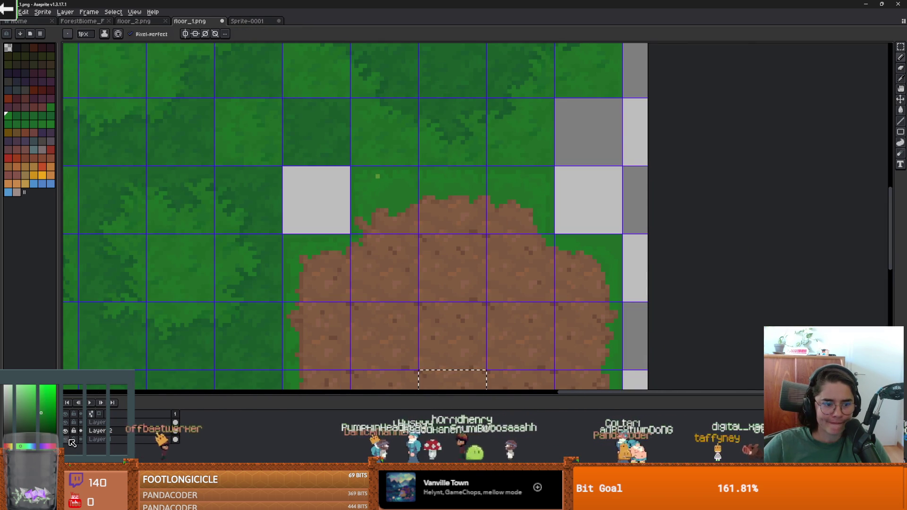
pyautogui.click(108, 424)
# Save floor_1.png again as a PNG without layers.
pyautogui.scroll(3, 264, 153)
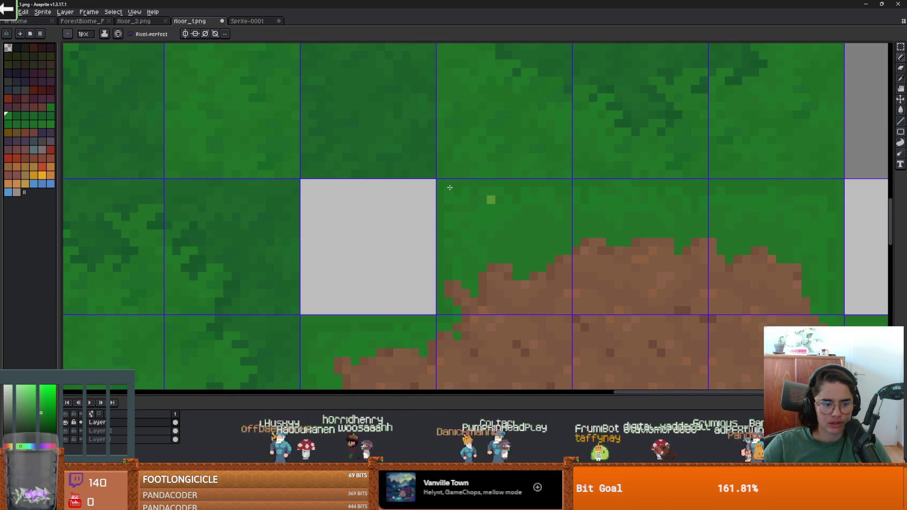
pyautogui.scroll(-4, 449, 187)
pyautogui.scroll(2, 452, 203)
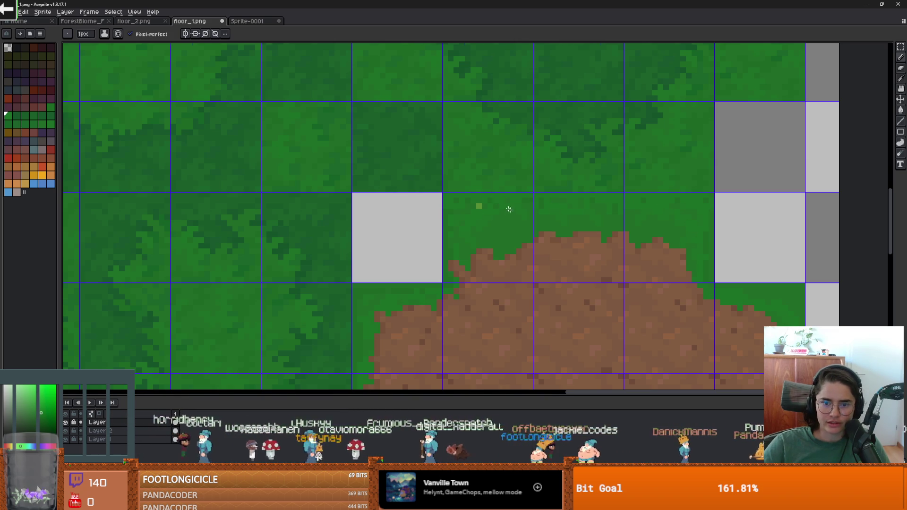
pyautogui.scroll(-1, 509, 209)
pyautogui.hotkey('ctrl', 's')
pyautogui.click(418, 292)
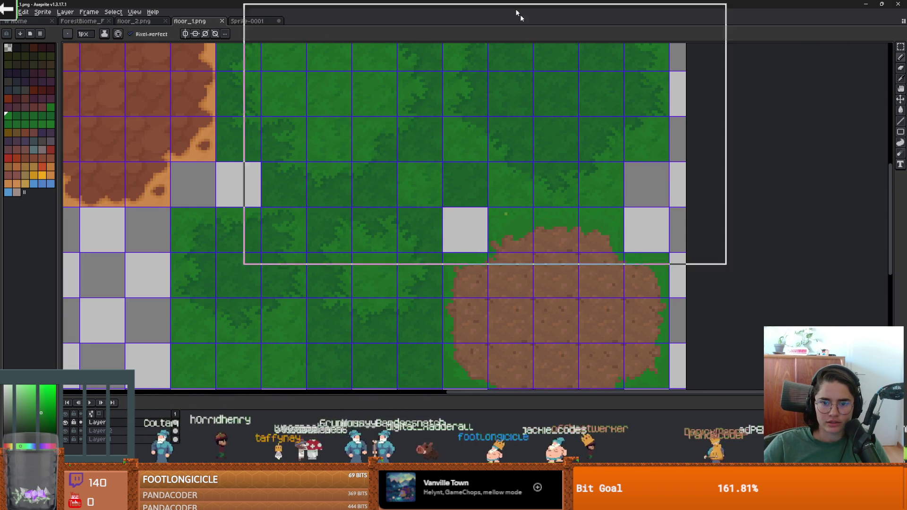
# Stop the running game with F8, then return to Aseprite.
pyautogui.hotkey('alt', 'Tab')
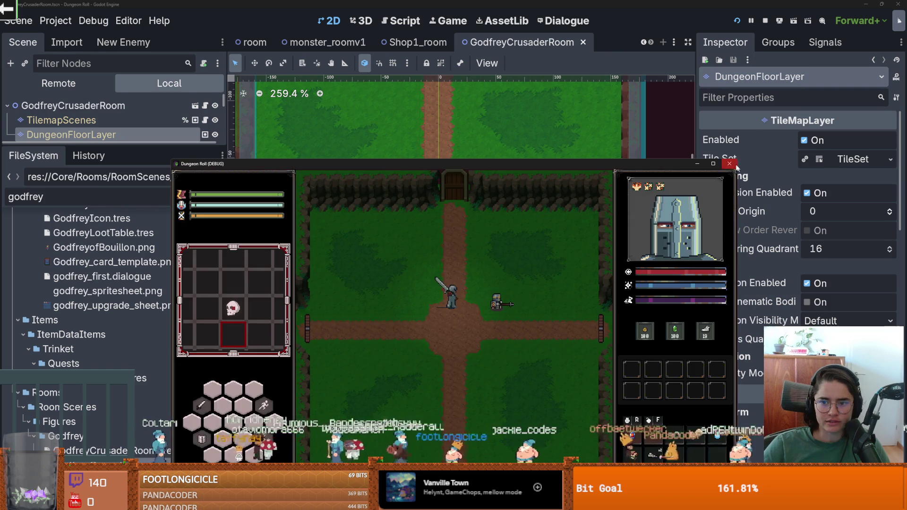
pyautogui.press('F8')
pyautogui.scroll(4, 502, 219)
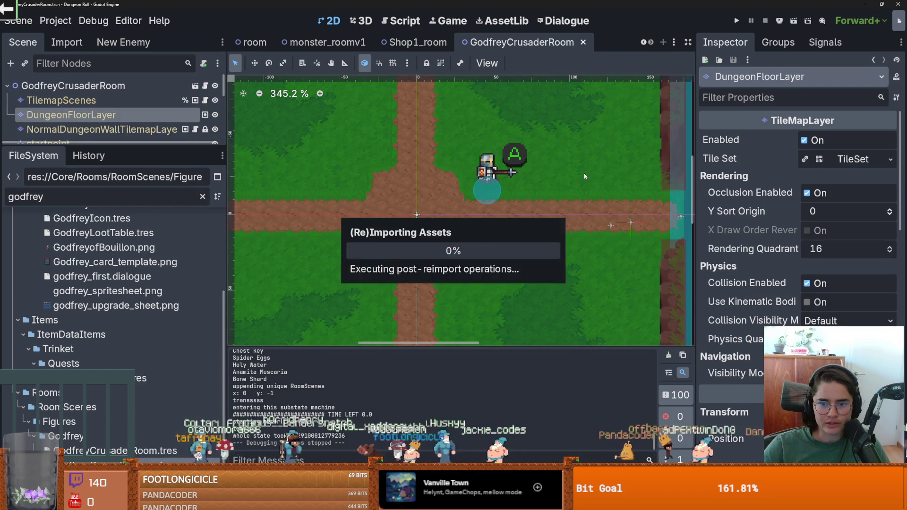
pyautogui.scroll(-1, 575, 199)
pyautogui.hotkey('alt', 'Tab')
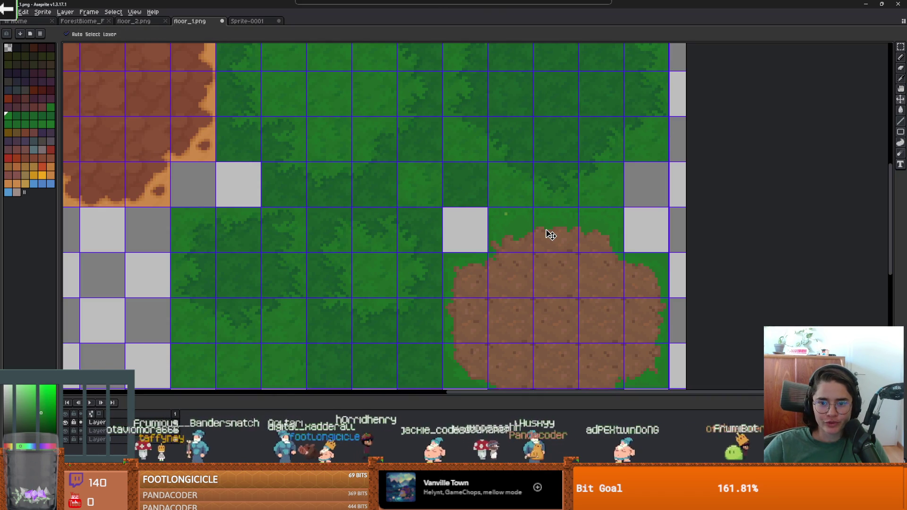
# Select the row of grass tiles just above the dirt patch with the rectangular marquee.
pyautogui.press('b')
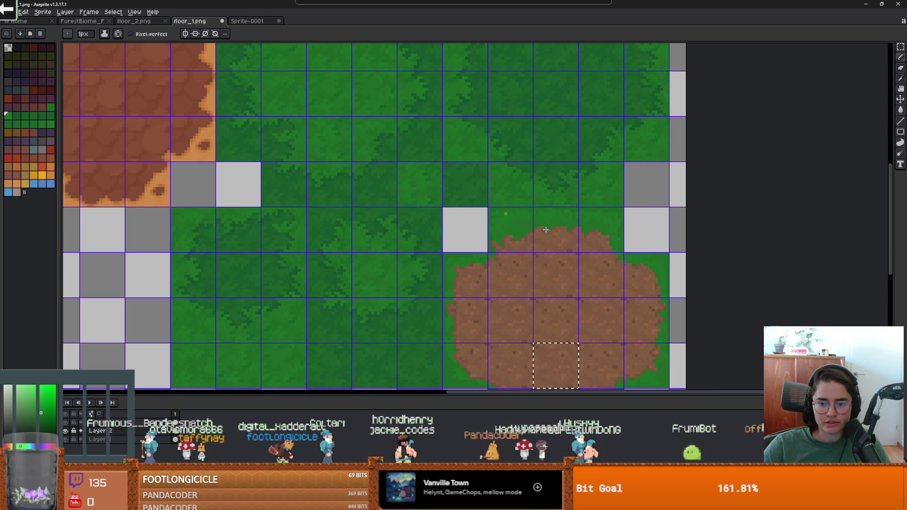
pyautogui.scroll(5, 505, 213)
pyautogui.press('i')
pyautogui.press('b')
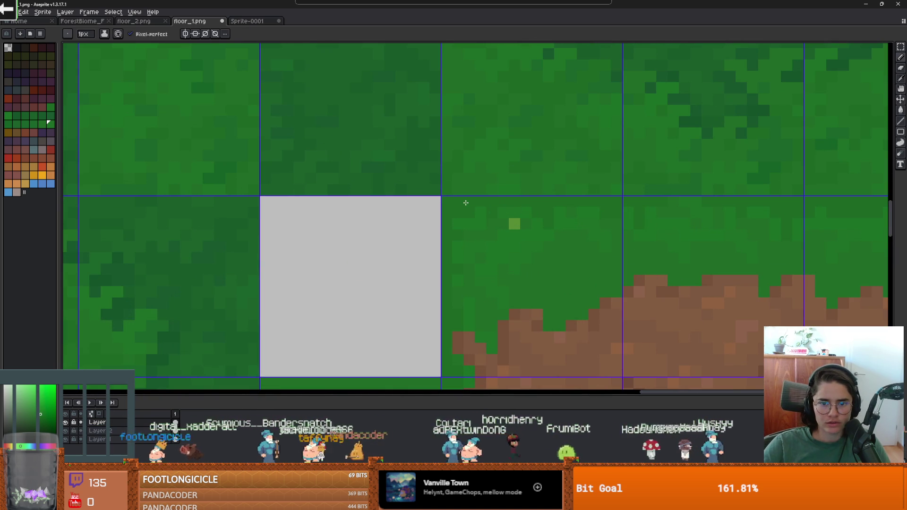
pyautogui.scroll(-3, 528, 244)
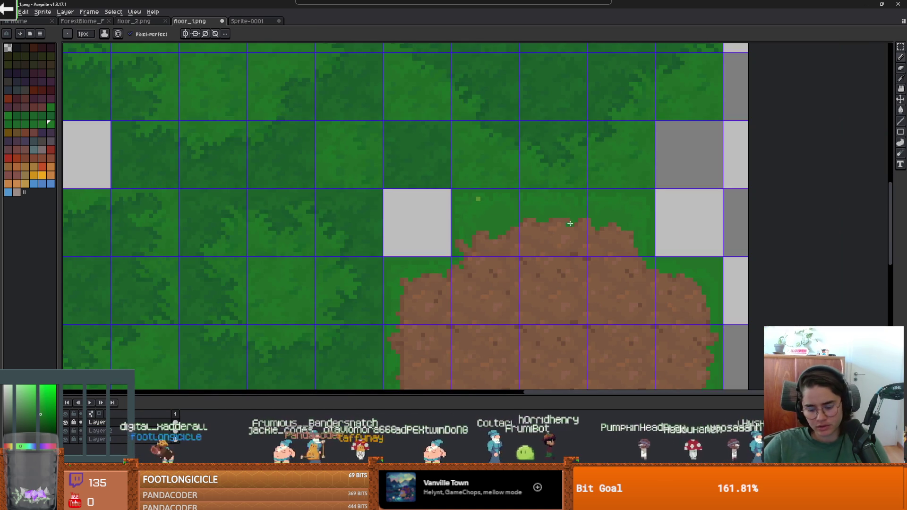
pyautogui.press('m')
pyautogui.scroll(3, 578, 189)
pyautogui.scroll(-5, 470, 169)
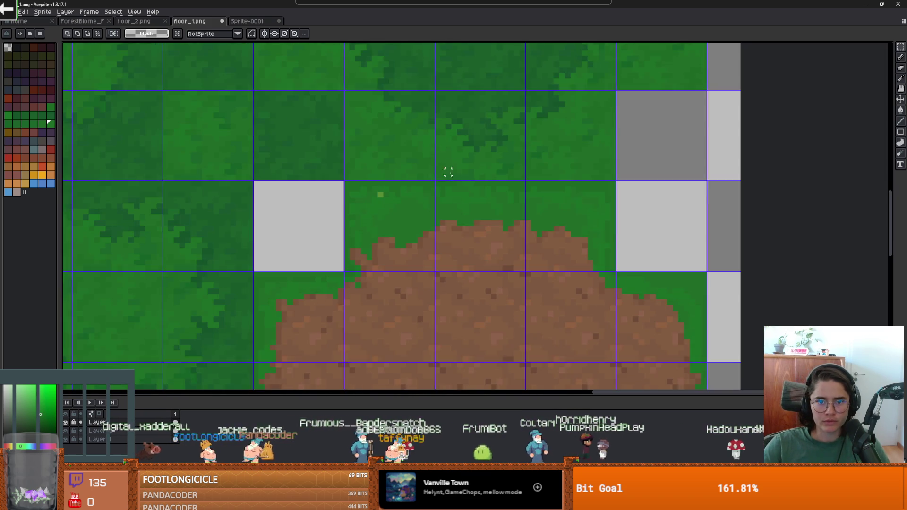
pyautogui.scroll(1, 451, 222)
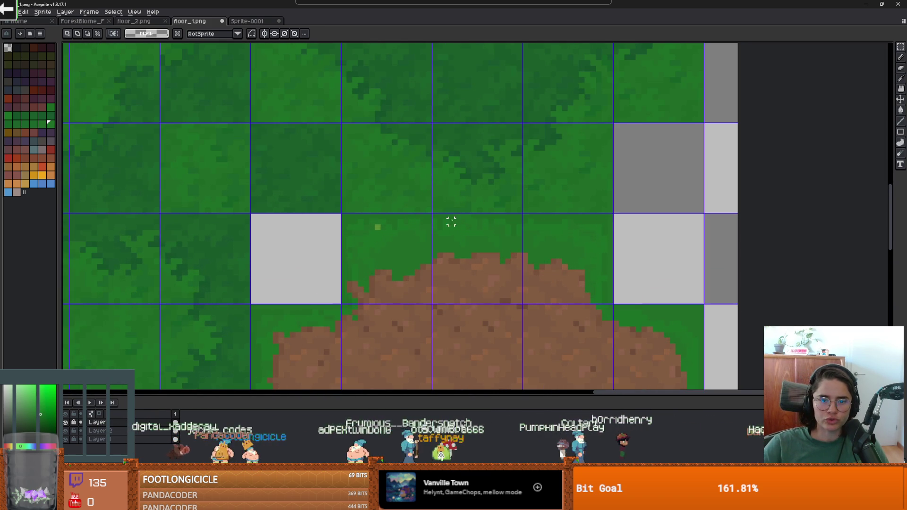
pyautogui.moveTo(529, 210)
pyautogui.mouseDown()
pyautogui.moveTo(621, 210)
pyautogui.moveTo(338, 207)
pyautogui.mouseUp()
# Move the selected grass down one pixel and save floor_1.png as PNG.
pyautogui.moveTo(414, 215); pyautogui.dragTo(414, 221)
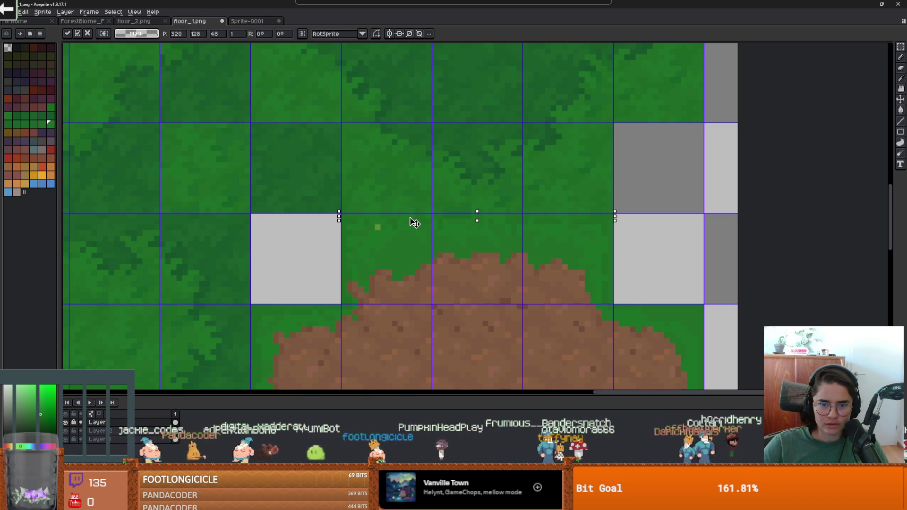
pyautogui.press('Return')
pyautogui.scroll(1, 587, 232)
pyautogui.click(588, 235)
pyautogui.click(441, 288)
pyautogui.hotkey('alt', 'Tab')
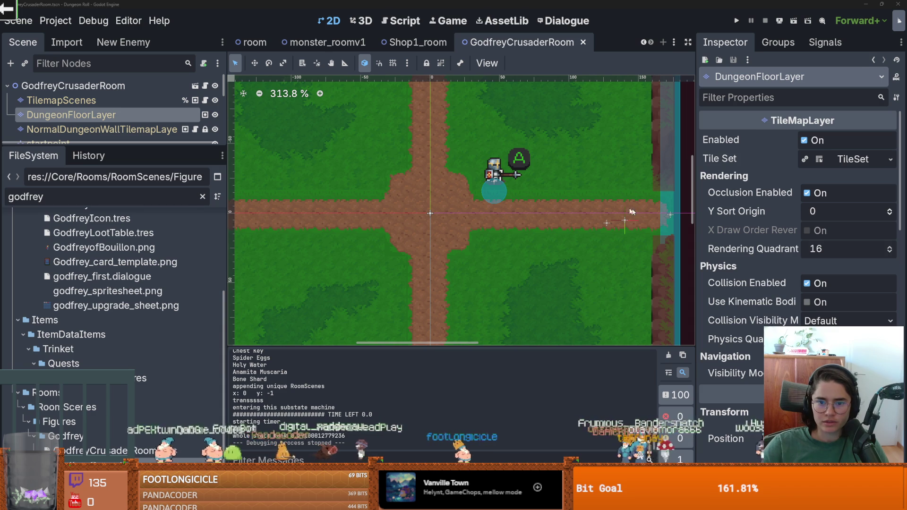
pyautogui.scroll(2, 557, 193)
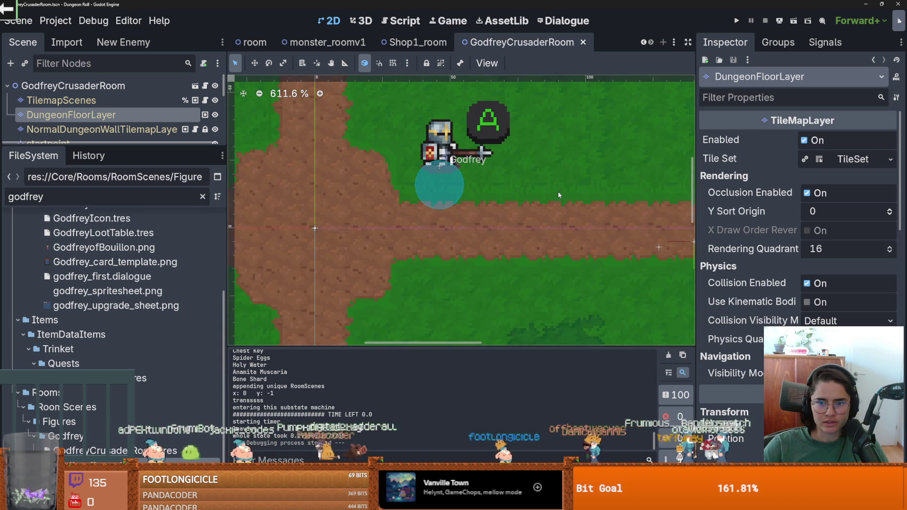
pyautogui.scroll(-2, 557, 193)
pyautogui.scroll(-1, 559, 194)
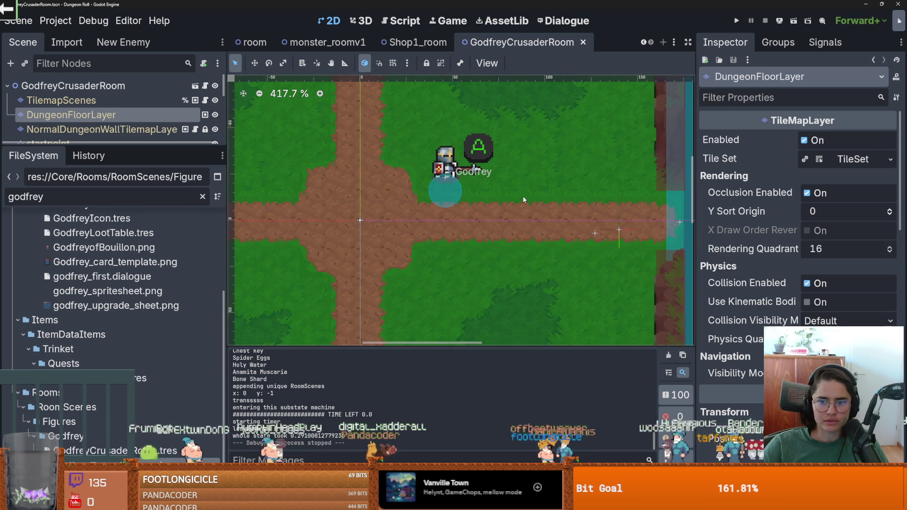
pyautogui.hscroll(-3, 458, 195)
pyautogui.scroll(-4, 454, 182)
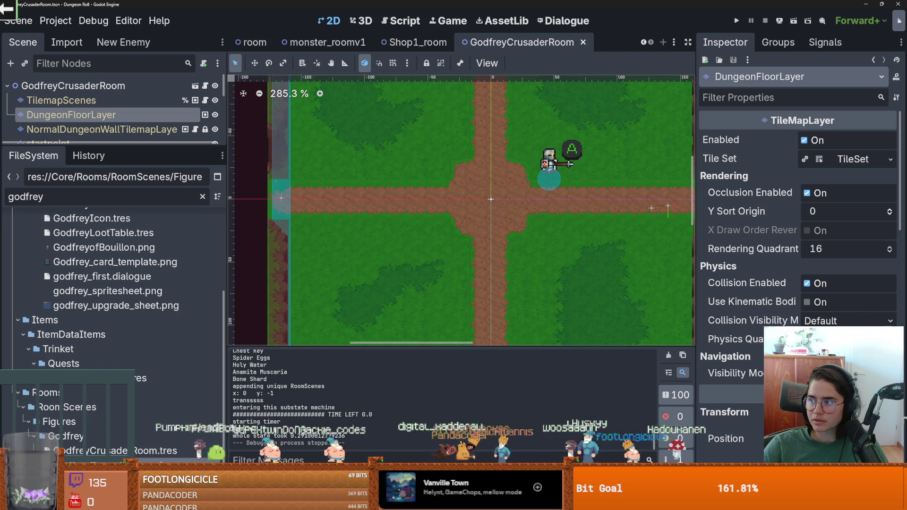
pyautogui.hotkey('alt', 'Tab')
pyautogui.scroll(2, 385, 189)
# Pick a darker green from the floor_1 grass.
pyautogui.keyDown('alt'); pyautogui.click(350, 190); pyautogui.keyUp('alt')
pyautogui.scroll(-1, 401, 194)
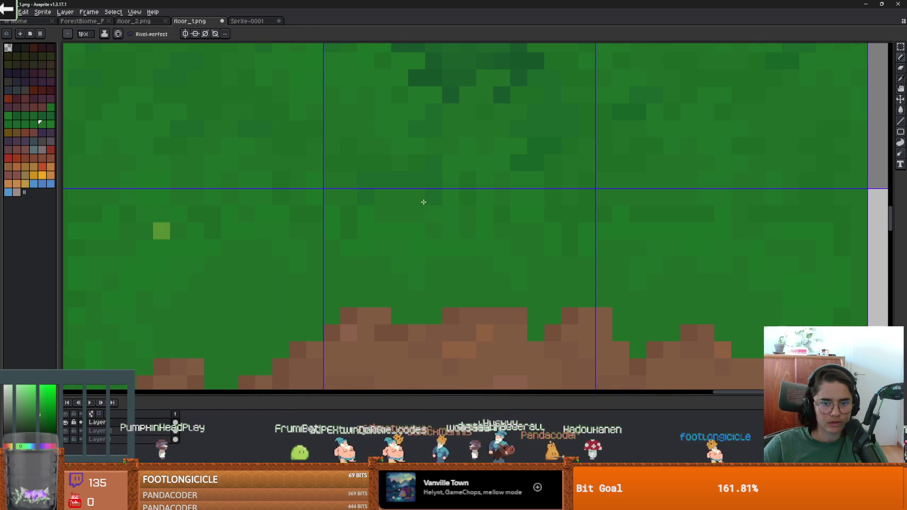
pyautogui.scroll(-3, 433, 198)
pyautogui.scroll(1, 459, 232)
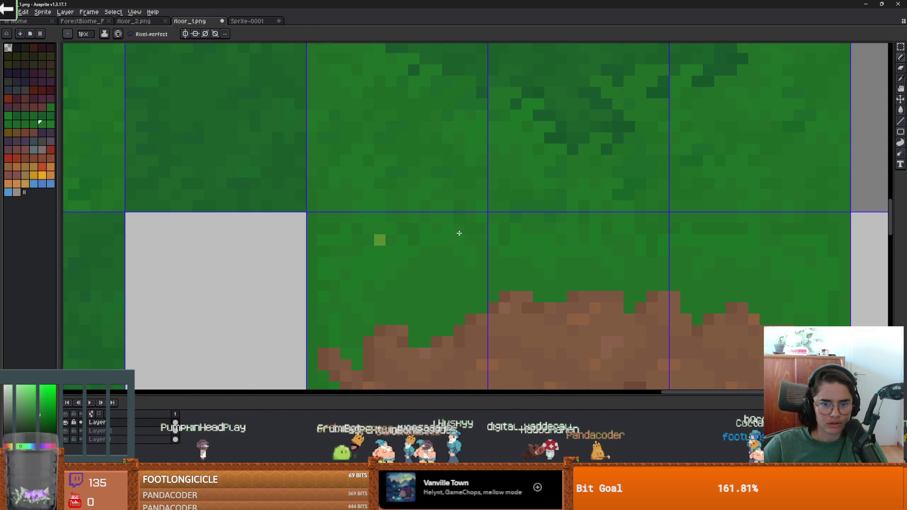
pyautogui.scroll(2, 443, 223)
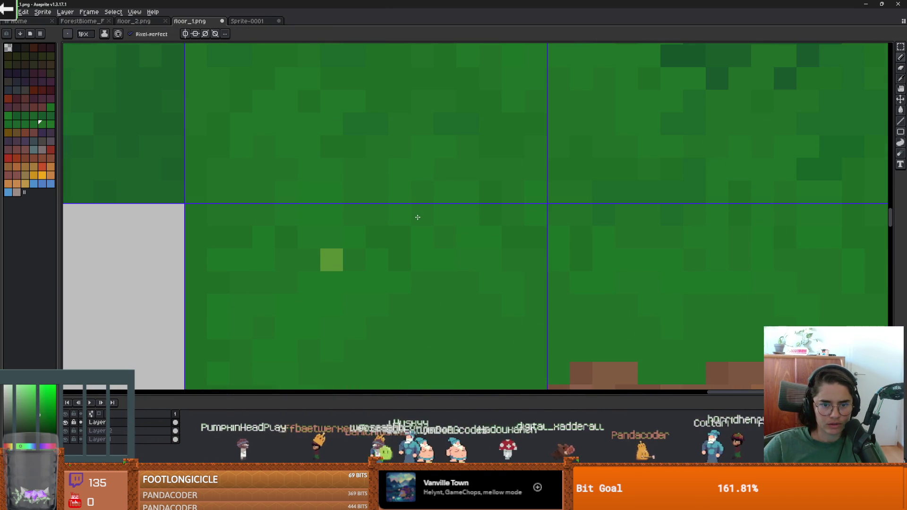
# Add a lighter-shade grass pixel, then select the Godfrey node in the Godot room.
pyautogui.press(']')
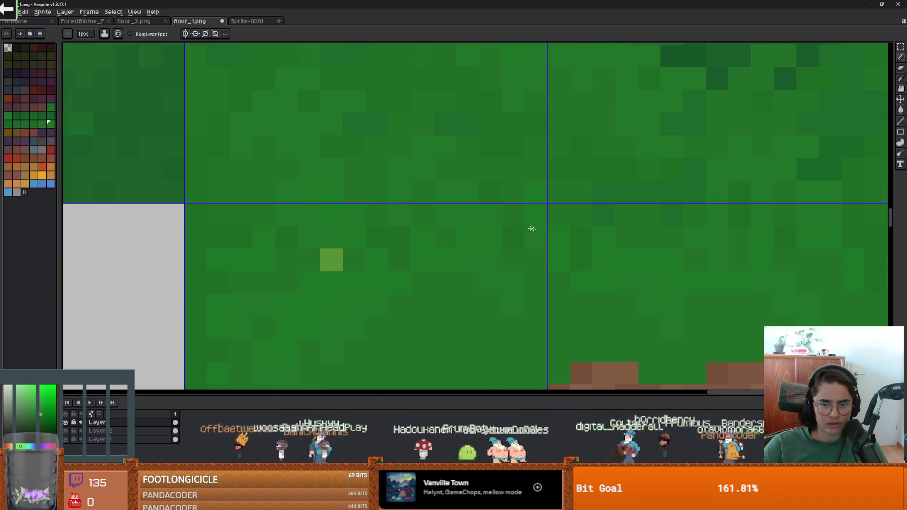
pyautogui.scroll(-4, 532, 229)
pyautogui.scroll(2, 528, 226)
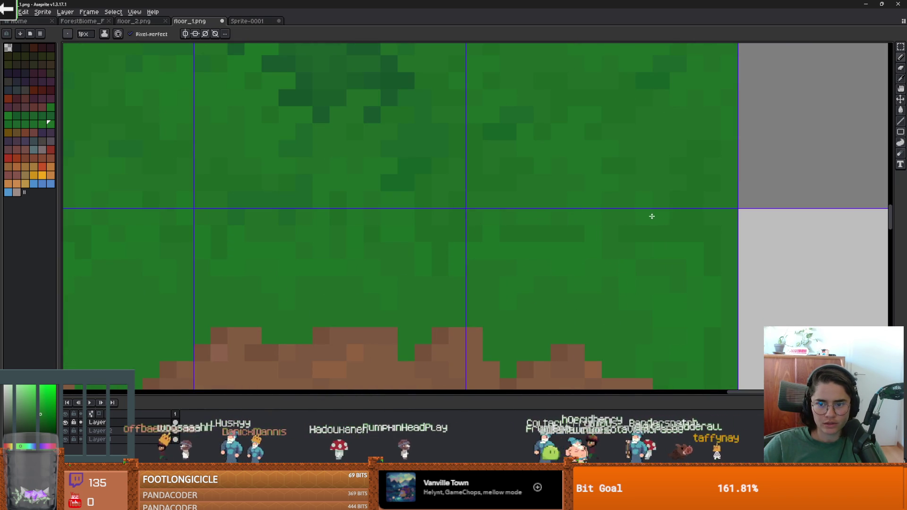
pyautogui.scroll(-3, 640, 225)
pyautogui.click(441, 290)
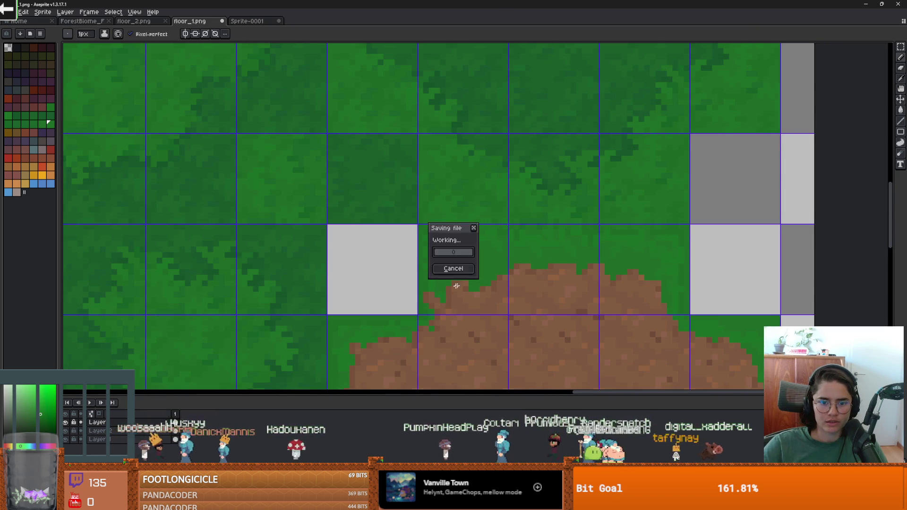
pyautogui.hotkey('alt', 'Tab')
pyautogui.click(543, 156)
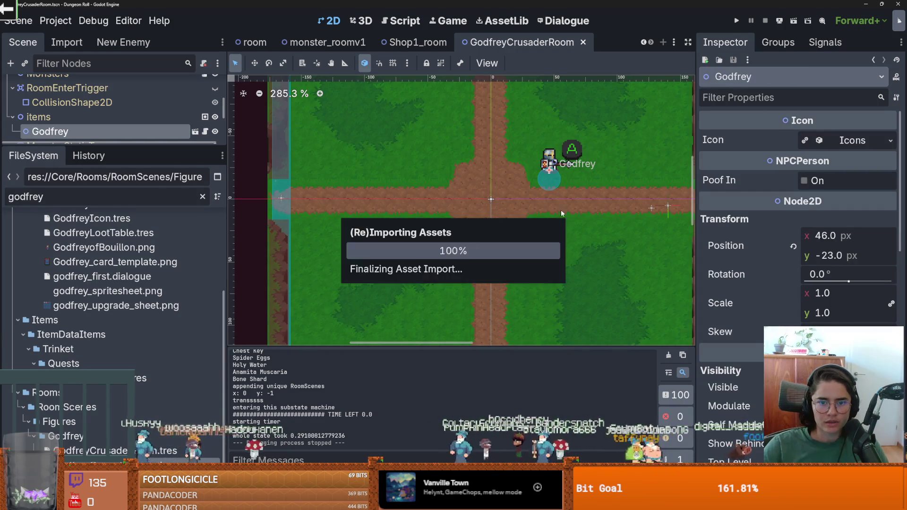
# Check the grass-and-dirt floor, select DungeonFloorLayer and save the room scene with Ctrl+S.
pyautogui.scroll(-2, 520, 202)
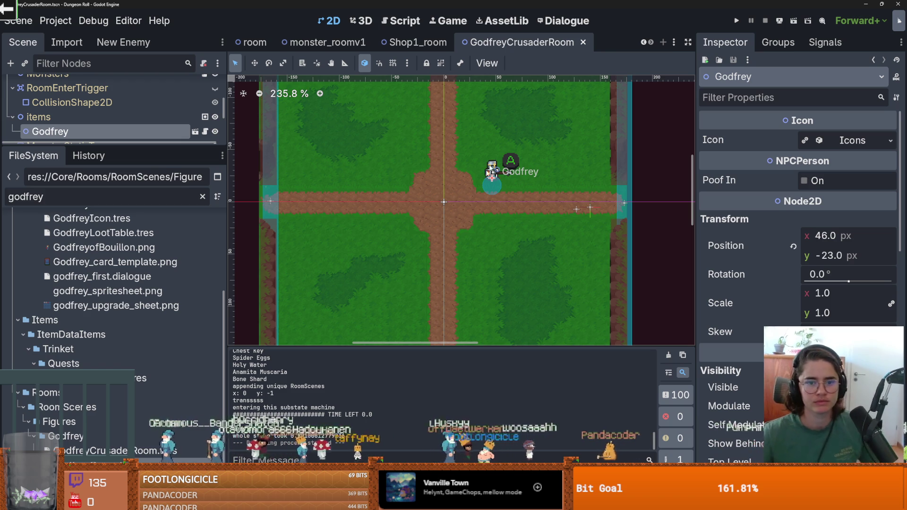
pyautogui.scroll(4, 423, 157)
pyautogui.click(543, 213)
pyautogui.scroll(-2, 545, 213)
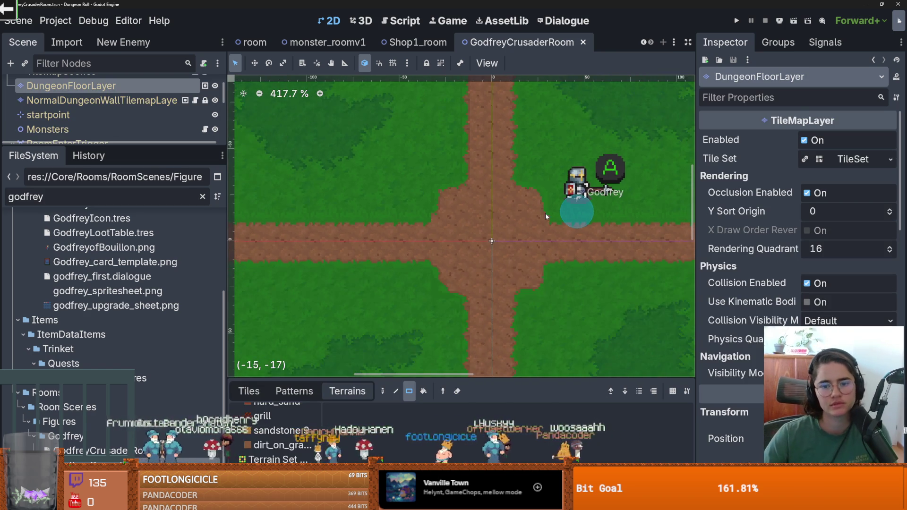
pyautogui.hotkey('ctrl', 's')
pyautogui.scroll(-2, 548, 219)
pyautogui.scroll(3, 543, 222)
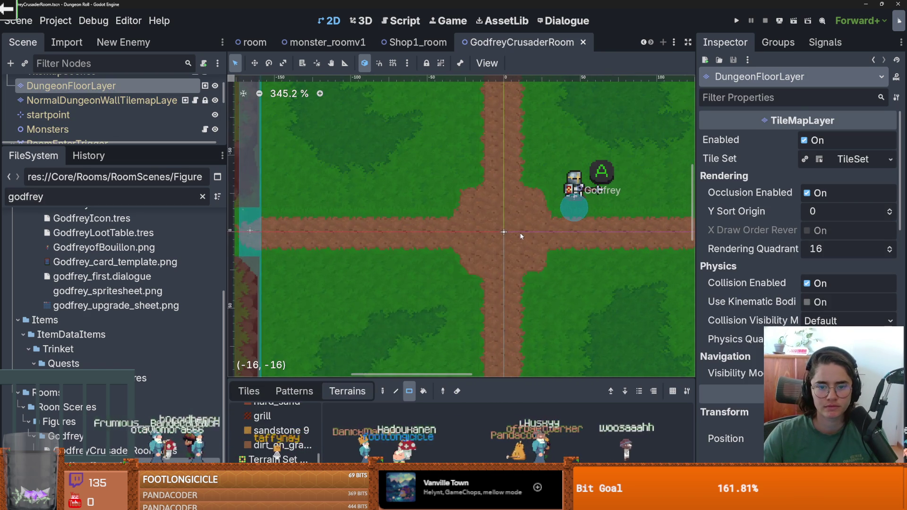
pyautogui.scroll(-2, 531, 229)
pyautogui.scroll(-3, 501, 182)
pyautogui.hotkey('alt', 'Tab')
# Show the floor_2.png tile sheet in Aseprite and close Open Recent without opening anything.
pyautogui.click(129, 21)
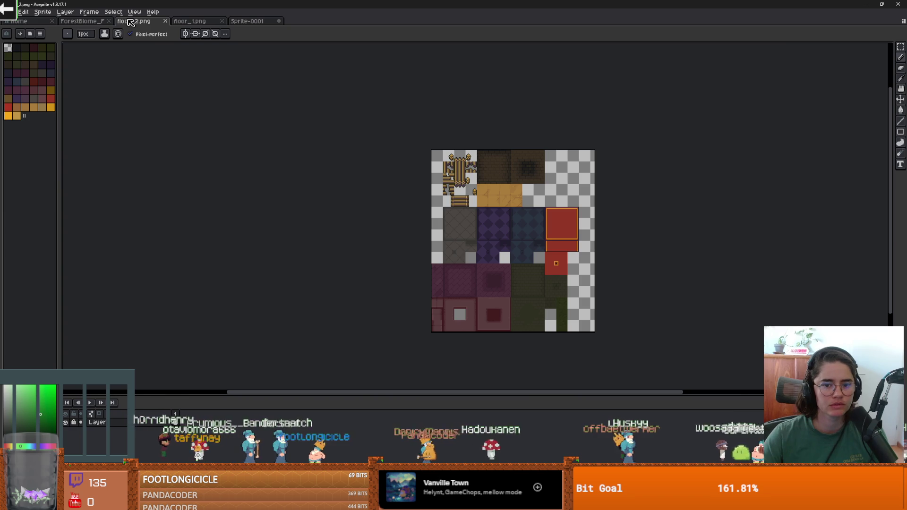
pyautogui.click(9, 12)
pyautogui.moveTo(38, 37)
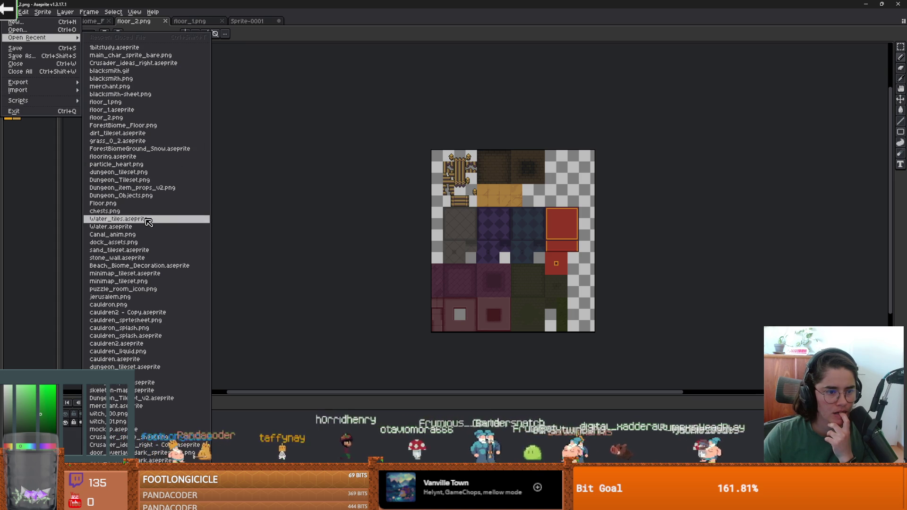
pyautogui.click(251, 237)
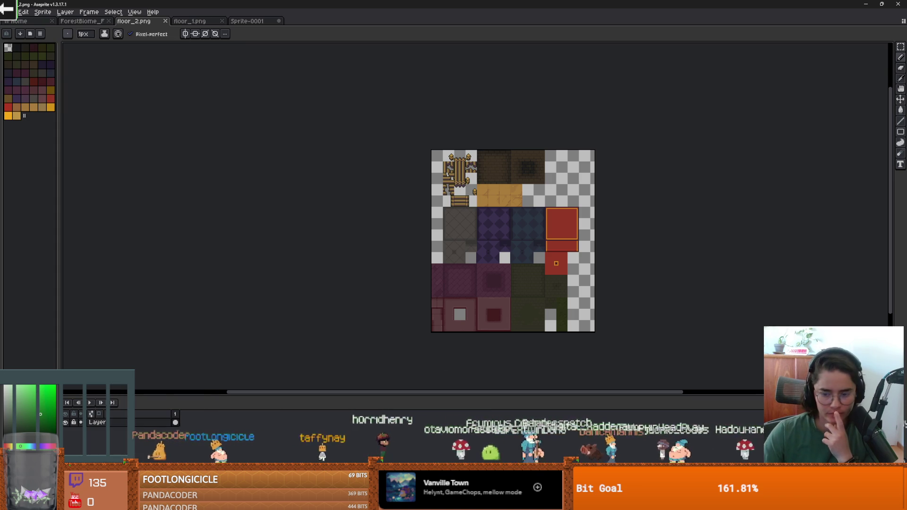
pyautogui.hotkey('alt', 'Tab')
# Filter the FileSystem for 'props' and reveal floor_big_Props.png in the file manager.
pyautogui.click(101, 194)
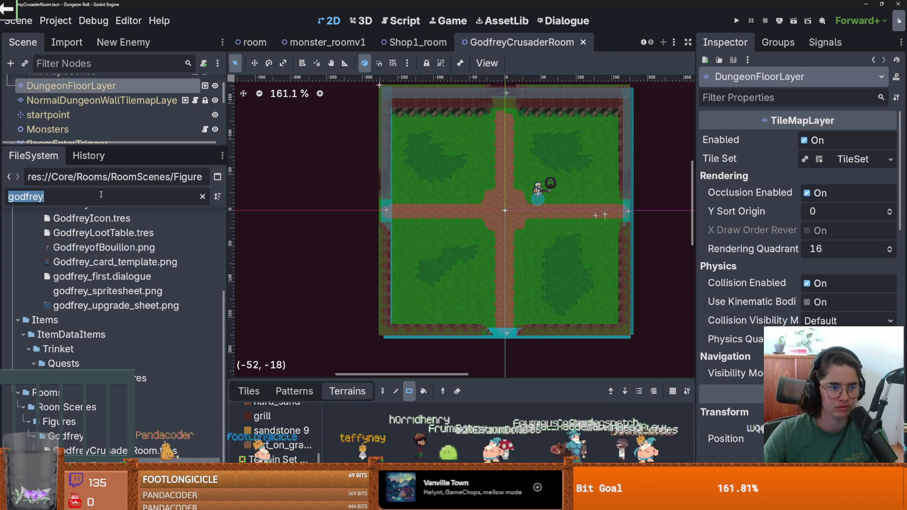
pyautogui.write('pro')
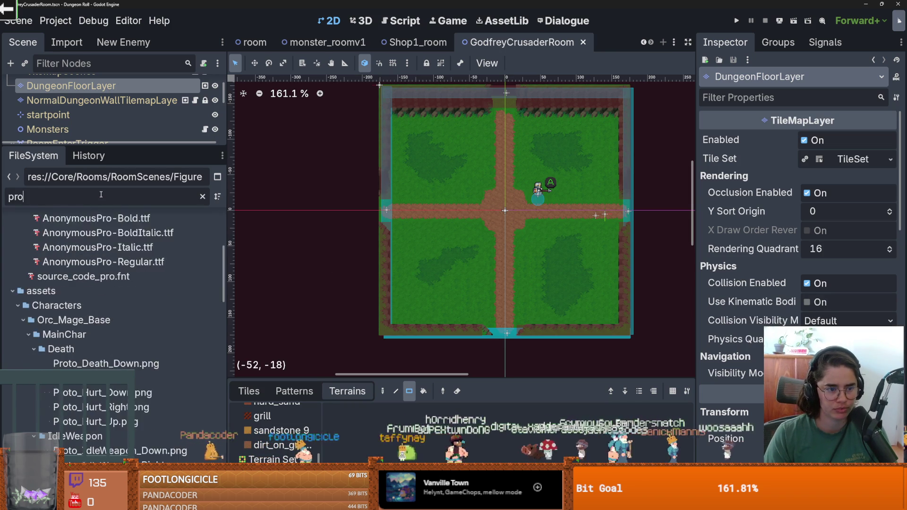
pyautogui.write('ps')
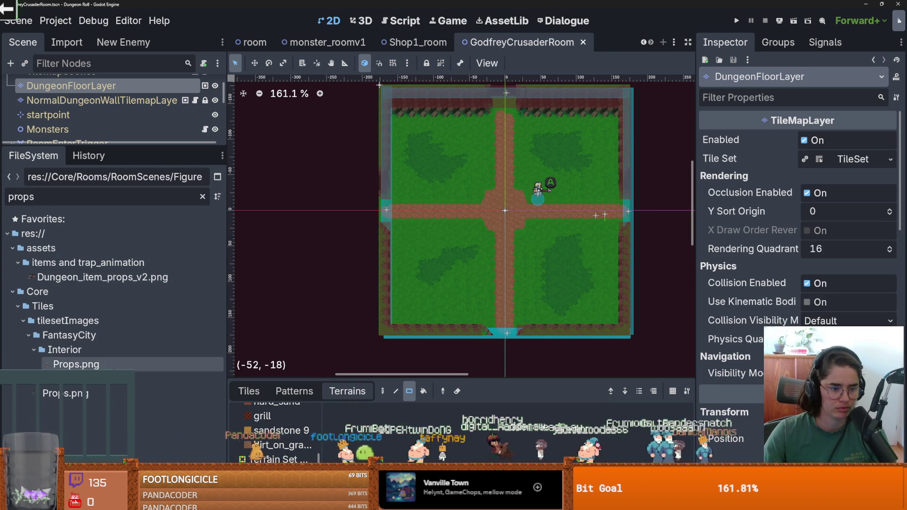
pyautogui.click(115, 379)
pyautogui.rightClick(121, 379)
pyautogui.press('Escape')
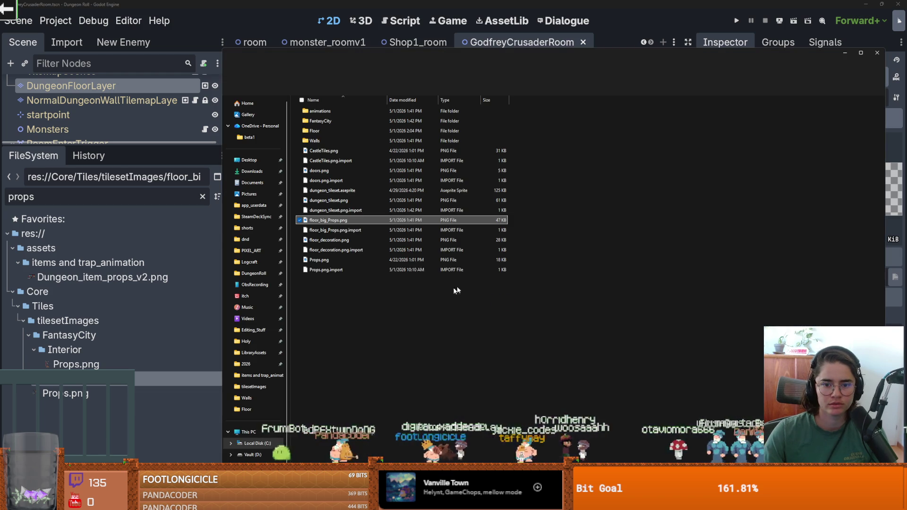
pyautogui.hotkey('alt', 'Tab')
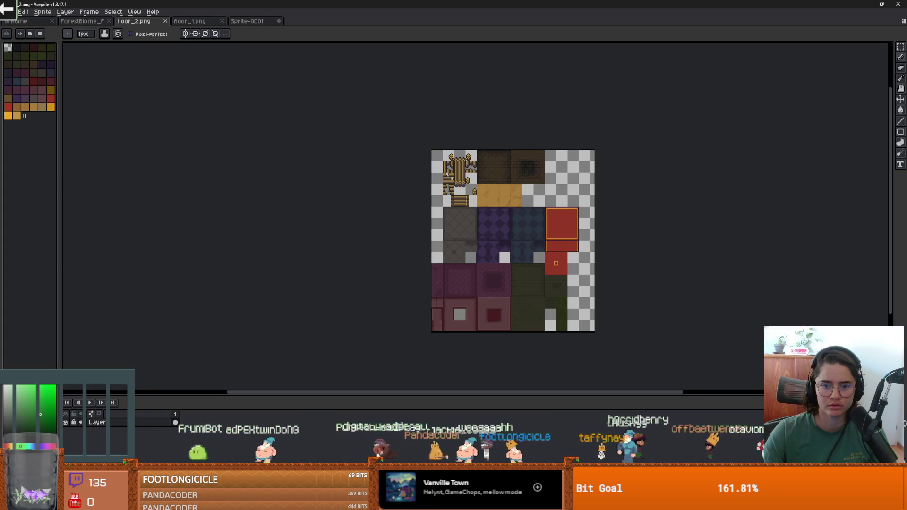
# Drag floor_big_Props.png into Aseprite to open the prop sheet.
pyautogui.hotkey('alt', 'Tab')
pyautogui.moveTo(490, 87)
pyautogui.mouseDown()
pyautogui.moveTo(468, 19)
pyautogui.moveTo(450, 202)
pyautogui.mouseUp()
pyautogui.moveTo(448, 392); pyautogui.dragTo(500, 393)
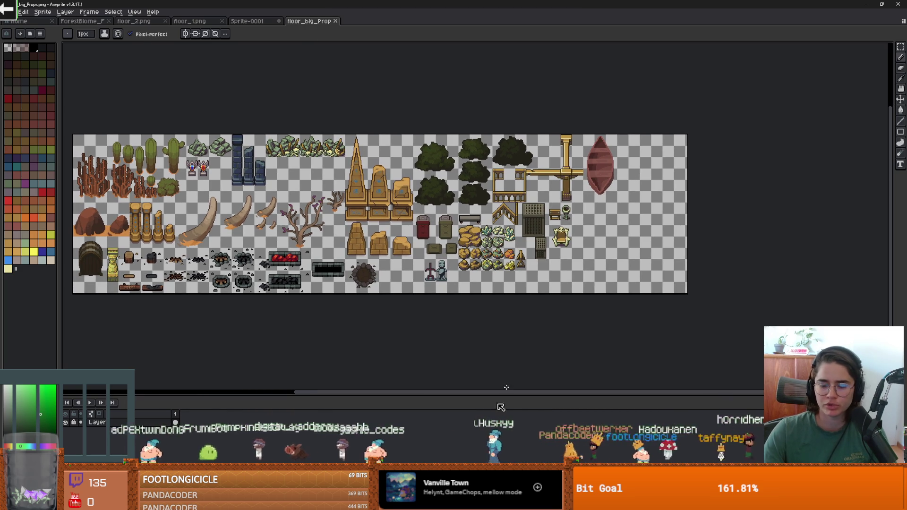
pyautogui.hotkey('alt', 'Tab')
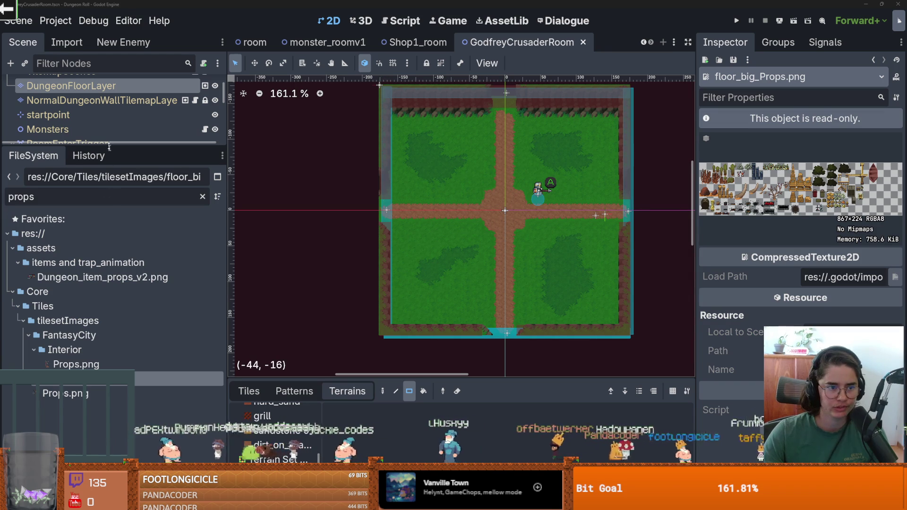
# Compare the DungeonFloorLayer, NormalDungeonWallTilemapLayer and TilemapScenes nodes in the Scene tree.
pyautogui.moveTo(109, 147); pyautogui.dragTo(109, 253)
pyautogui.scroll(2, 93, 176)
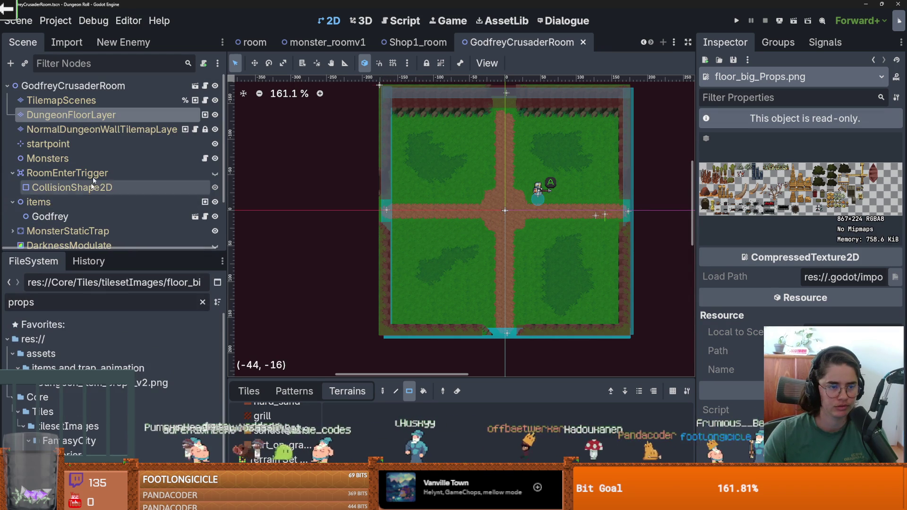
pyautogui.click(95, 115)
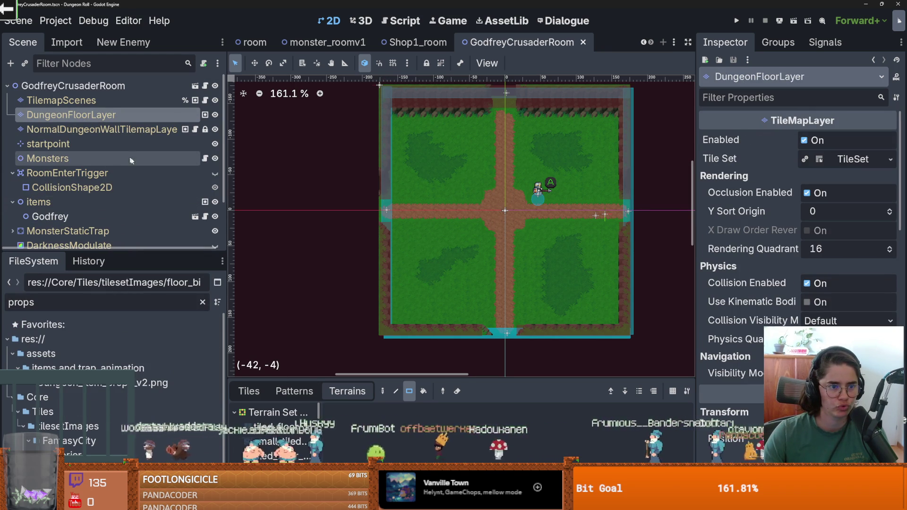
pyautogui.click(138, 128)
pyautogui.click(118, 101)
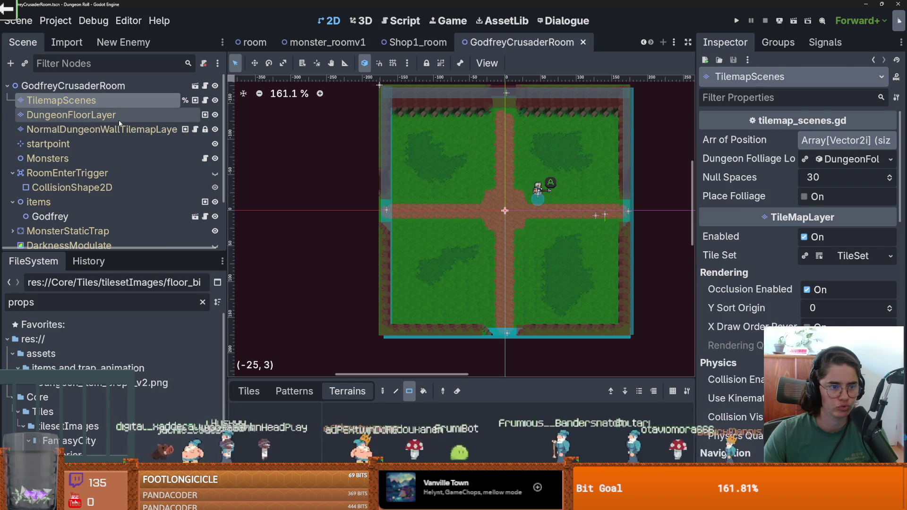
pyautogui.click(118, 116)
pyautogui.click(97, 130)
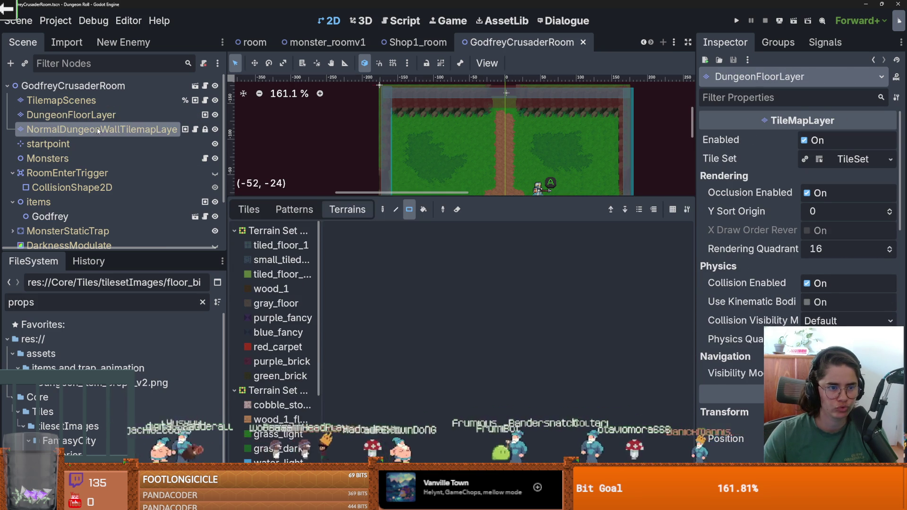
pyautogui.click(101, 115)
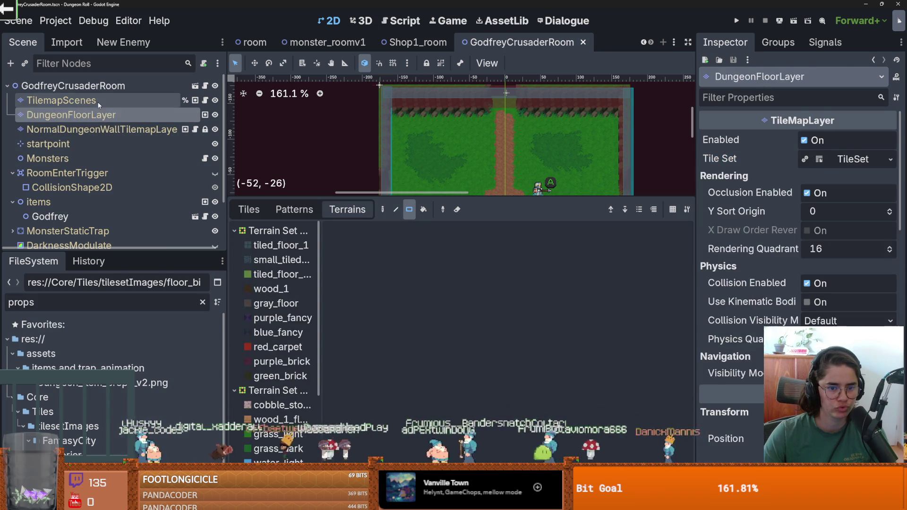
pyautogui.click(99, 105)
# Switch to individual tiles and show the wall layer's Dungeon tile atlas.
pyautogui.click(249, 209)
pyautogui.click(94, 115)
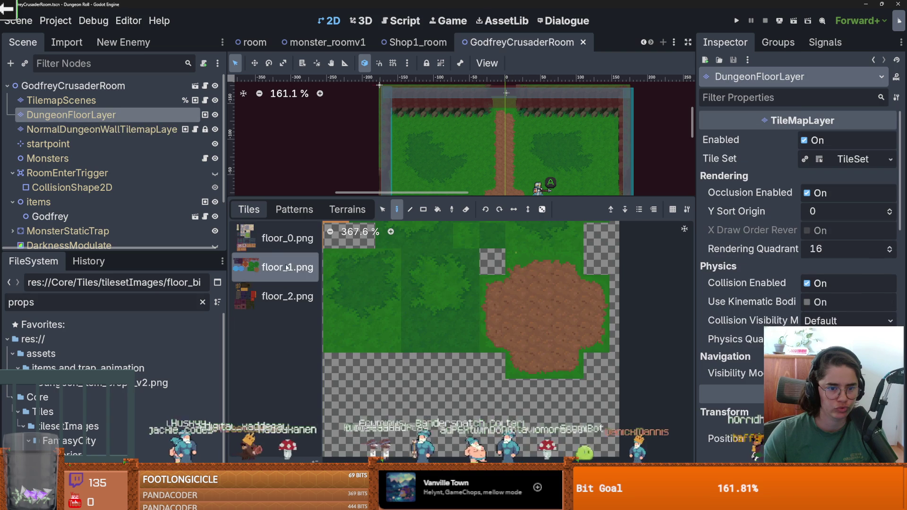
pyautogui.click(98, 129)
pyautogui.click(274, 296)
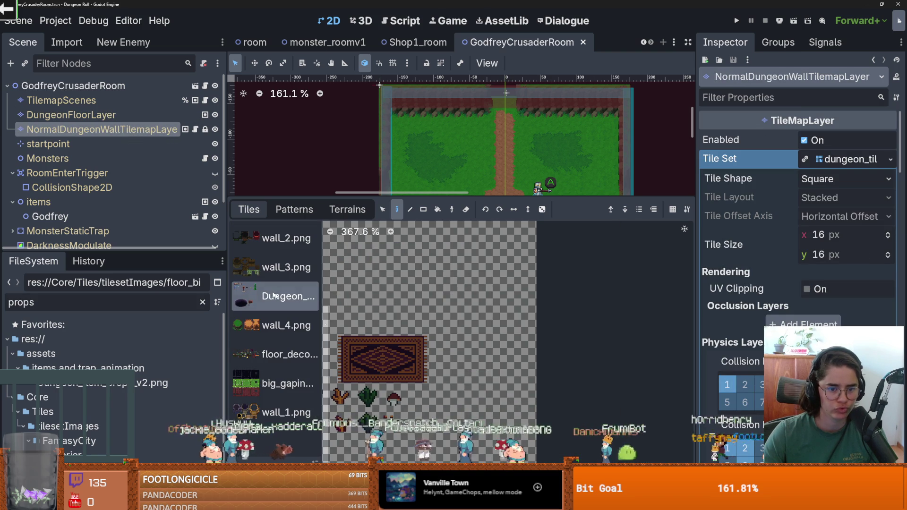
# Trace the atlas texture to Dungeon_Tileset.png in the TileSet editor and reveal it in the file manager.
pyautogui.click(421, 502)
pyautogui.moveTo(420, 373); pyautogui.dragTo(420, 165)
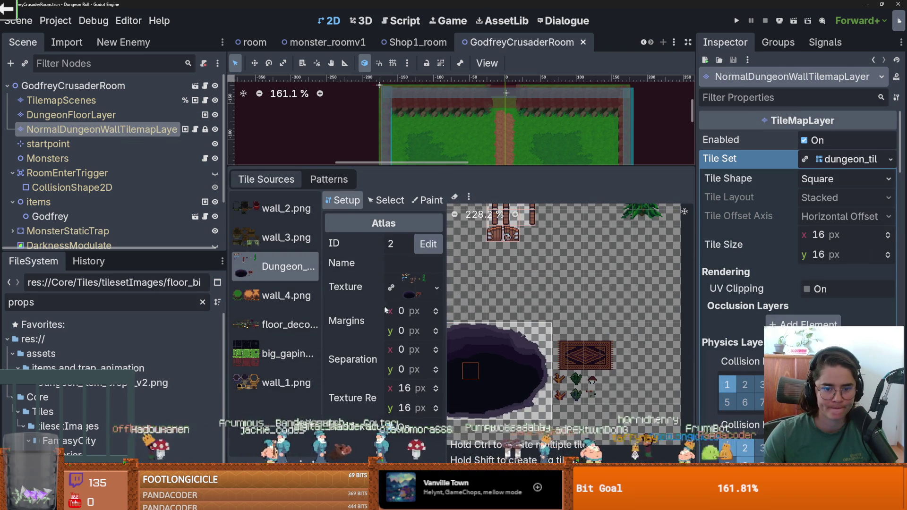
pyautogui.click(436, 290)
pyautogui.click(322, 496)
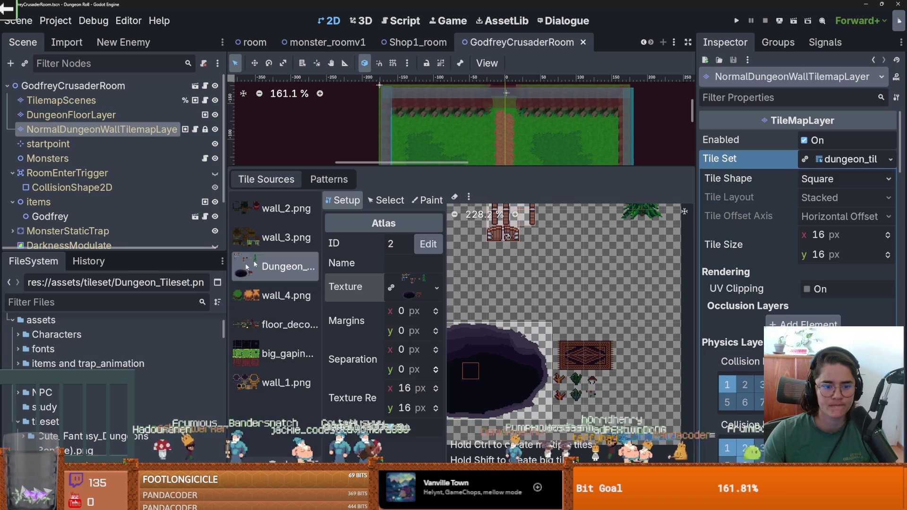
pyautogui.rightClick(87, 454)
pyautogui.press('Escape')
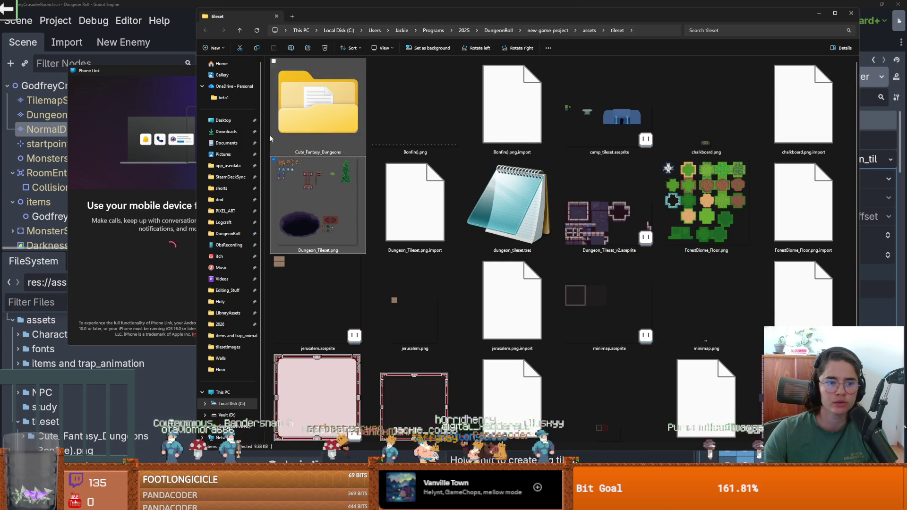
# Dismiss the Phone Link popup and open Dungeon_Tileset.png in Aseprite.
pyautogui.click(263, 70)
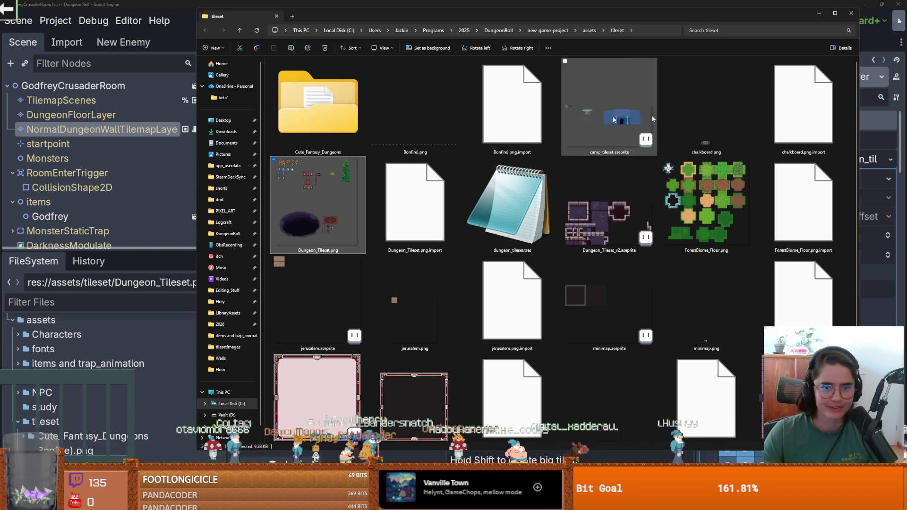
pyautogui.doubleClick(318, 203)
pyautogui.scroll(1, 542, 142)
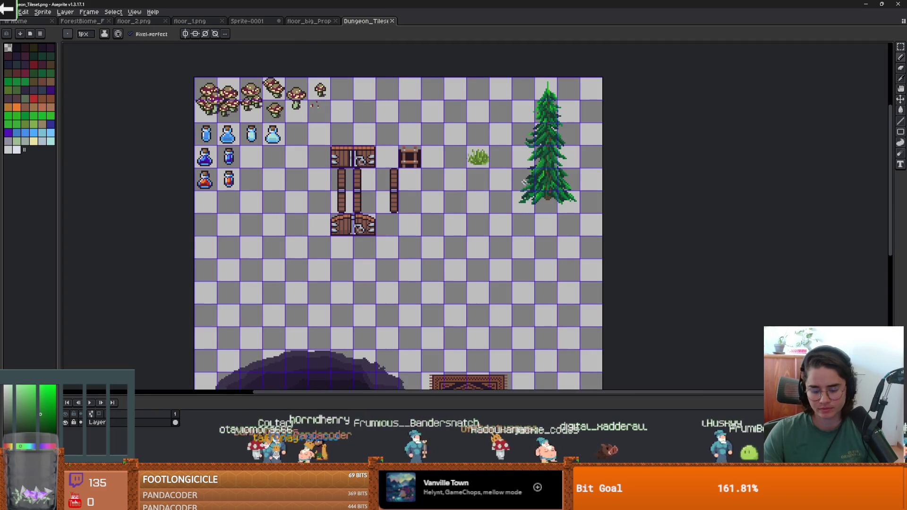
# Cut the pine tree from Dungeon_Tileset.png and paste it into empty space in floor_big_Props.png.
pyautogui.press('m')
pyautogui.moveTo(584, 221); pyautogui.dragTo(515, 76)
pyautogui.hotkey('ctrl', 'x')
pyautogui.click(309, 20)
pyautogui.hotkey('ctrl', 'v')
pyautogui.moveTo(258, 167)
pyautogui.mouseDown()
pyautogui.moveTo(614, 219)
pyautogui.moveTo(598, 227)
pyautogui.moveTo(594, 250)
pyautogui.mouseUp()
pyautogui.scroll(3, 593, 228)
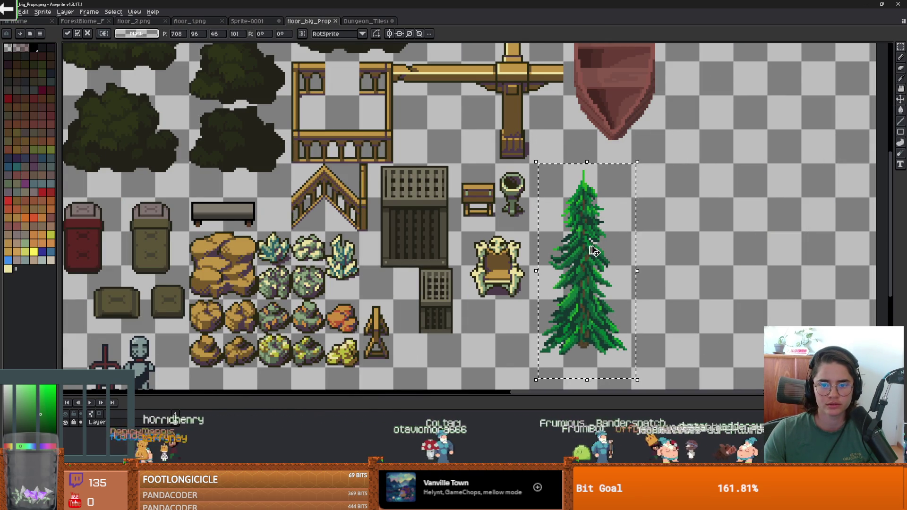
pyautogui.hotkey('alt', 'Tab')
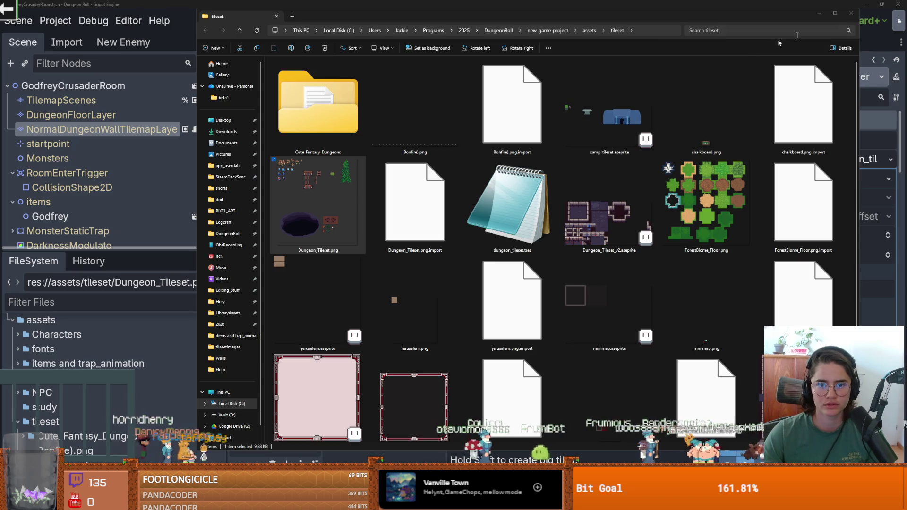
# Close File Explorer, review the wall tileset's atlas sources, and select the room's wall layer.
pyautogui.click(851, 13)
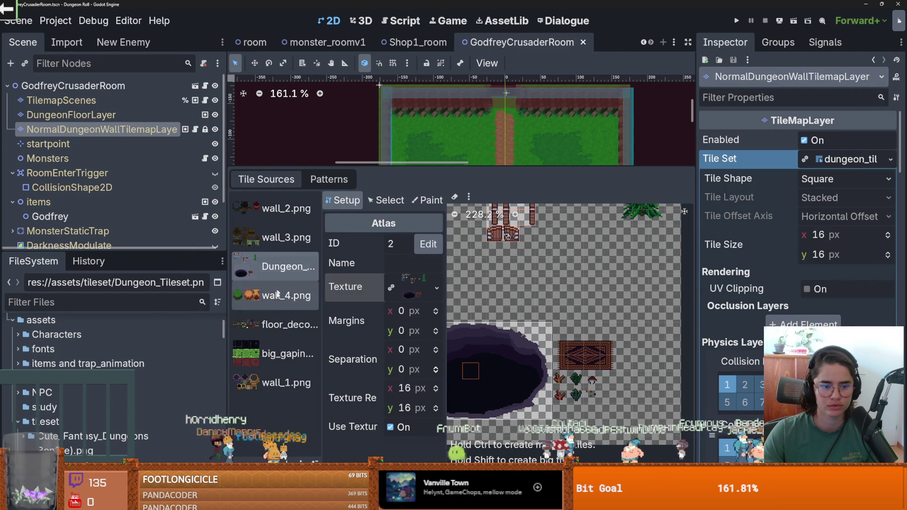
pyautogui.click(276, 320)
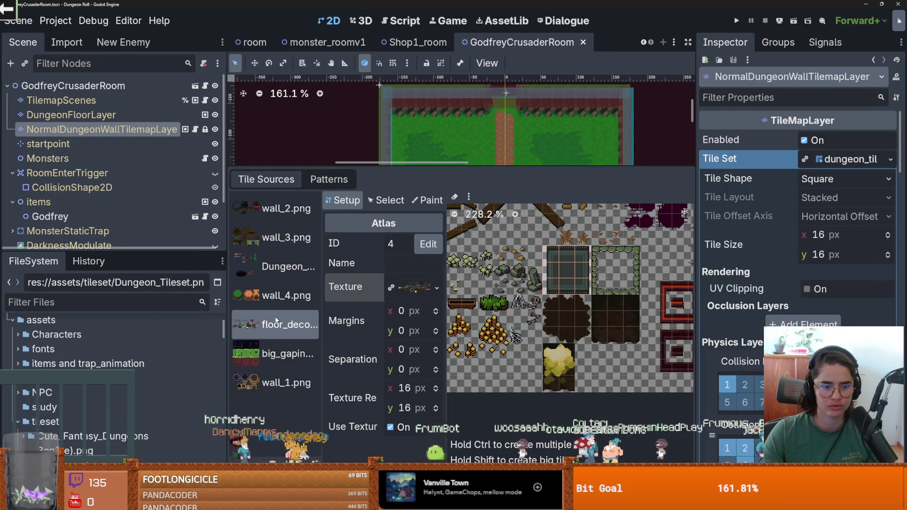
pyautogui.click(61, 100)
pyautogui.click(102, 129)
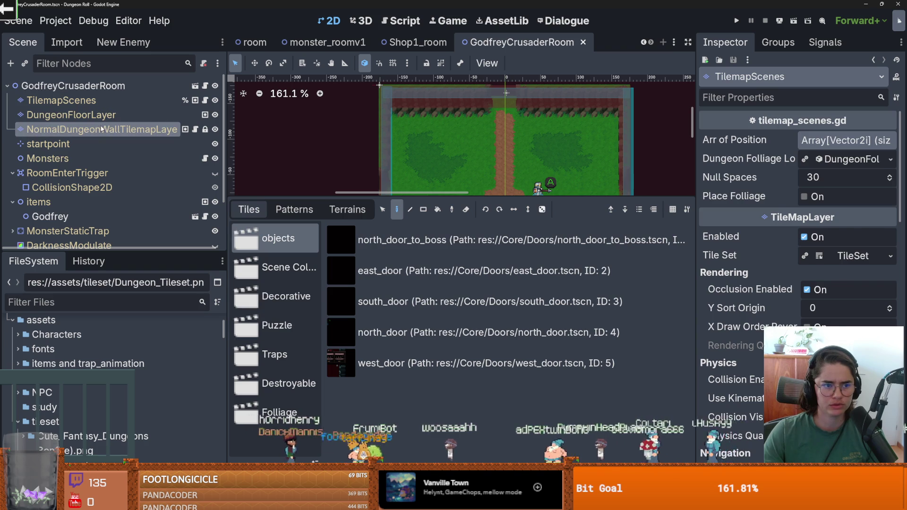
pyautogui.click(279, 286)
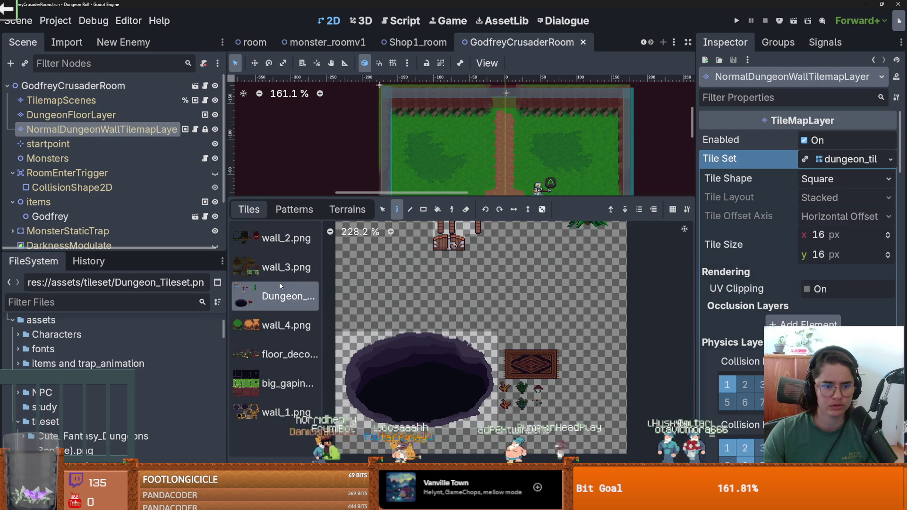
pyautogui.click(282, 273)
pyautogui.click(286, 353)
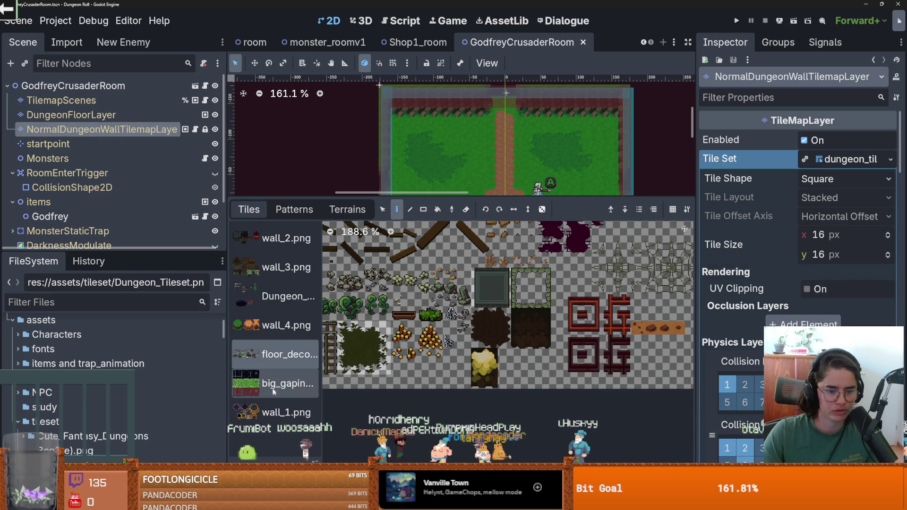
pyautogui.click(251, 42)
pyautogui.click(95, 129)
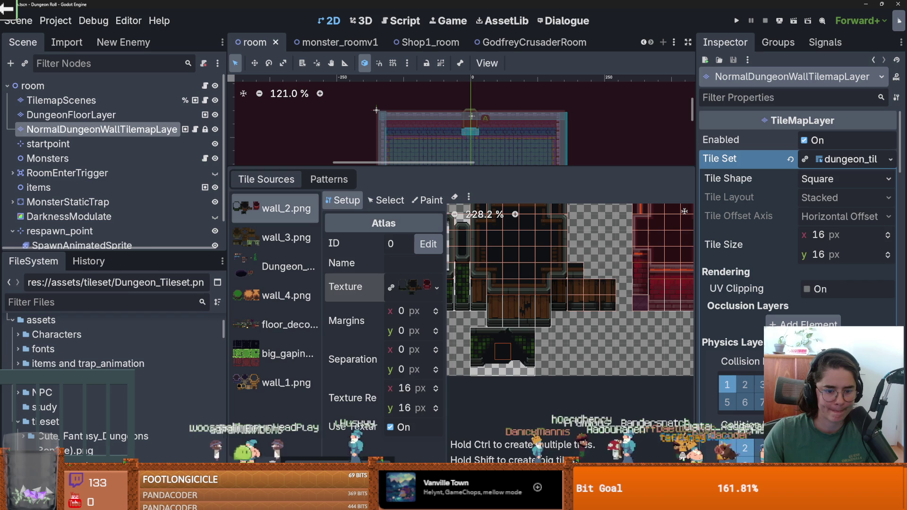
# Add res://Core/Tiles/tilesetImages/floor_big_Props.png as a new atlas source, declining automatic tile creation.
pyautogui.click(436, 288)
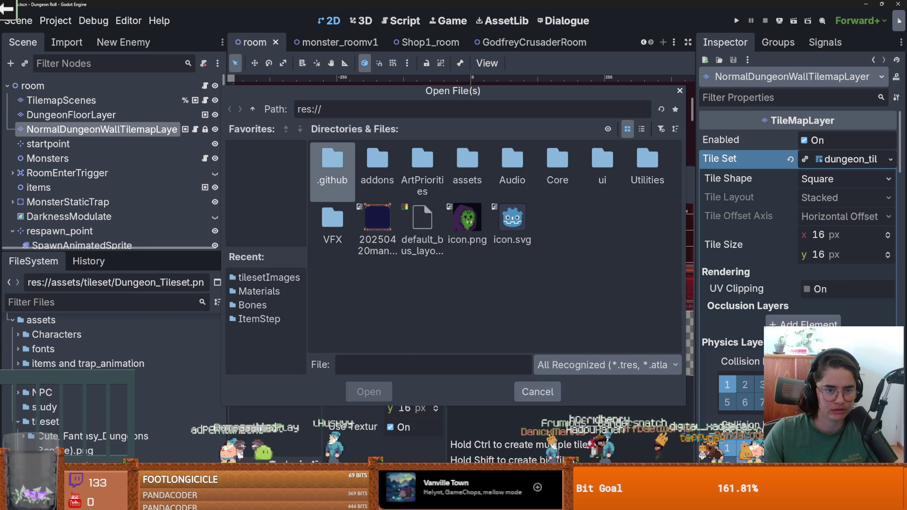
pyautogui.doubleClick(563, 166)
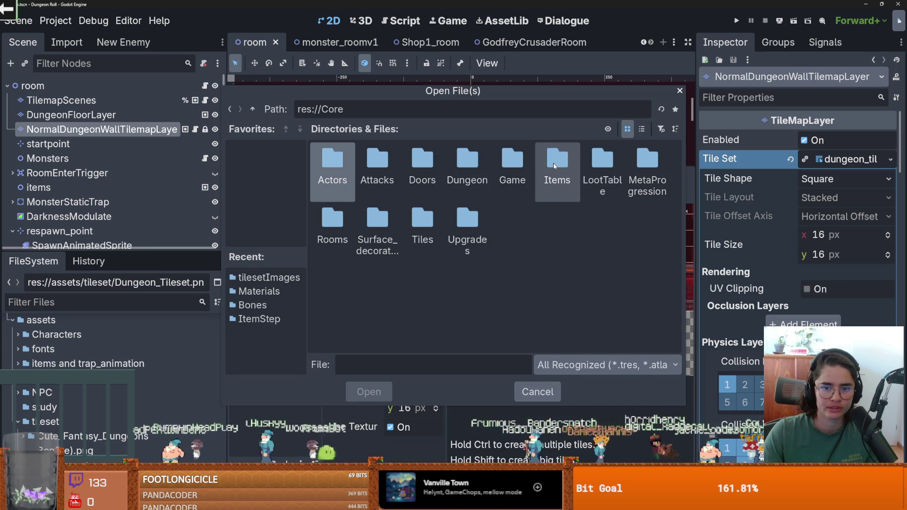
pyautogui.doubleClick(423, 221)
pyautogui.doubleClick(506, 163)
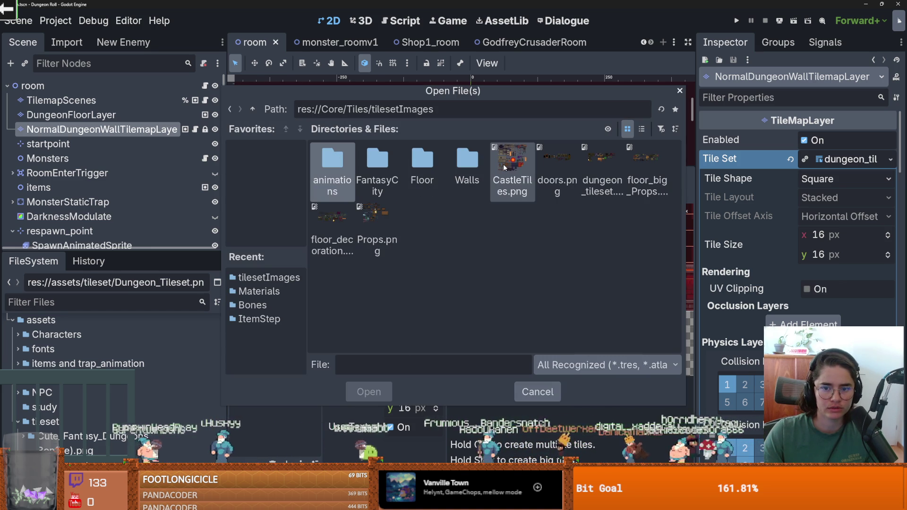
pyautogui.doubleClick(638, 160)
pyautogui.click(508, 274)
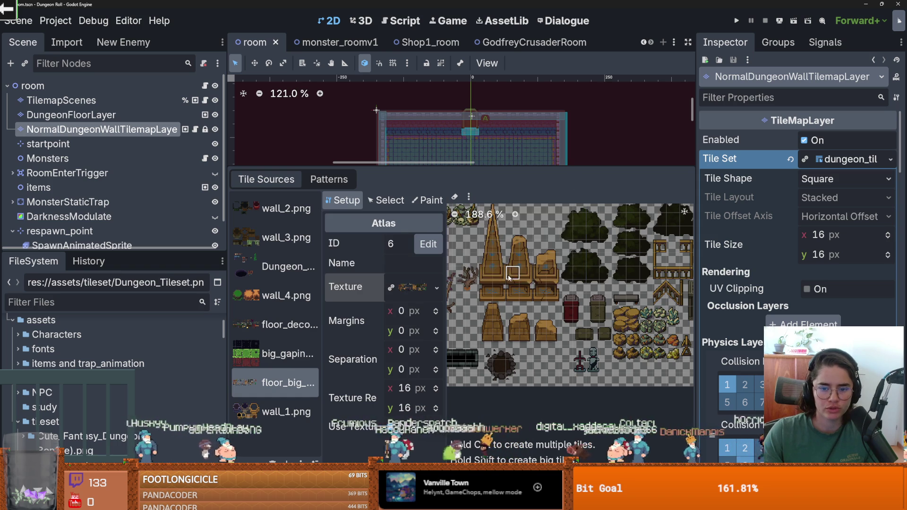
# Define the pine tree as a 3×6 tile at 44,6.
pyautogui.scroll(5, 520, 283)
pyautogui.moveTo(511, 245); pyautogui.dragTo(545, 326)
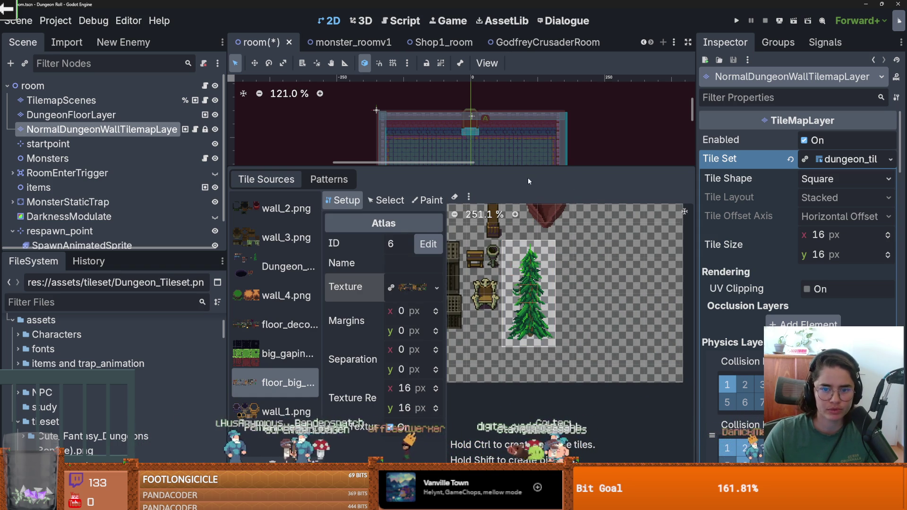
pyautogui.click(421, 201)
# Set the pine tree tile's texture origin to 2,38.
pyautogui.click(385, 200)
pyautogui.click(528, 296)
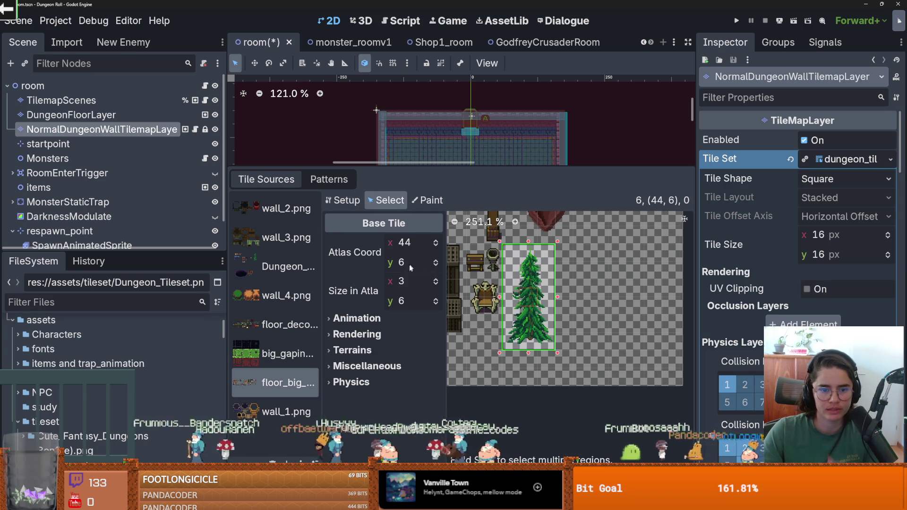
pyautogui.click(355, 333)
pyautogui.scroll(-2, 402, 338)
pyautogui.moveTo(430, 334); pyautogui.dragTo(430, 334)
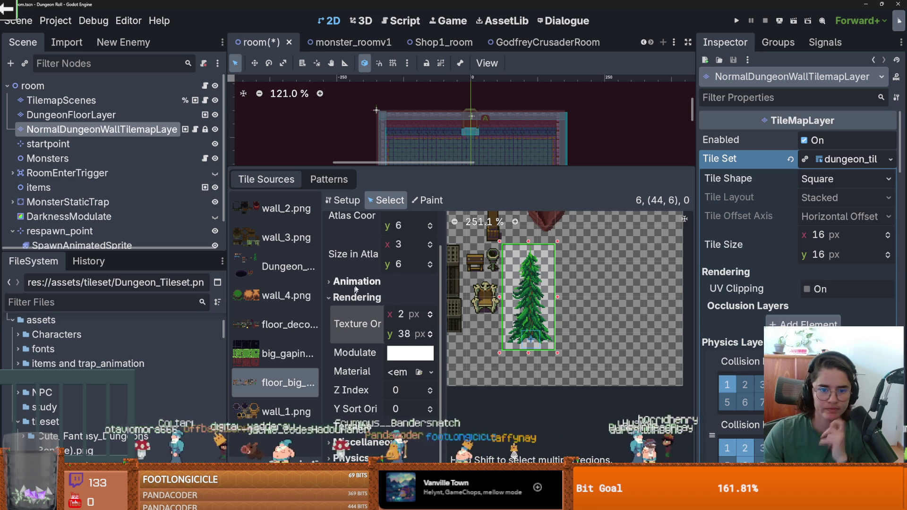
# Paint a Physics Layer 0 collision polygon on the tree's trunk and save the scene.
pyautogui.click(429, 200)
pyautogui.click(387, 200)
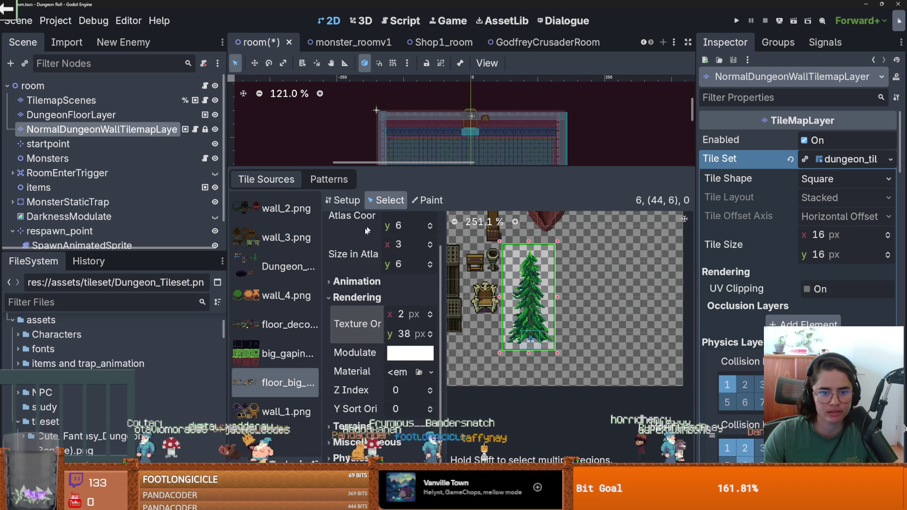
pyautogui.click(436, 201)
pyautogui.click(385, 243)
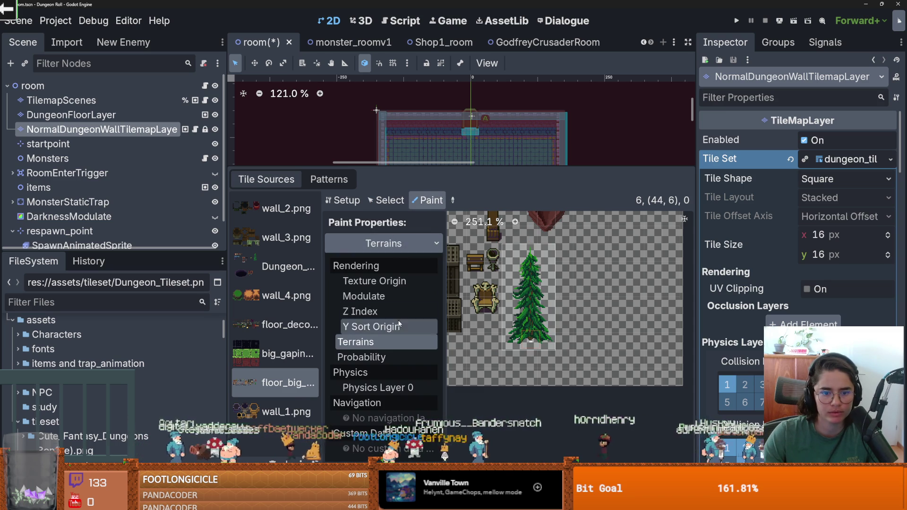
pyautogui.click(372, 385)
pyautogui.click(537, 330)
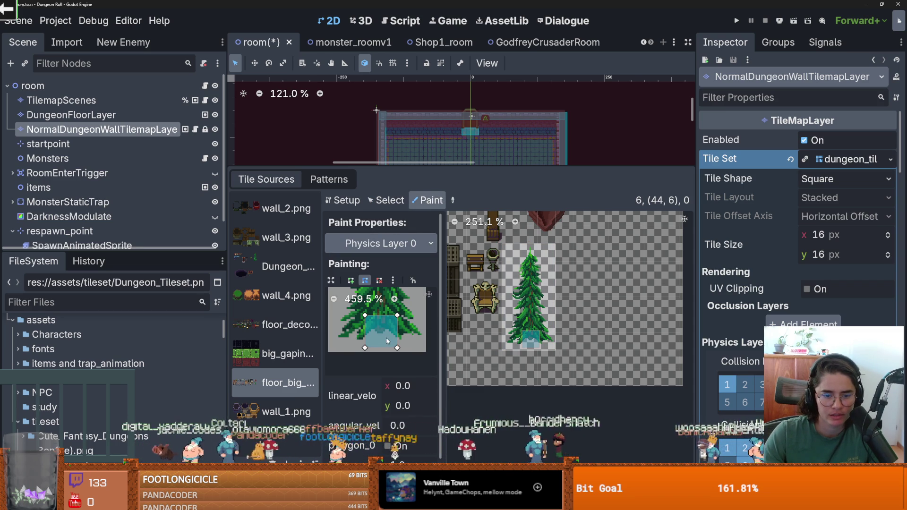
pyautogui.moveTo(398, 348); pyautogui.dragTo(394, 333)
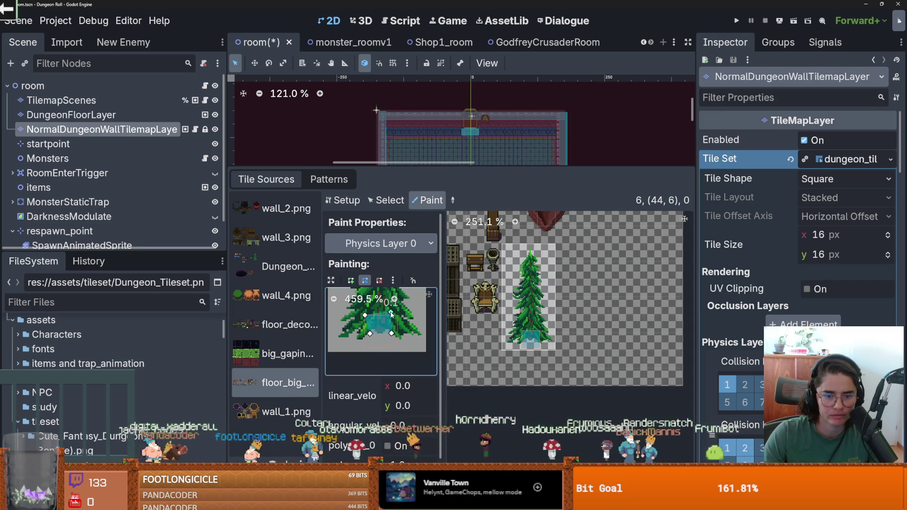
pyautogui.hotkey('ctrl', 's')
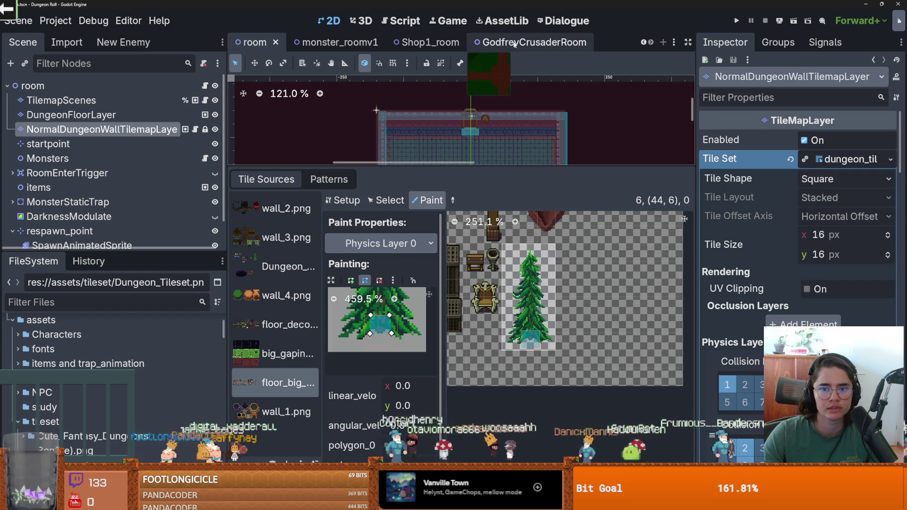
# In GodfreyCrusaderRoom, pick the pine tree tile from the floor_big_Props atlas source.
pyautogui.click(514, 44)
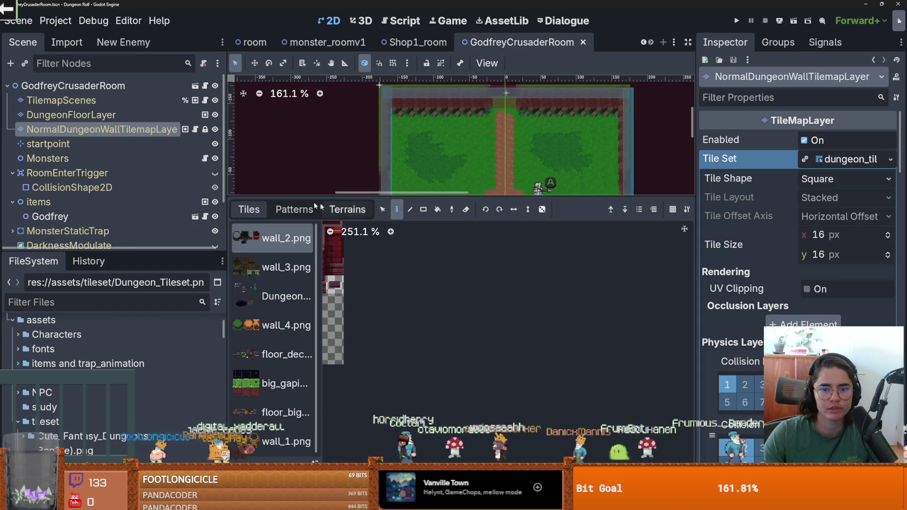
pyautogui.click(272, 296)
pyautogui.click(284, 413)
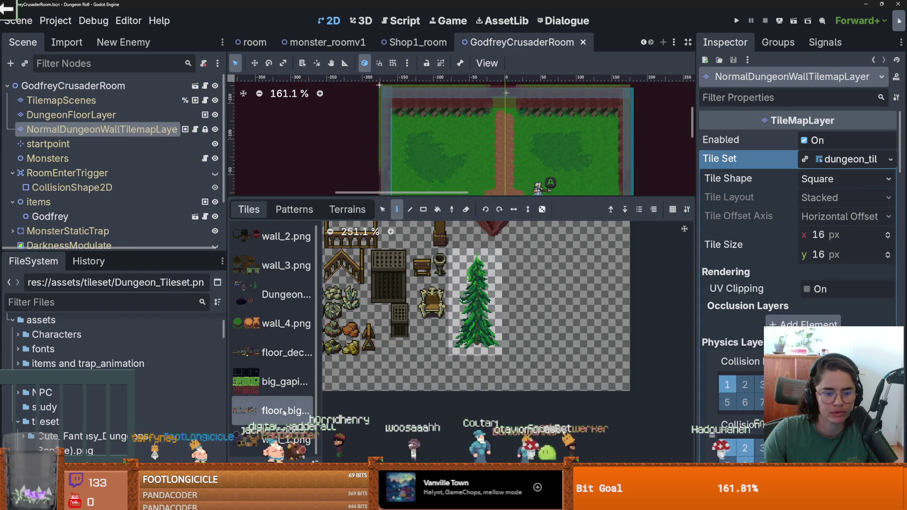
pyautogui.click(504, 324)
pyautogui.moveTo(517, 198); pyautogui.dragTo(518, 377)
# Paint pine trees across the lower-left and upper-left grass, undoing misplaced ones.
pyautogui.click(429, 289)
pyautogui.hotkey('ctrl', 'z')
pyautogui.click(418, 307)
pyautogui.click(472, 299)
pyautogui.click(432, 243)
pyautogui.click(460, 151)
pyautogui.hotkey('ctrl', 'z')
pyautogui.click(429, 156)
# Paint pine trees in the upper-right and lower-right grass, then save the scene.
pyautogui.click(555, 149)
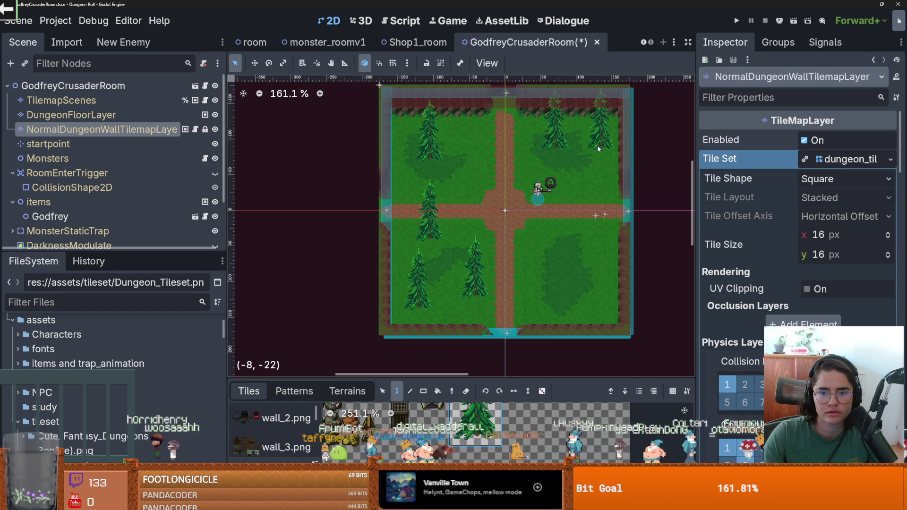
pyautogui.click(586, 180)
pyautogui.click(558, 276)
pyautogui.click(604, 308)
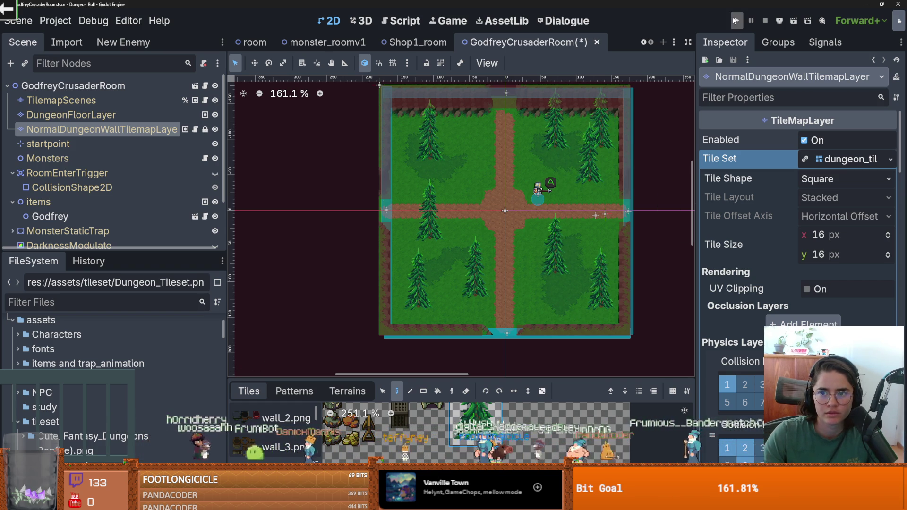
pyautogui.scroll(1, 469, 169)
pyautogui.hotkey('ctrl', 's')
# Browse the enlarged floor_big_Props atlas, then shrink the tile panel and widen the scene tree.
pyautogui.moveTo(415, 378); pyautogui.dragTo(415, 132)
pyautogui.scroll(-2, 518, 295)
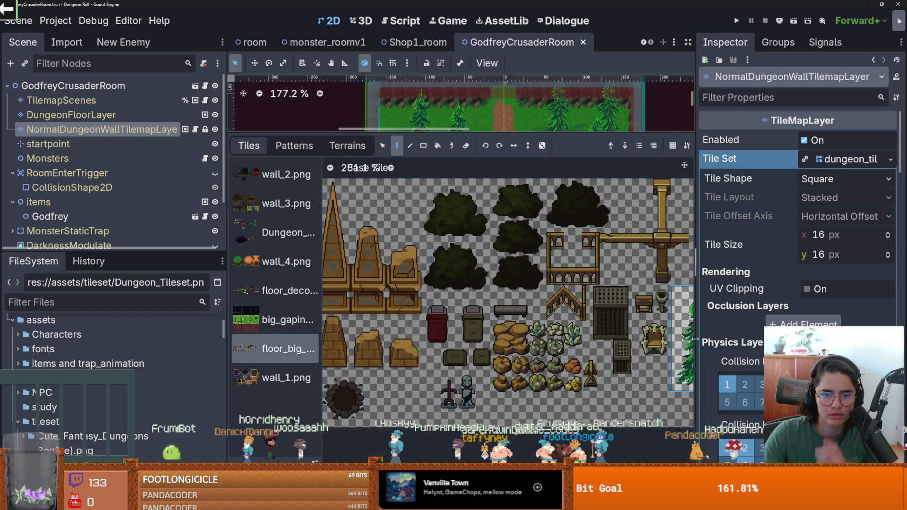
pyautogui.hscroll(-5, 494, 286)
pyautogui.scroll(1, 449, 259)
pyautogui.hscroll(1, 467, 283)
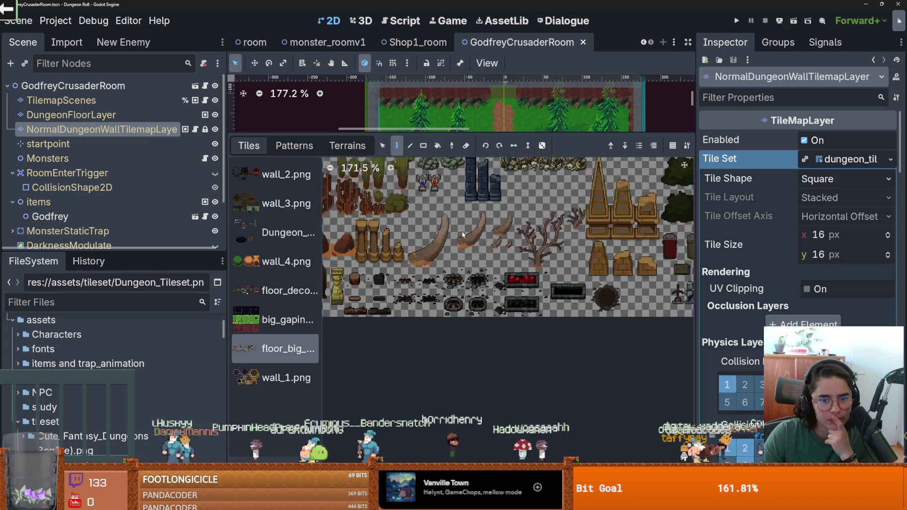
pyautogui.hotkey('shift', 'F12')
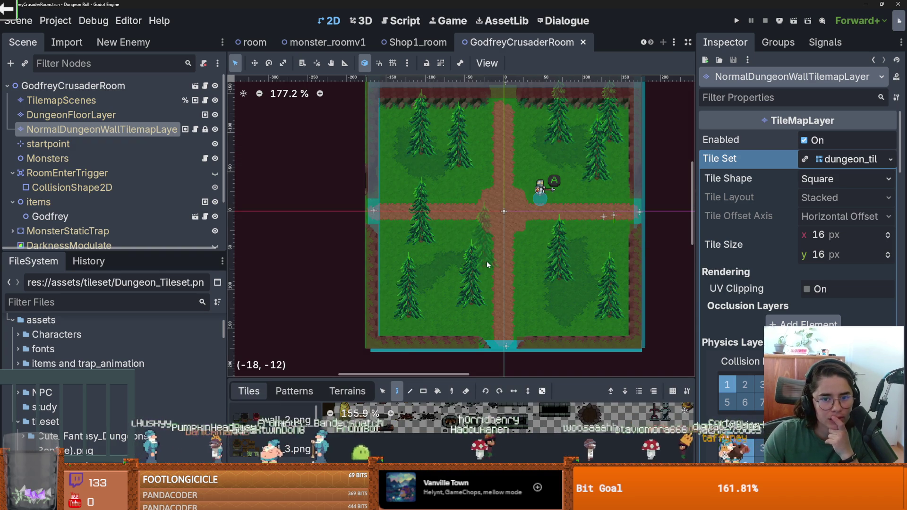
pyautogui.moveTo(113, 251); pyautogui.dragTo(113, 418)
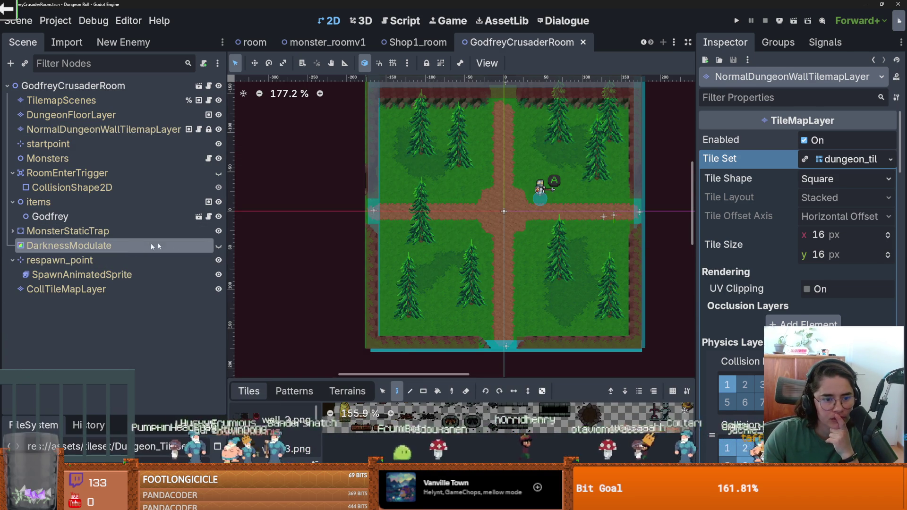
# Show DarknessModulate, tint it a warm bright yellow, then save and run the game with F5.
pyautogui.click(156, 246)
pyautogui.click(219, 245)
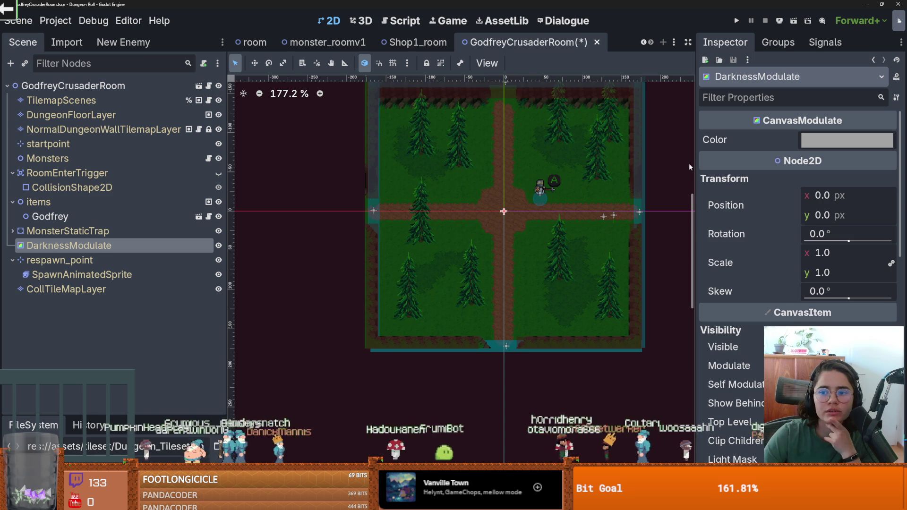
pyautogui.click(815, 146)
pyautogui.moveTo(837, 195)
pyautogui.mouseDown()
pyautogui.moveTo(831, 184)
pyautogui.moveTo(822, 199)
pyautogui.moveTo(829, 187)
pyautogui.moveTo(829, 214)
pyautogui.moveTo(865, 252)
pyautogui.moveTo(844, 235)
pyautogui.mouseUp()
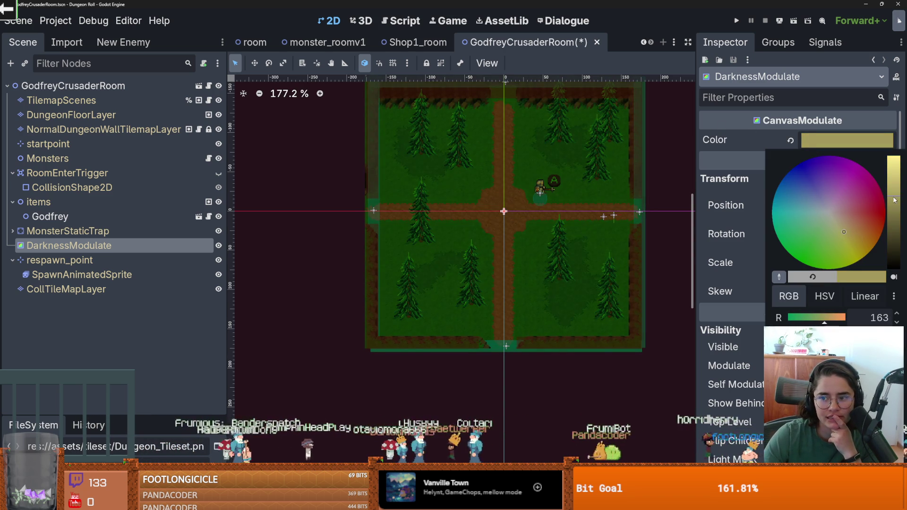
pyautogui.moveTo(894, 200); pyautogui.dragTo(893, 158)
pyautogui.moveTo(846, 234); pyautogui.dragTo(850, 242)
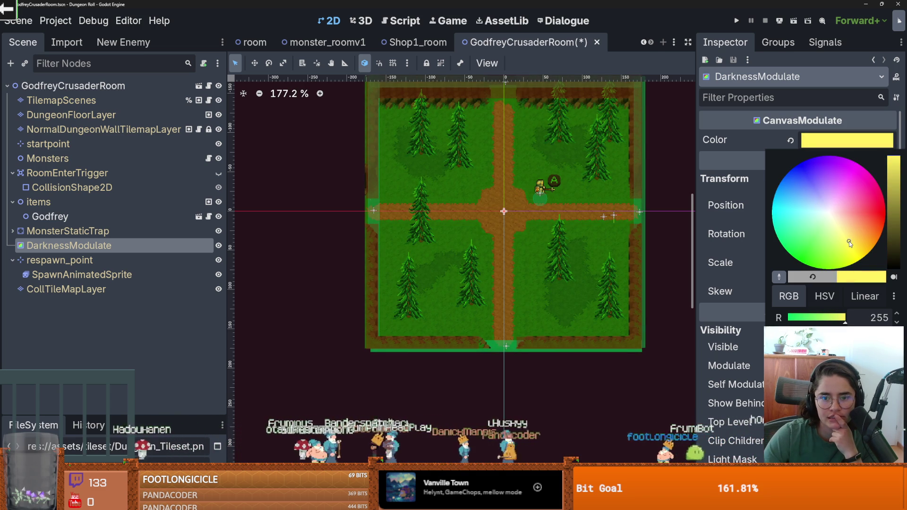
pyautogui.moveTo(848, 241)
pyautogui.mouseDown()
pyautogui.moveTo(857, 233)
pyautogui.moveTo(840, 247)
pyautogui.moveTo(845, 238)
pyautogui.mouseUp()
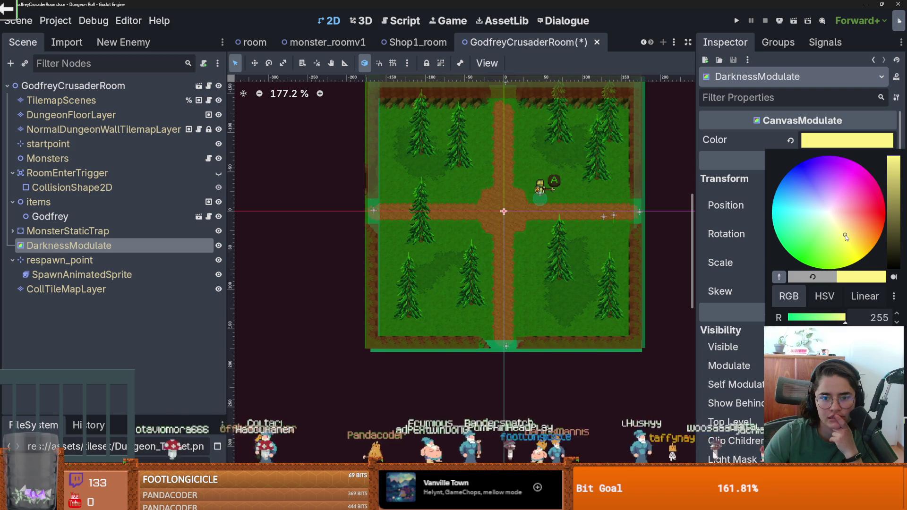
pyautogui.click(779, 118)
pyautogui.press('F5')
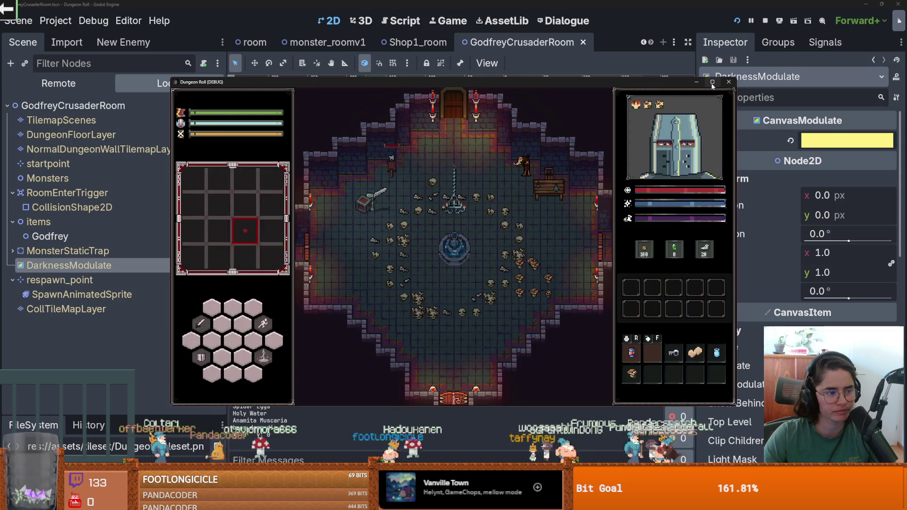
# Maximize the debug game, walk through the top door into the forest room, then stop the game.
pyautogui.click(713, 85)
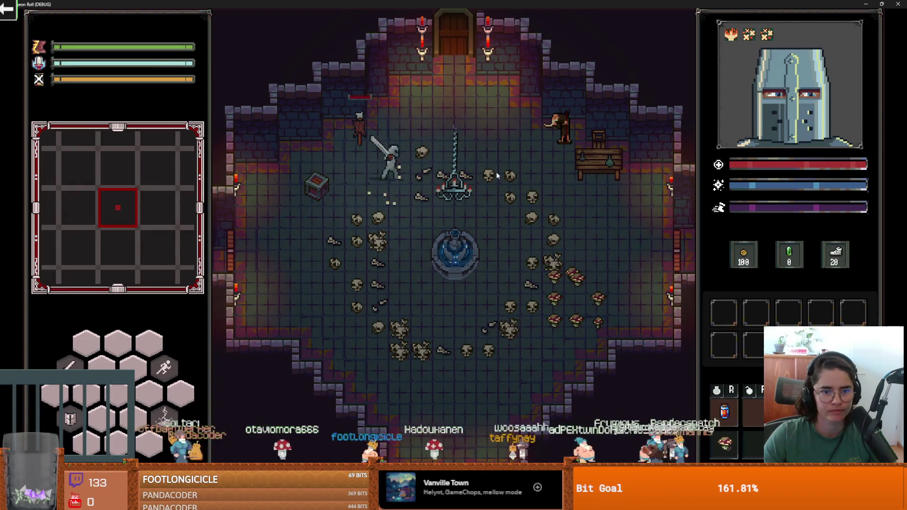
pyautogui.press('w')
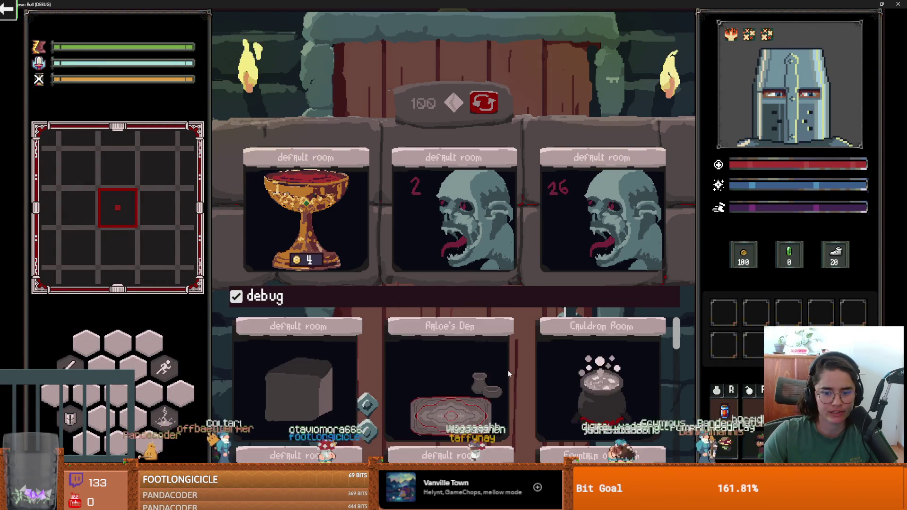
pyautogui.click(457, 387)
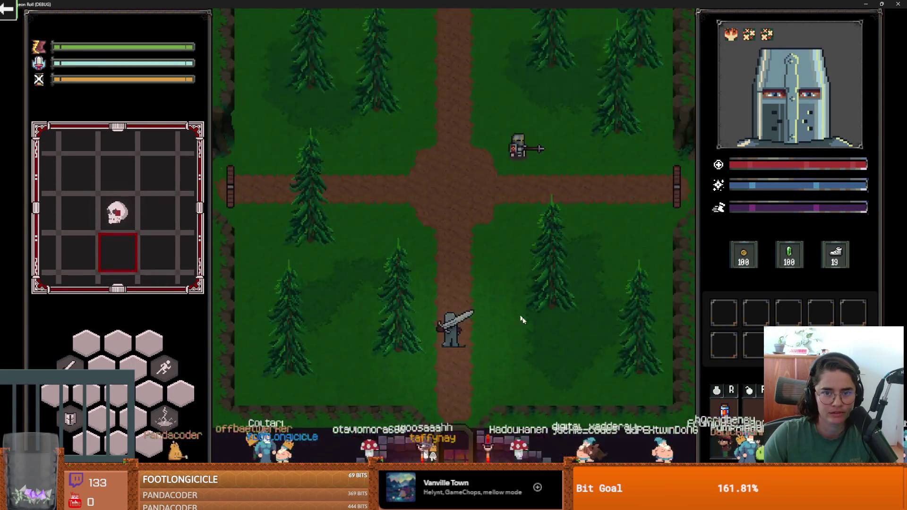
pyautogui.click(882, 4)
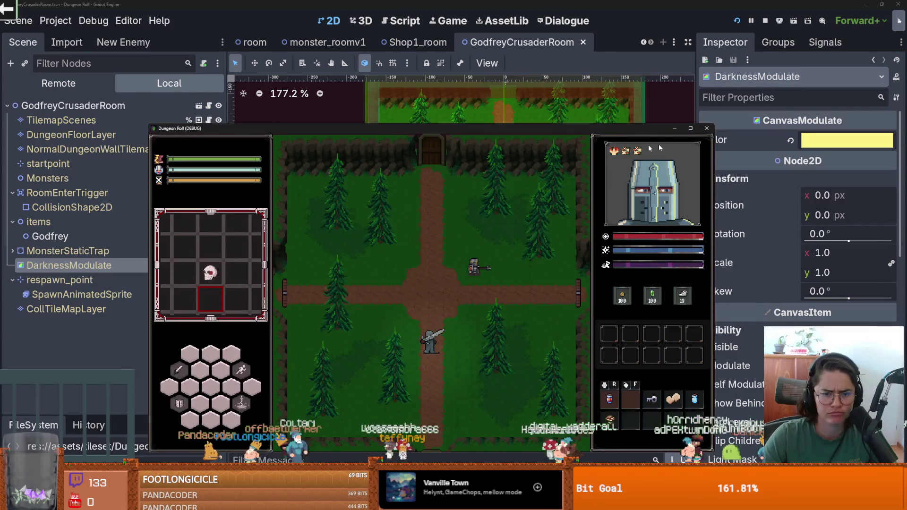
pyautogui.click(707, 128)
pyautogui.scroll(-8, 830, 303)
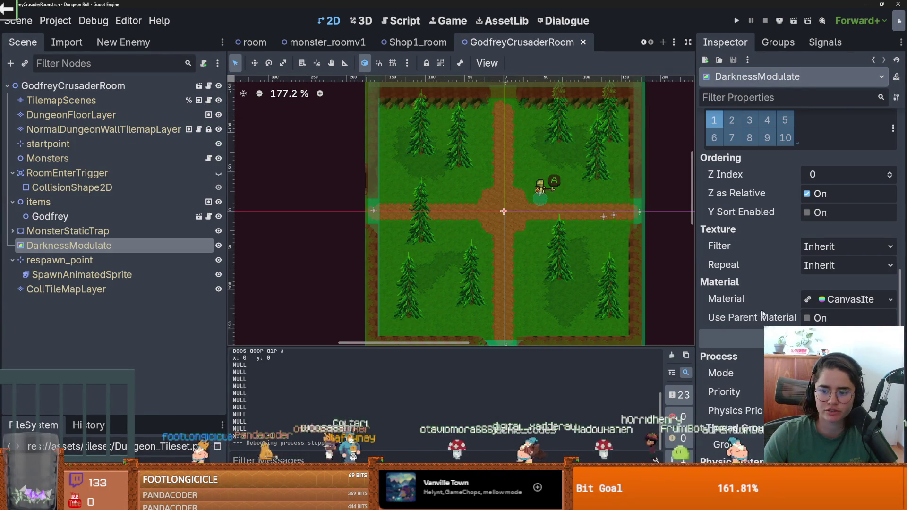
# Expand DarknessModulate's Material slot and make the material unique to this node.
pyautogui.click(830, 301)
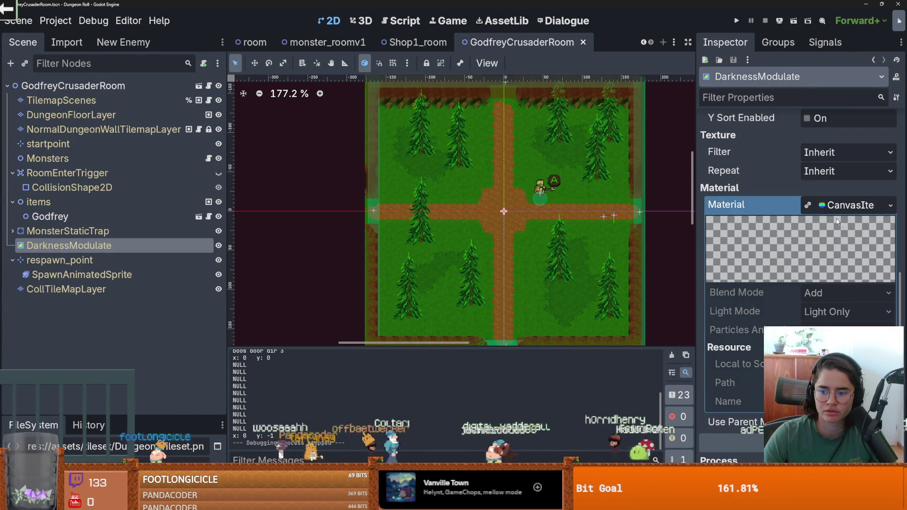
pyautogui.scroll(3, 512, 199)
pyautogui.scroll(-4, 512, 200)
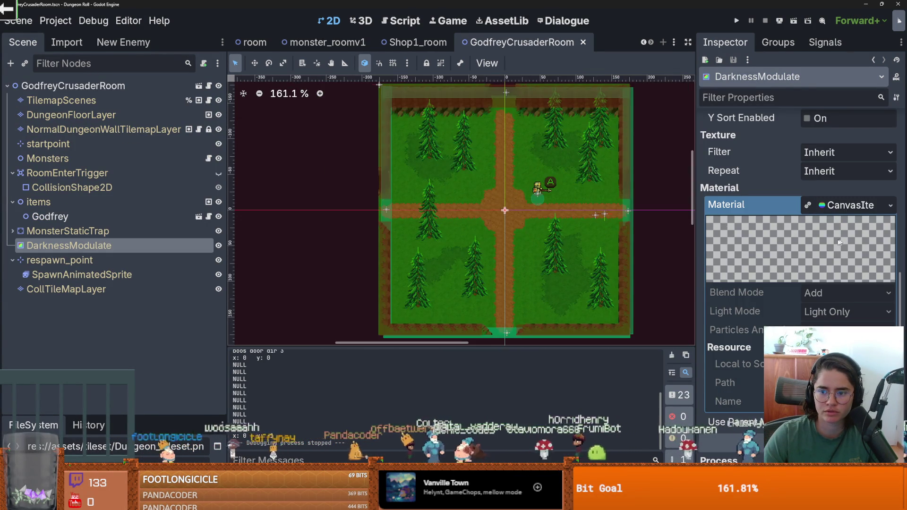
pyautogui.scroll(5, 772, 264)
pyautogui.scroll(5, 772, 265)
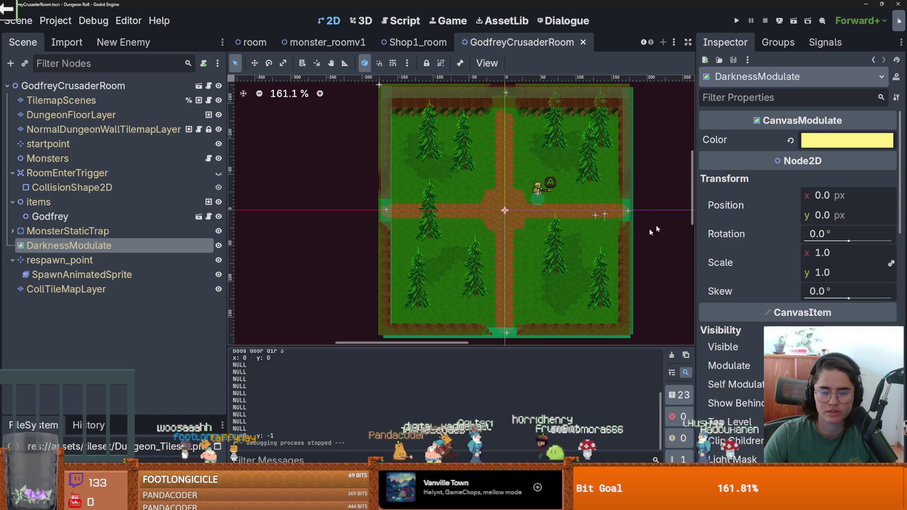
pyautogui.scroll(-10, 798, 290)
pyautogui.scroll(10, 799, 290)
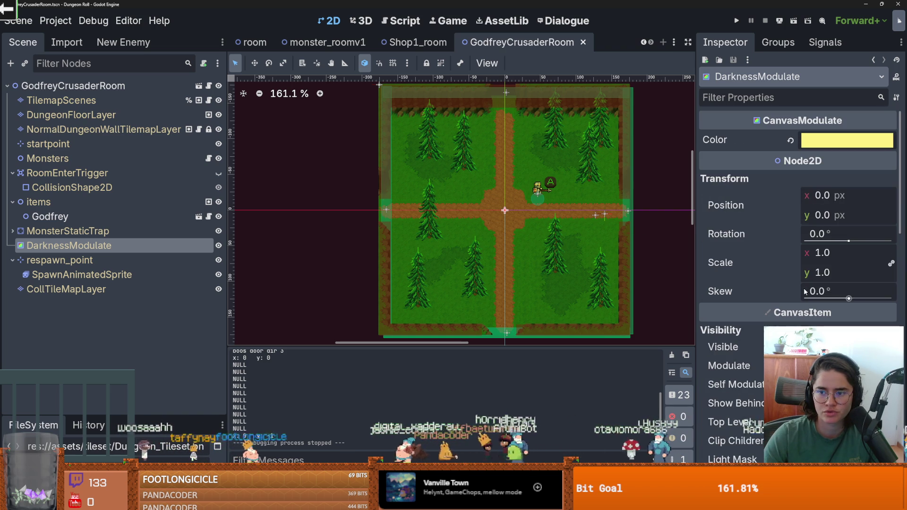
pyautogui.scroll(-10, 789, 291)
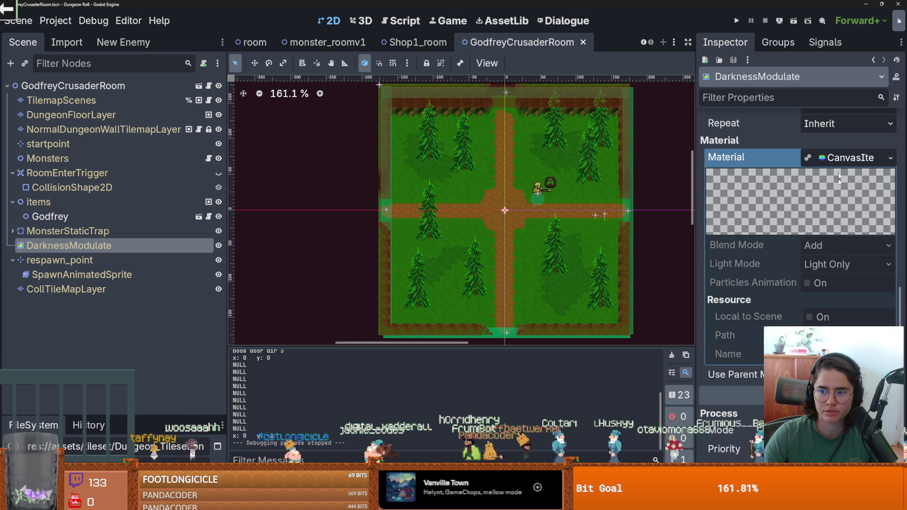
pyautogui.click(823, 161)
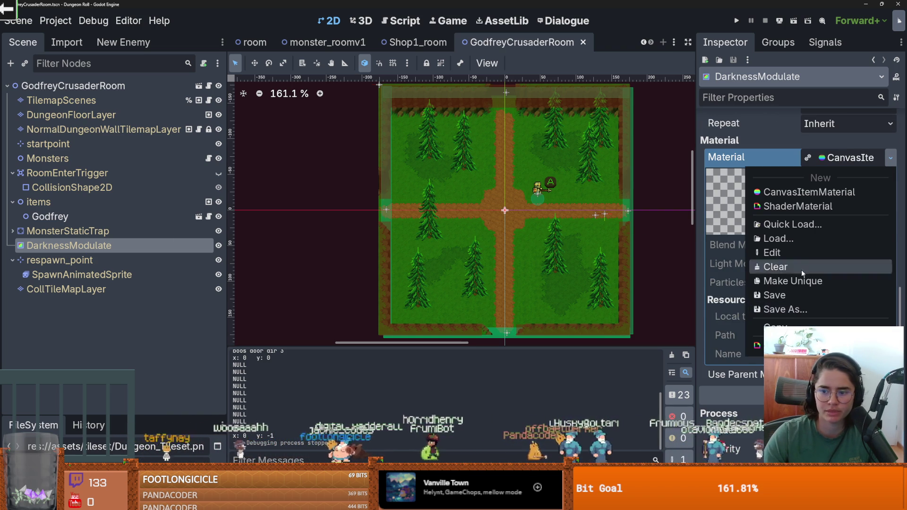
pyautogui.click(804, 281)
# Try Subtract and Mix blend modes, then keep the material's Blend Mode on Add.
pyautogui.click(824, 245)
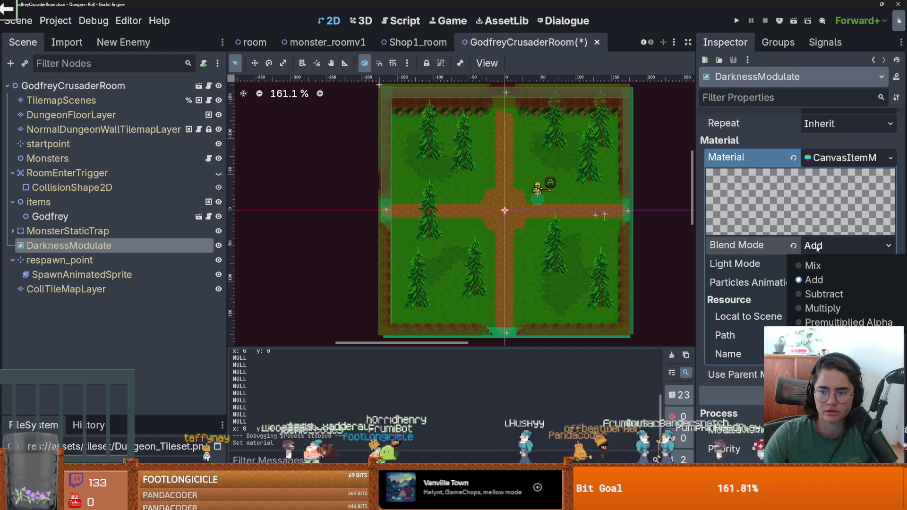
pyautogui.click(824, 294)
pyautogui.click(826, 245)
pyautogui.click(820, 265)
pyautogui.click(823, 245)
pyautogui.click(821, 279)
# Set the material's Light Mode to Unshaded and reopen the room tint's colour picker.
pyautogui.click(821, 264)
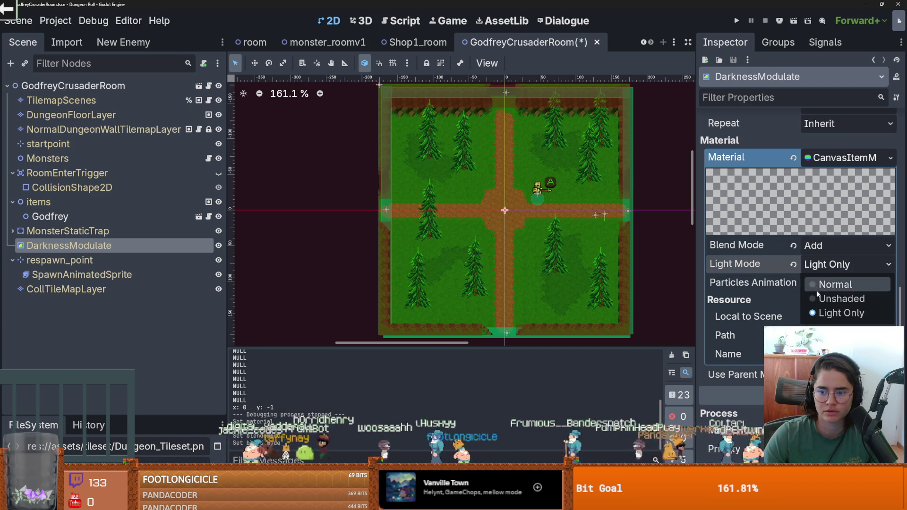
pyautogui.click(821, 297)
pyautogui.click(821, 264)
pyautogui.click(816, 279)
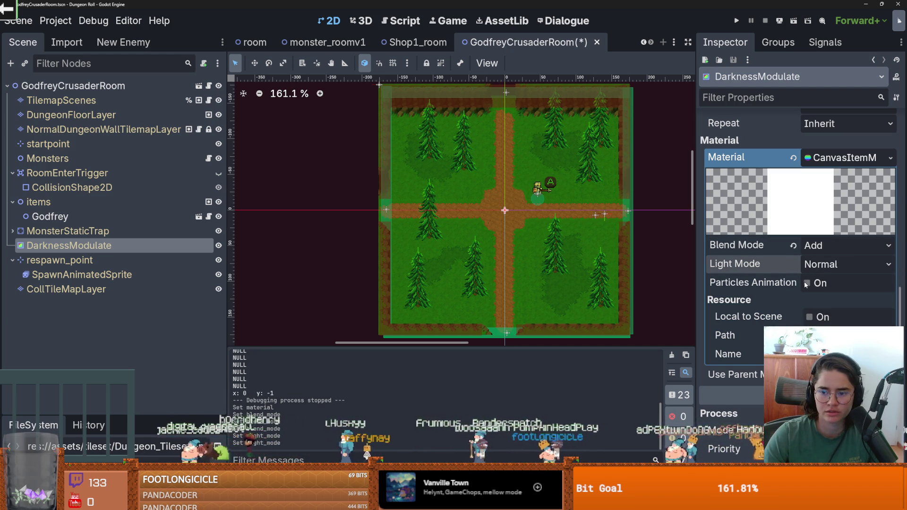
pyautogui.click(806, 283)
pyautogui.click(807, 283)
pyautogui.click(822, 264)
pyautogui.click(817, 297)
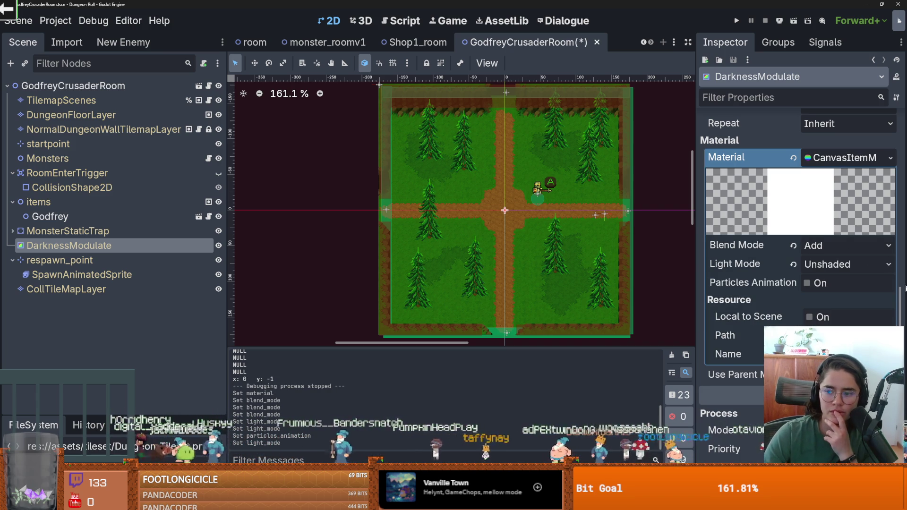
pyautogui.scroll(10, 899, 283)
pyautogui.click(864, 141)
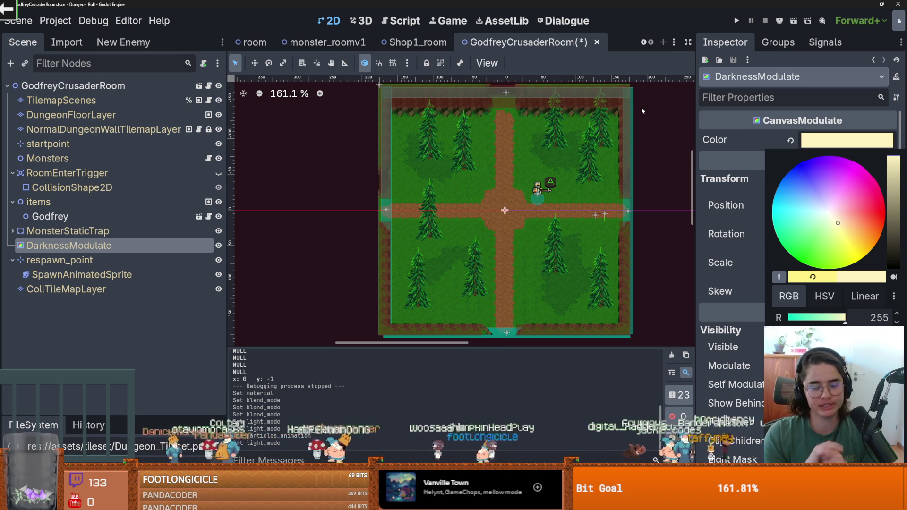
# Save the scene, collapse the items and RoomEnterTrigger nodes, and select NormalDungeonWallTilemapLayer.
pyautogui.click(544, 218)
pyautogui.hotkey('ctrl', 's')
pyautogui.scroll(3, 505, 218)
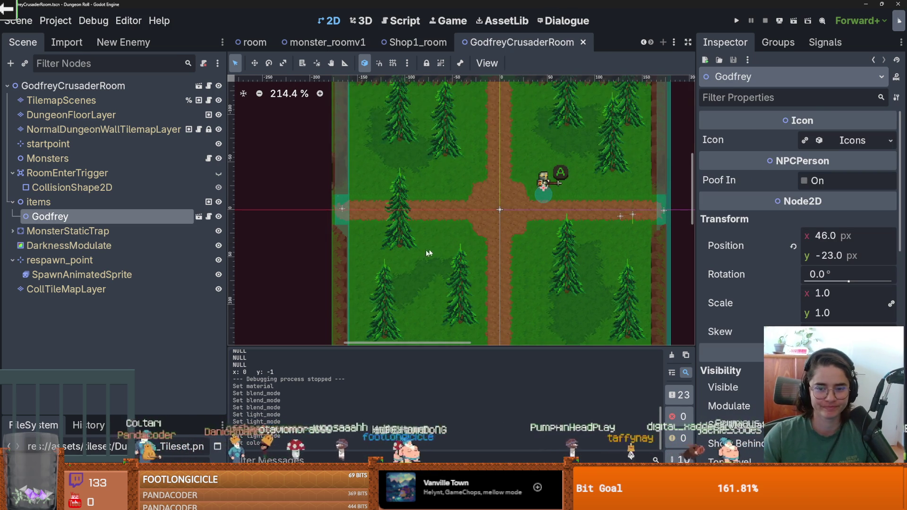
pyautogui.click(12, 202)
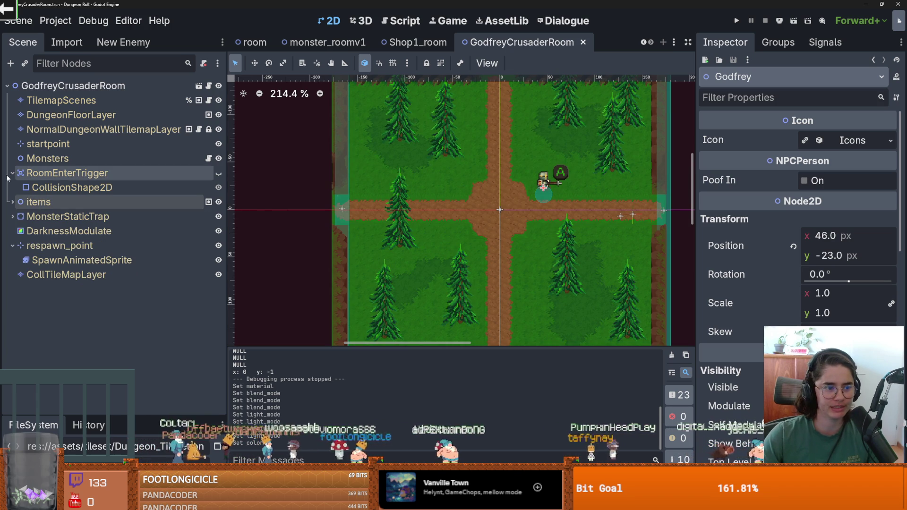
pyautogui.click(12, 173)
pyautogui.hotkey('ctrl', 's')
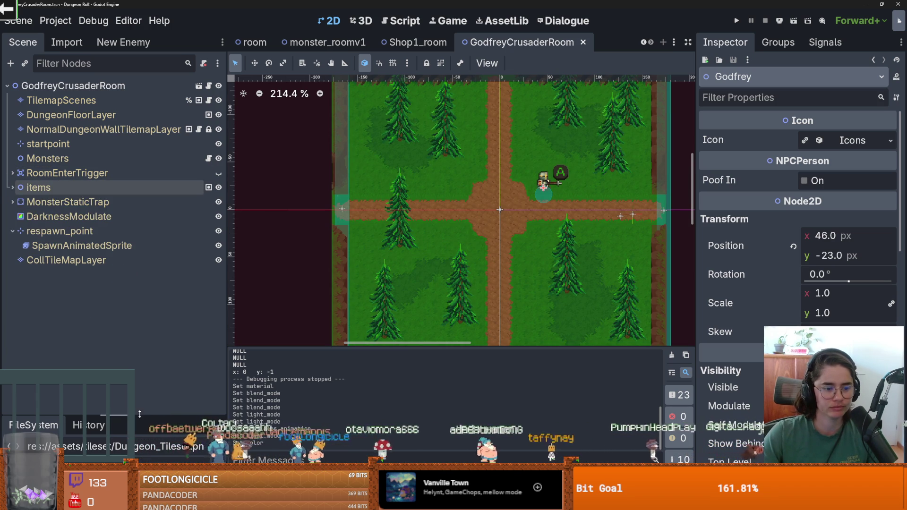
pyautogui.moveTo(192, 415); pyautogui.dragTo(192, 314)
pyautogui.moveTo(128, 316); pyautogui.dragTo(130, 221)
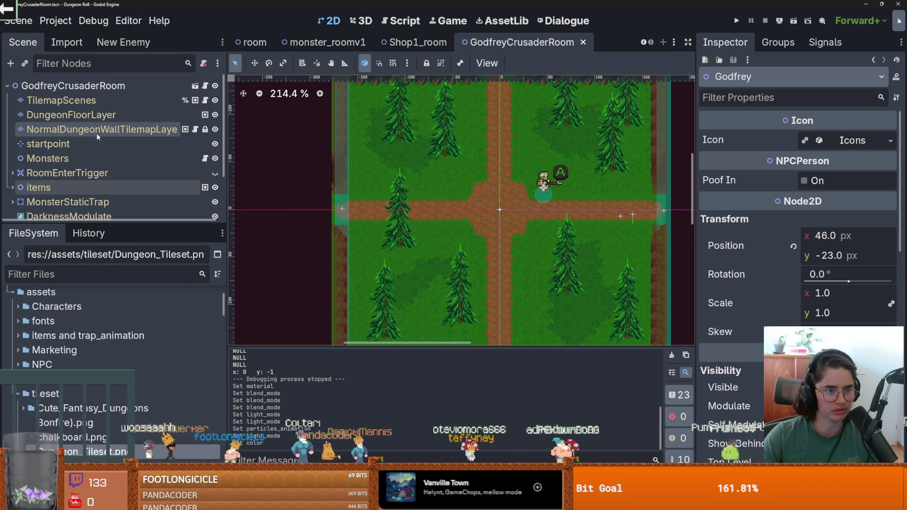
pyautogui.click(101, 130)
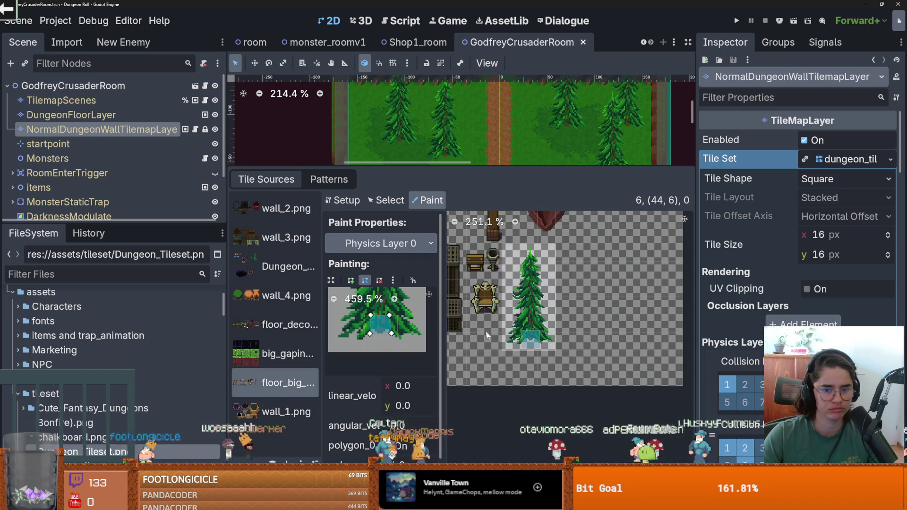
# Pick the single crater tile in the atlas setup and paint one right of Godfrey.
pyautogui.scroll(4, 486, 334)
pyautogui.scroll(2, 486, 312)
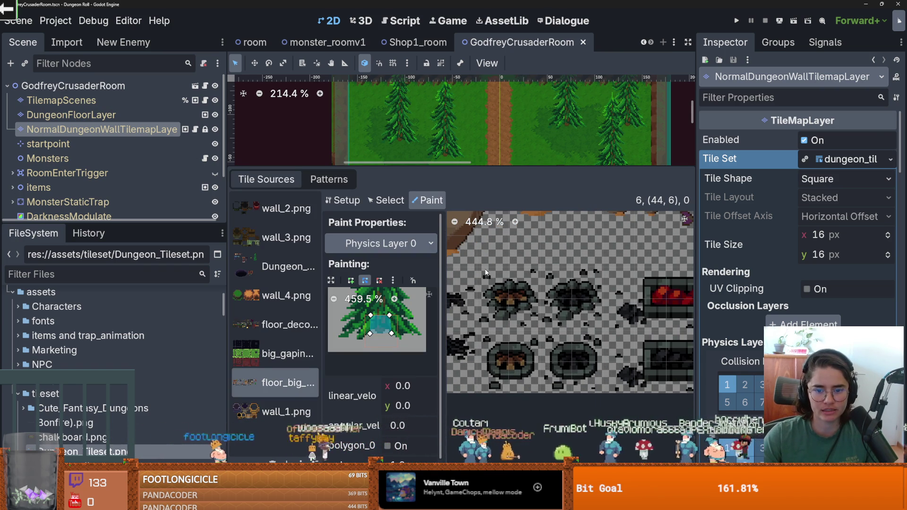
pyautogui.click(342, 200)
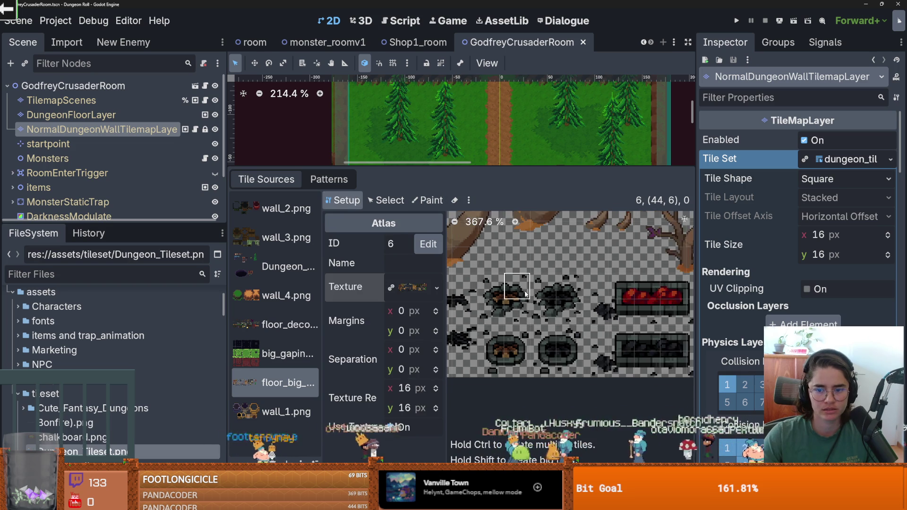
pyautogui.moveTo(492, 284); pyautogui.dragTo(533, 314)
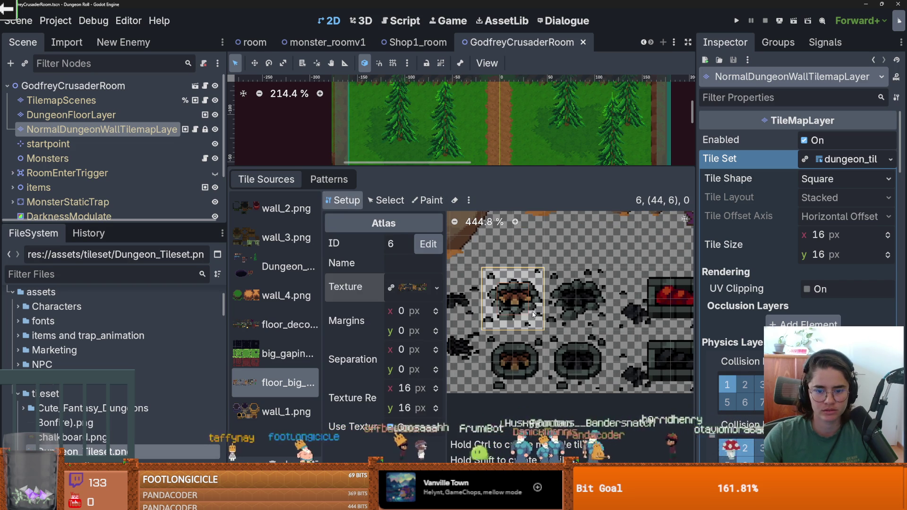
pyautogui.scroll(-3, 502, 289)
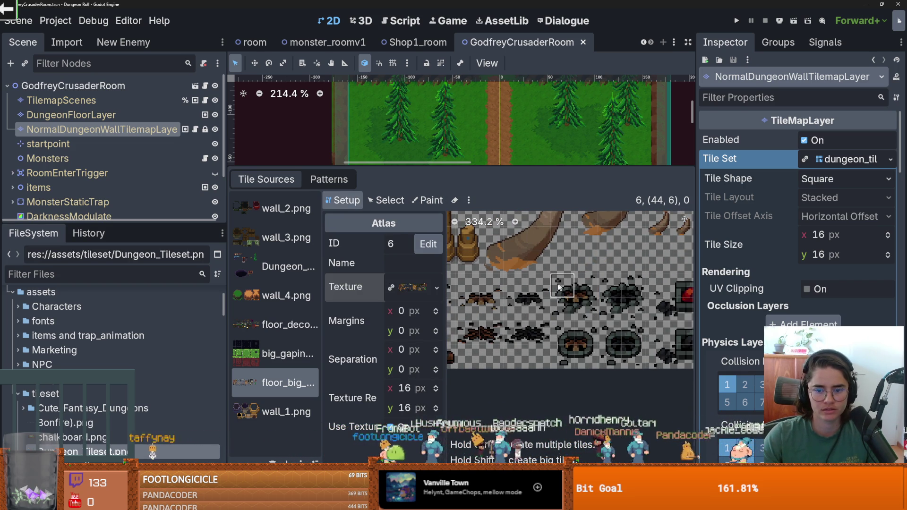
pyautogui.scroll(1, 562, 289)
pyautogui.click(579, 291)
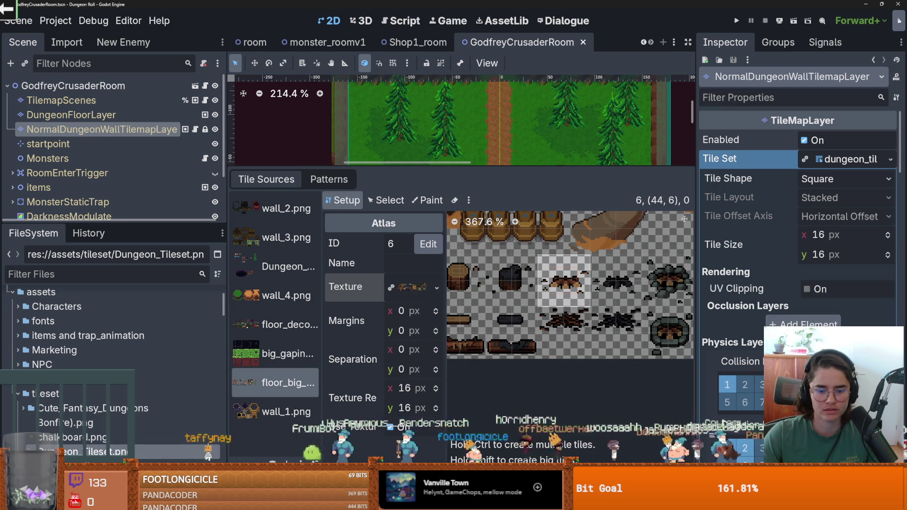
pyautogui.click(550, 319)
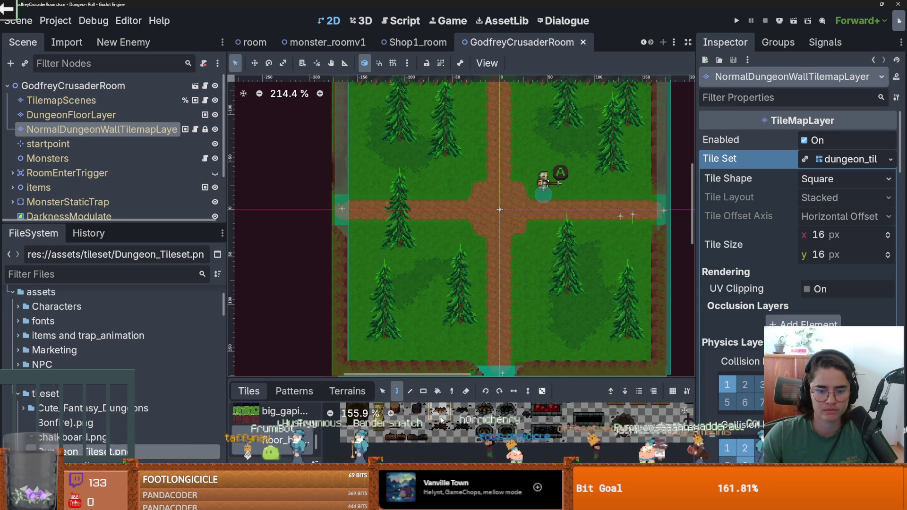
pyautogui.click(586, 198)
# Save the scene and enlarge the bottom TileMap panel to see more tiles.
pyautogui.scroll(3, 551, 228)
pyautogui.hotkey('ctrl', 's')
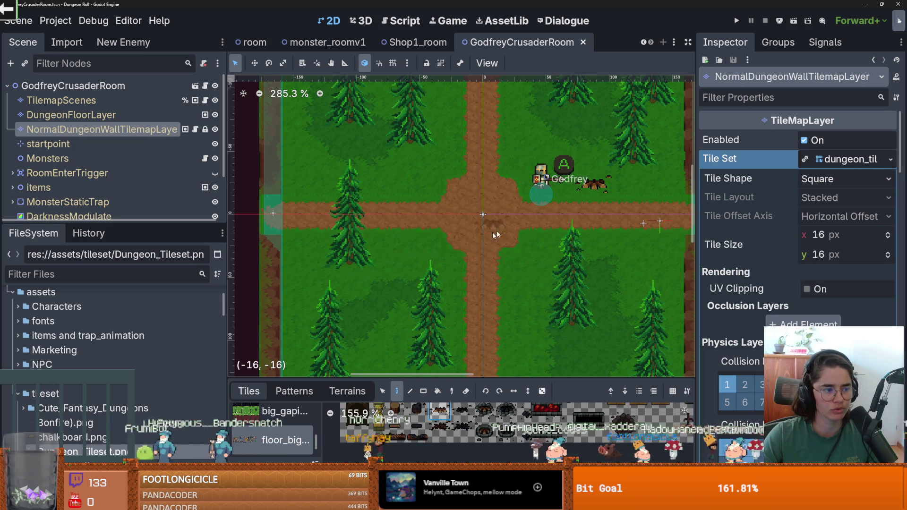
pyautogui.scroll(-2, 593, 216)
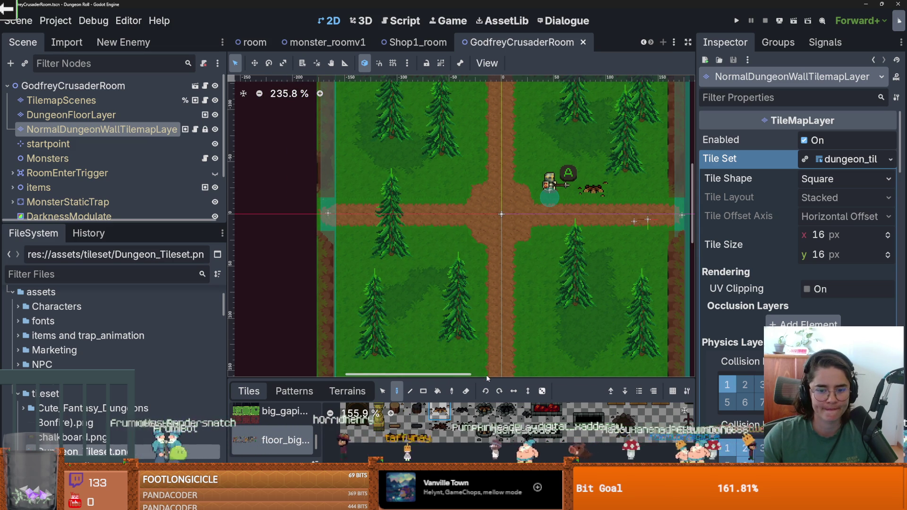
pyautogui.moveTo(486, 375); pyautogui.dragTo(515, 214)
pyautogui.hscroll(5, 553, 312)
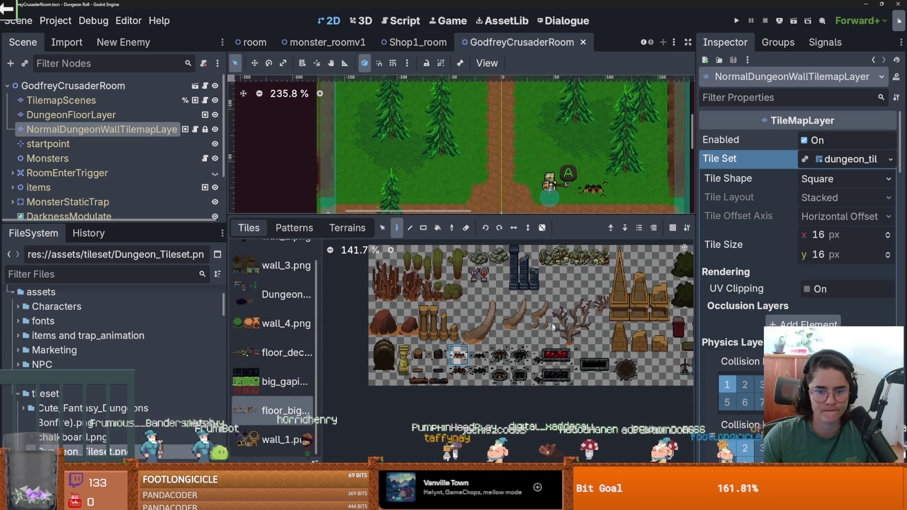
pyautogui.scroll(1, 569, 346)
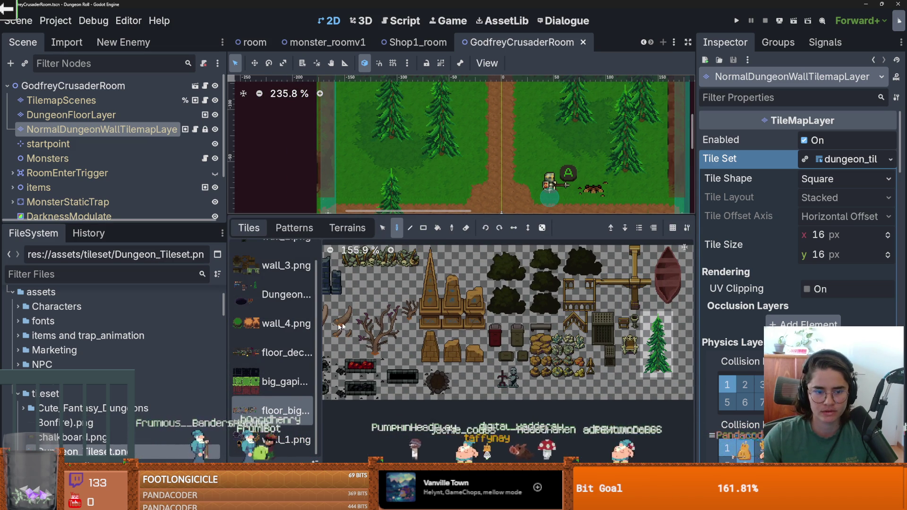
# Browse the Dungeon and floor_deco atlas sources, then select the TilemapScenes layer.
pyautogui.click(271, 294)
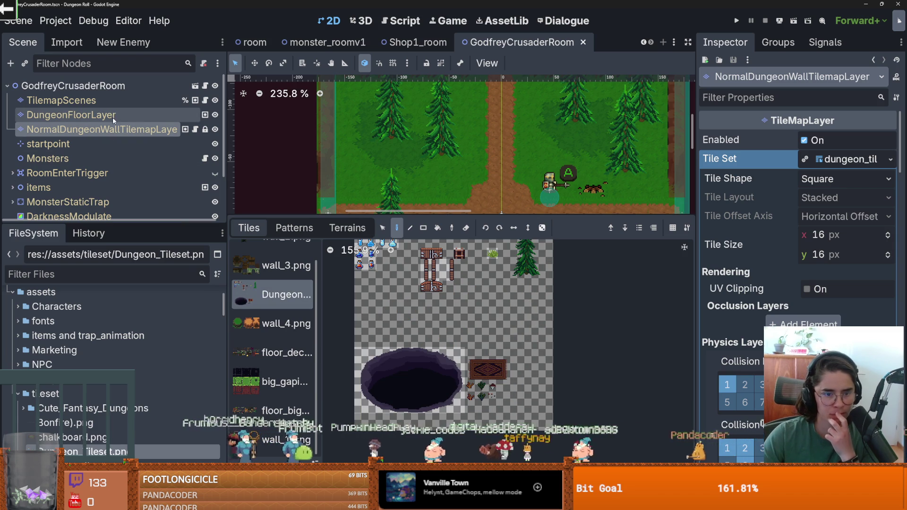
pyautogui.scroll(1, 282, 389)
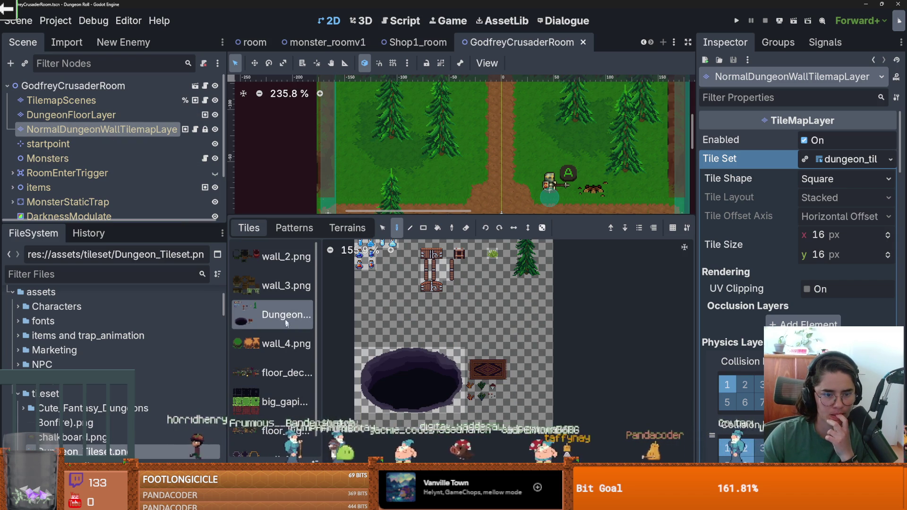
pyautogui.click(289, 374)
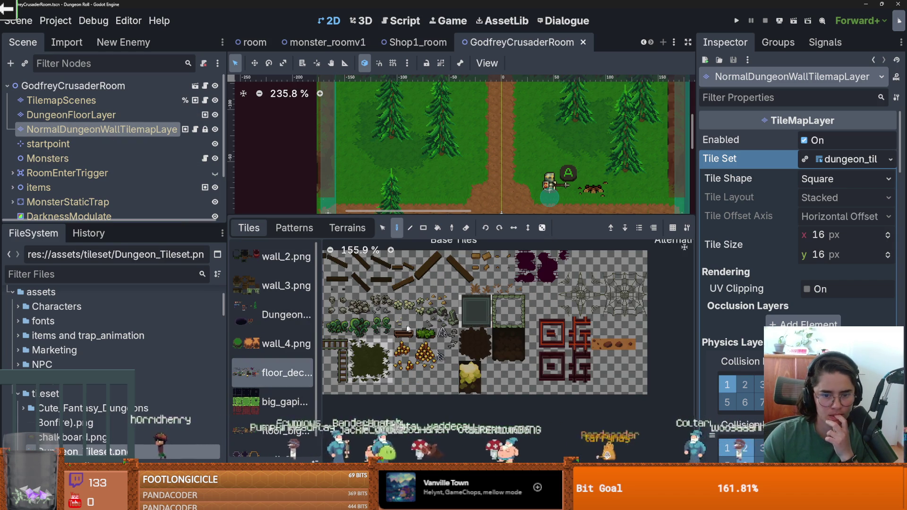
pyautogui.scroll(4, 418, 332)
pyautogui.scroll(3, 418, 332)
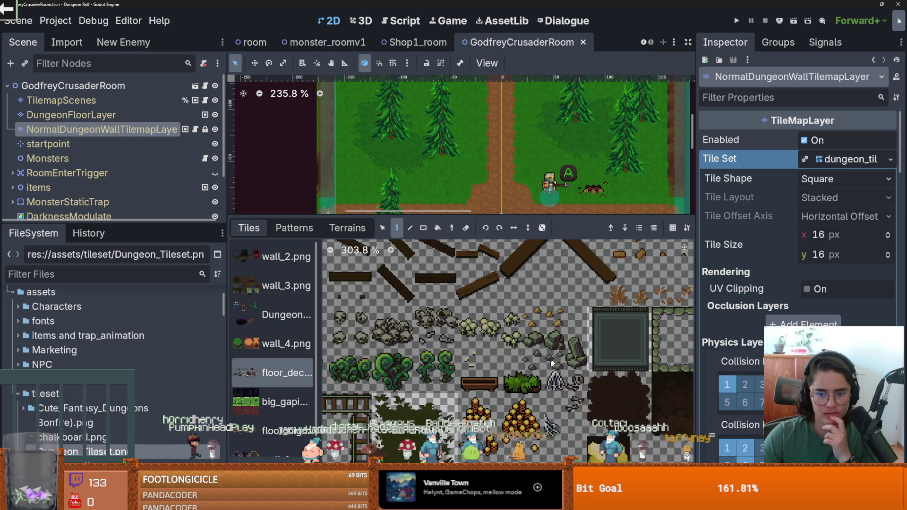
pyautogui.click(543, 503)
pyautogui.scroll(10, 556, 354)
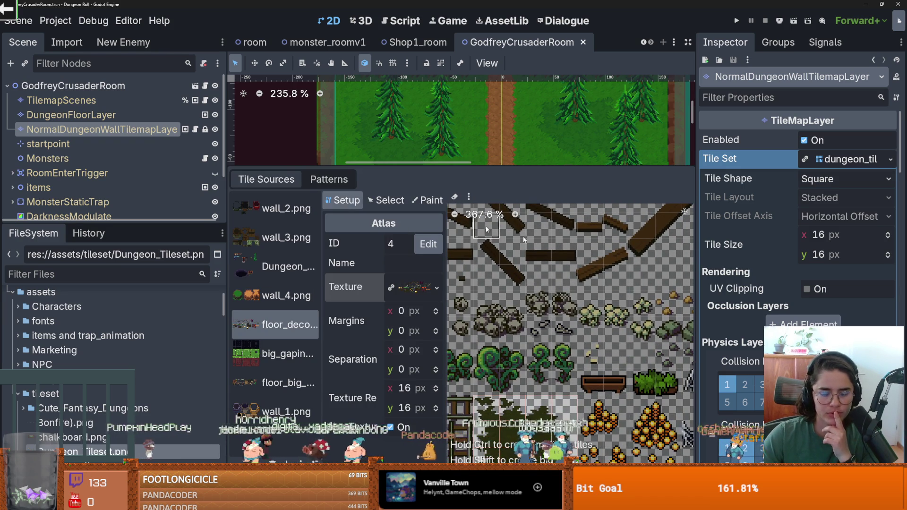
pyautogui.click(123, 101)
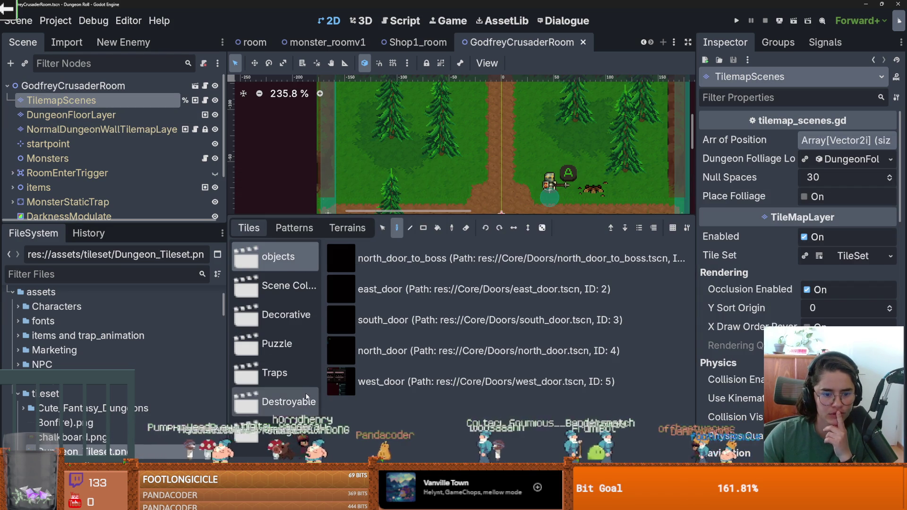
# Place two anamita_muscaria mushrooms from the Folliage collection on the forest grass.
pyautogui.click(276, 431)
pyautogui.click(378, 150)
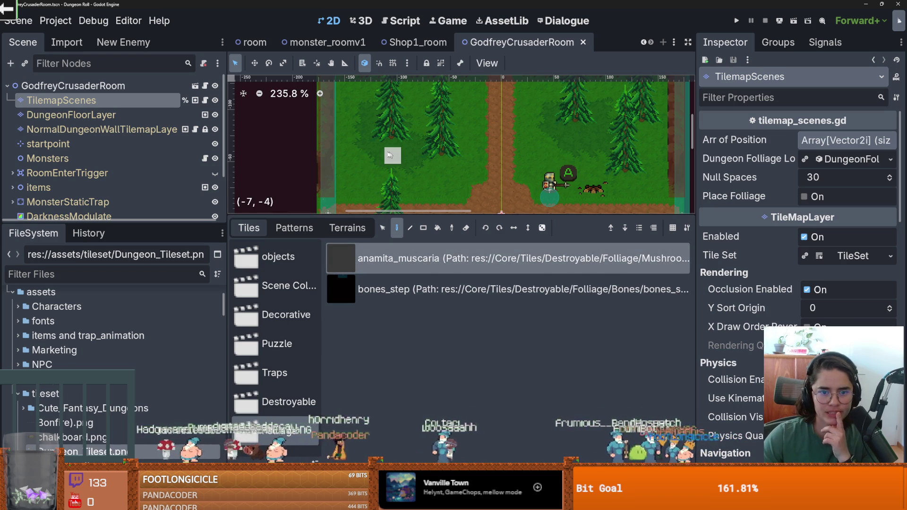
pyautogui.click(533, 136)
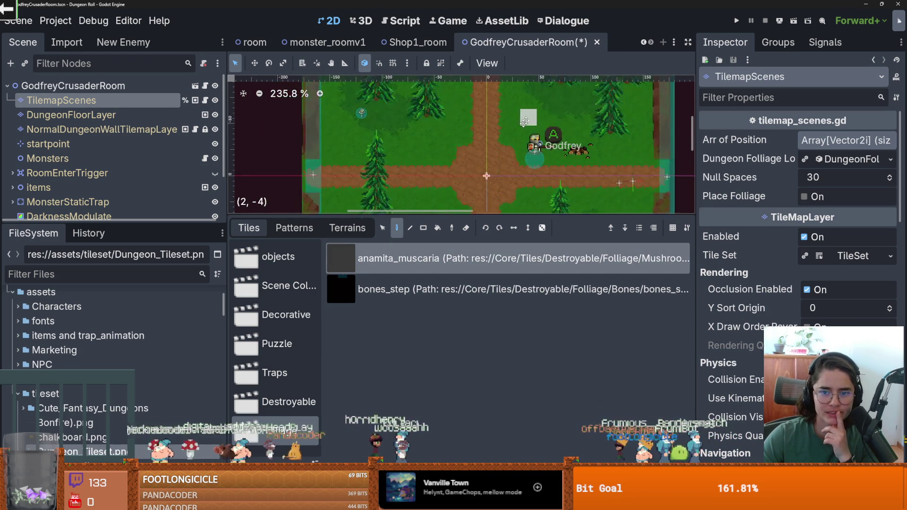
pyautogui.scroll(-5, 529, 142)
pyautogui.hscroll(-2, 565, 183)
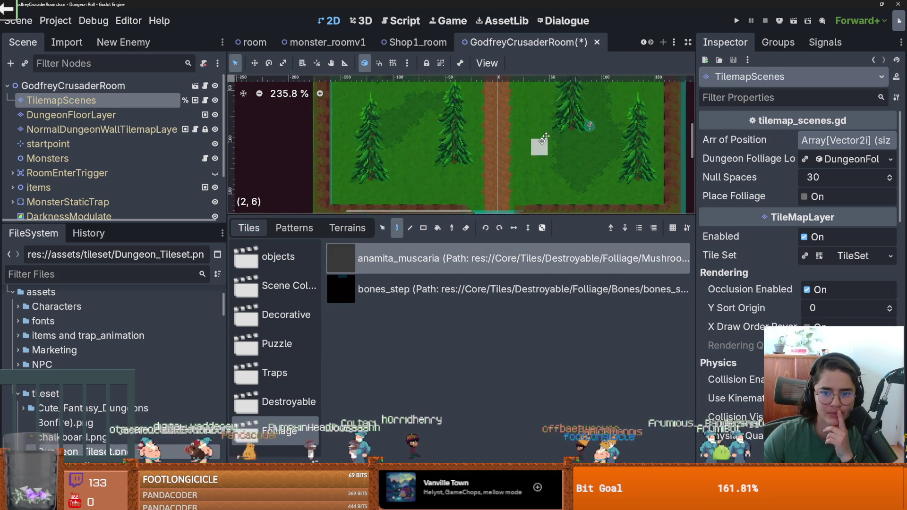
pyautogui.scroll(-3, 425, 163)
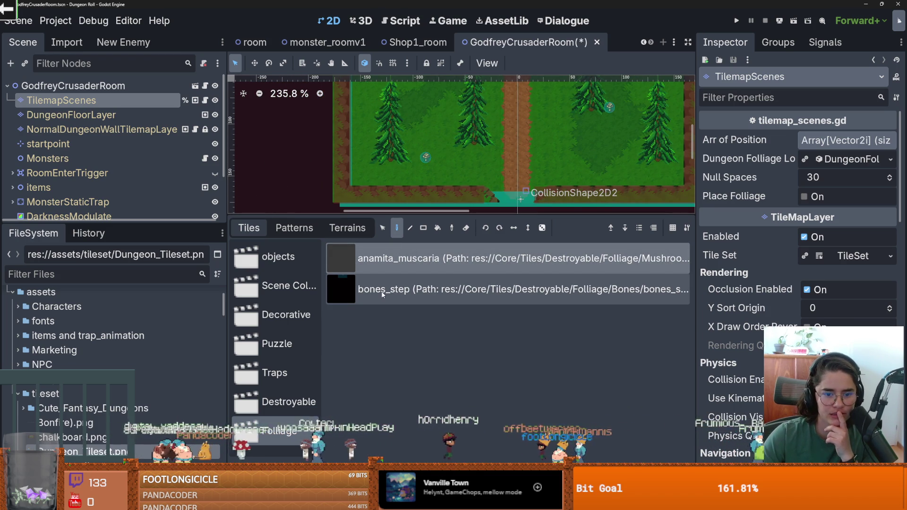
# Browse the Destroyable, Traps, Puzzle, Decorative and general collections, ending on the doors collection.
pyautogui.click(296, 397)
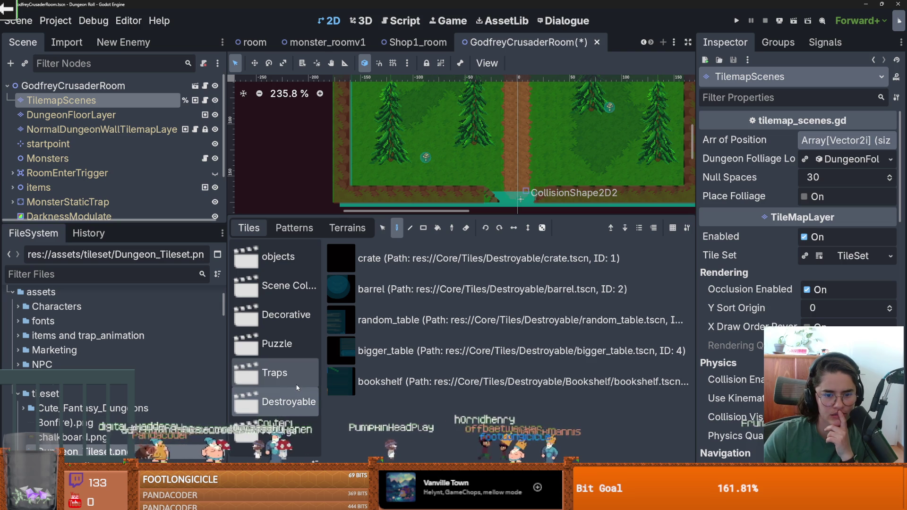
pyautogui.click(272, 374)
pyautogui.click(276, 345)
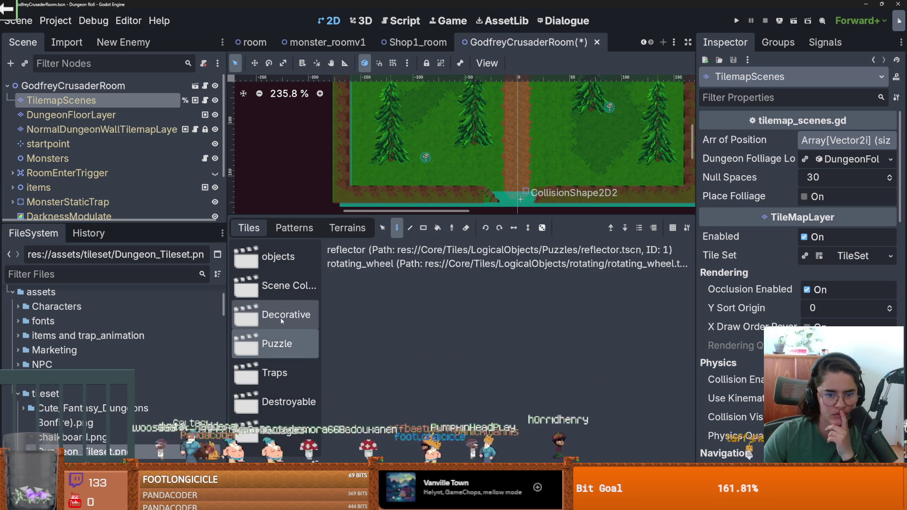
pyautogui.click(281, 321)
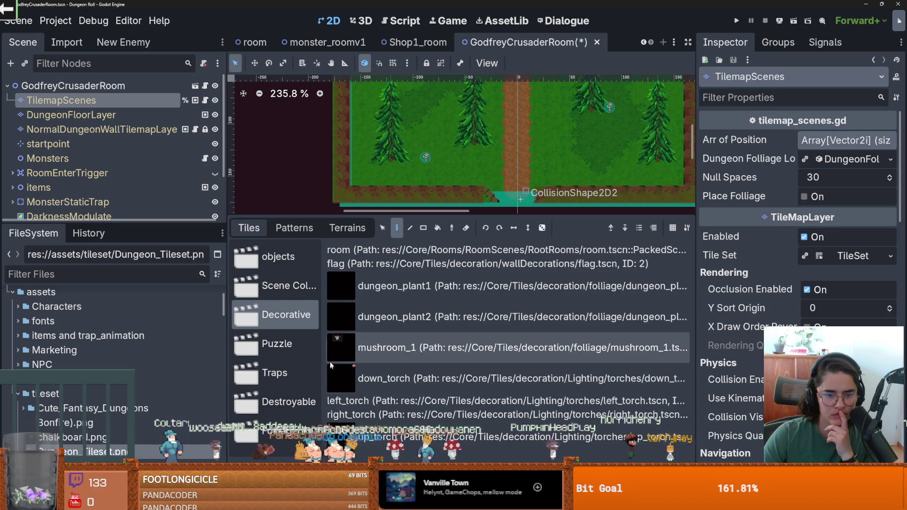
pyautogui.click(284, 286)
pyautogui.scroll(-2, 402, 355)
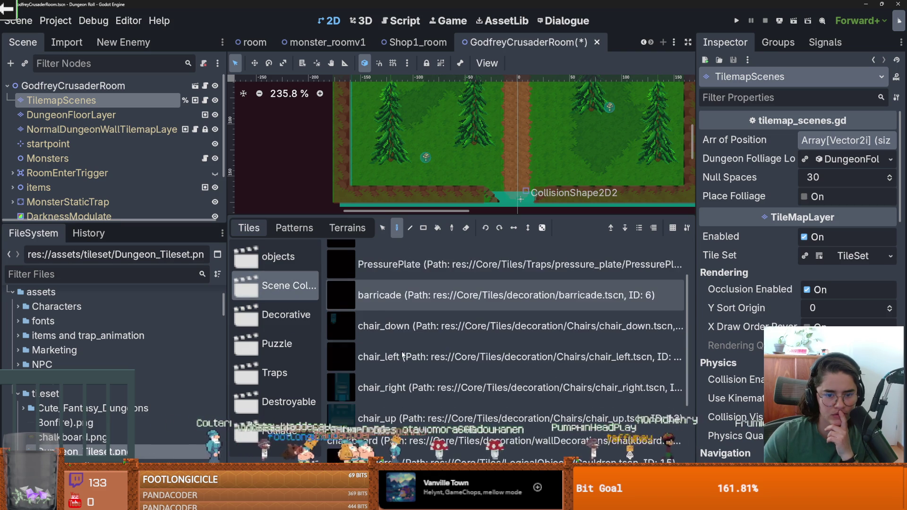
pyautogui.scroll(-2, 402, 355)
pyautogui.click(278, 257)
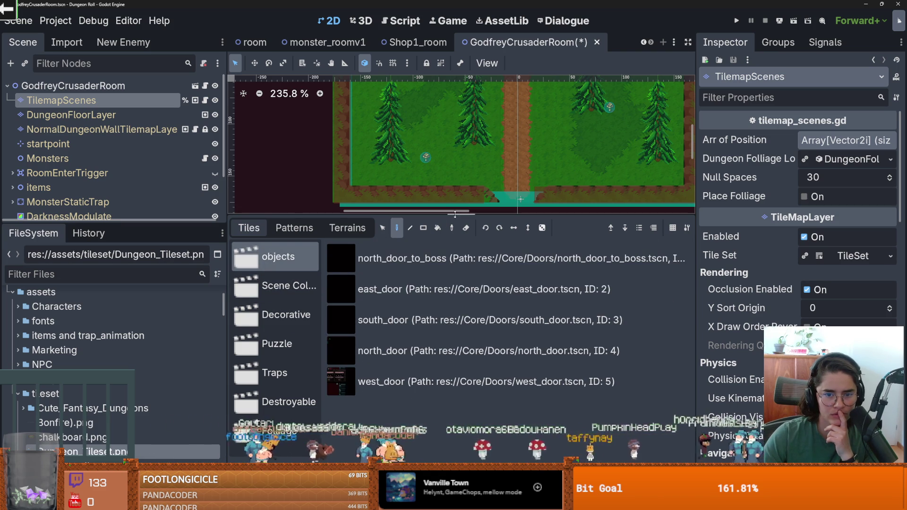
# Enlarge the map view and save the room scene.
pyautogui.moveTo(454, 214); pyautogui.dragTo(454, 378)
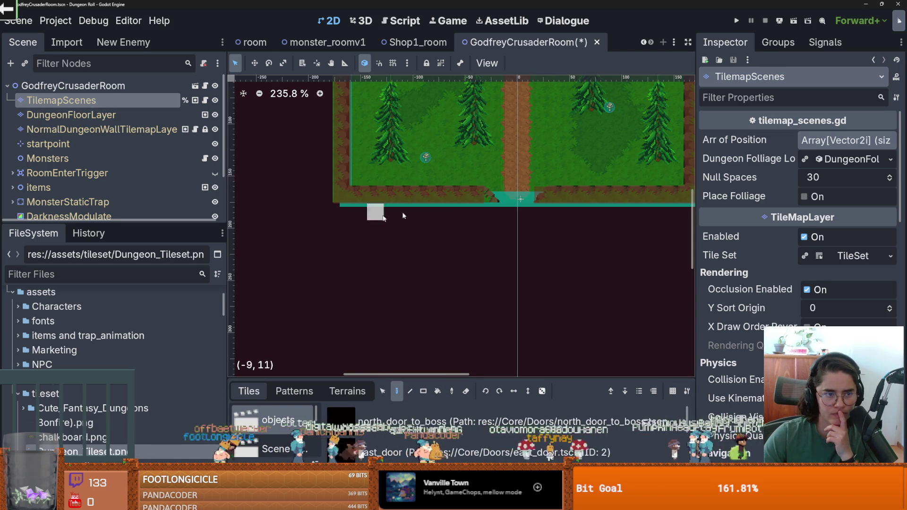
pyautogui.scroll(2, 402, 215)
pyautogui.hotkey('ctrl', 's')
pyautogui.scroll(4, 478, 257)
pyautogui.hscroll(-3, 478, 258)
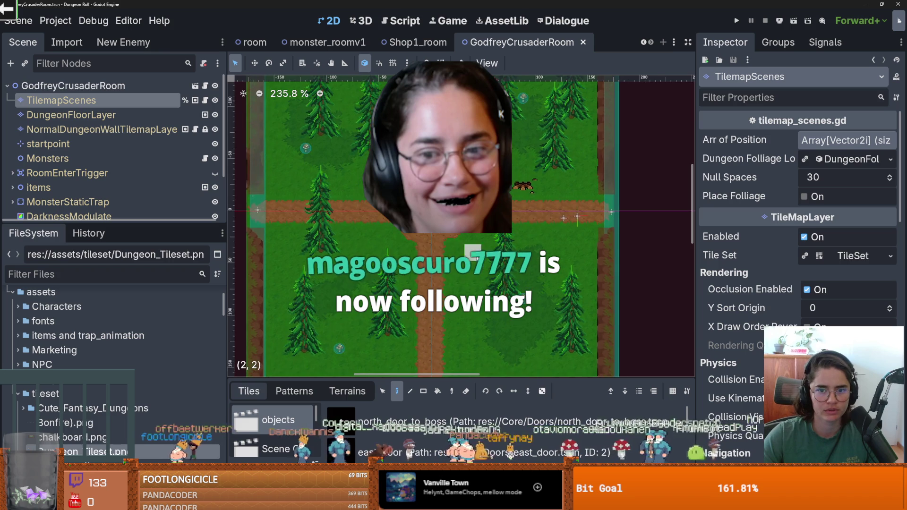
# On DungeonFloorLayer, choose the grass_dark terrain for painting.
pyautogui.scroll(-1, 474, 245)
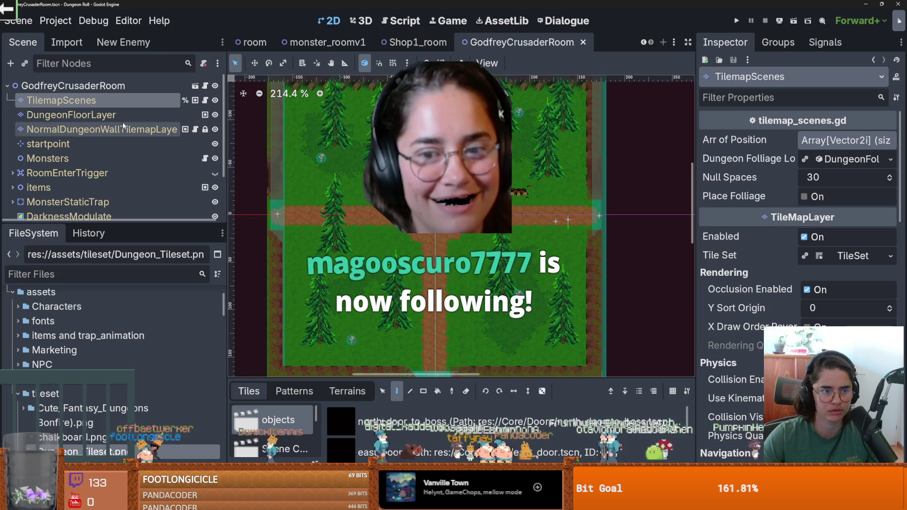
pyautogui.click(71, 114)
pyautogui.click(347, 391)
pyautogui.scroll(-2, 303, 437)
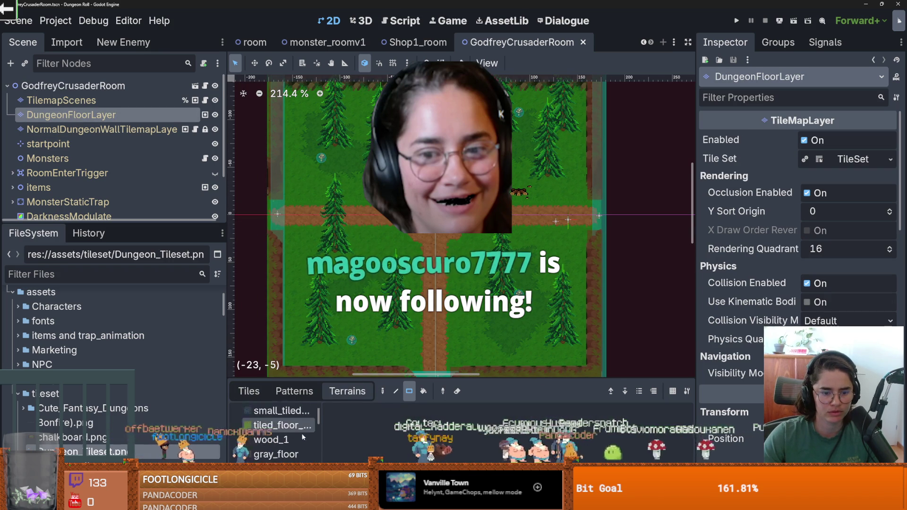
pyautogui.scroll(-5, 304, 437)
pyautogui.click(283, 438)
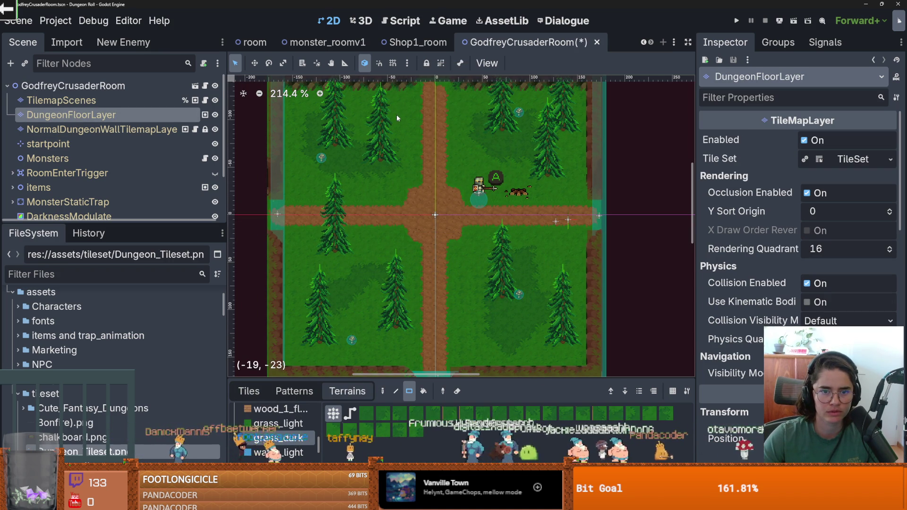
# Paint small rectangles of grass_dark onto the forest ground and save the room.
pyautogui.scroll(1, 383, 129)
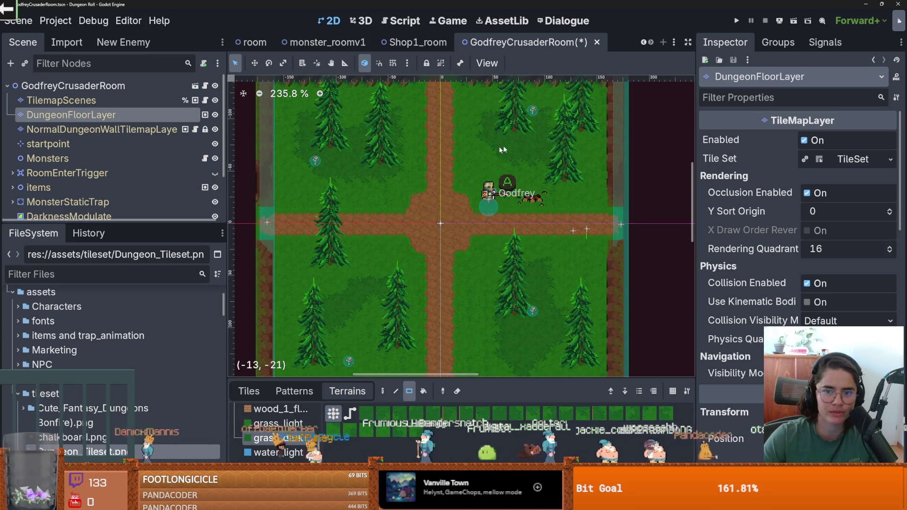
pyautogui.scroll(-3, 565, 245)
pyautogui.moveTo(491, 212); pyautogui.dragTo(466, 239)
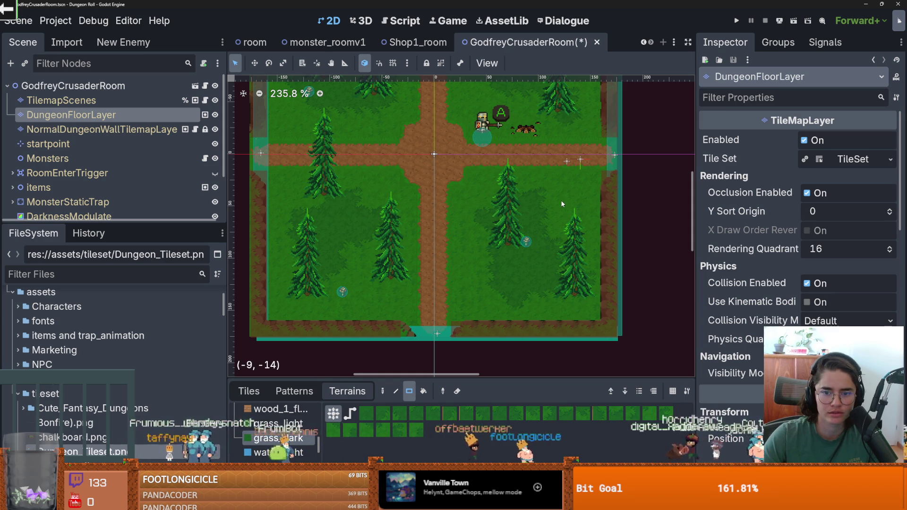
pyautogui.moveTo(475, 261); pyautogui.dragTo(472, 283)
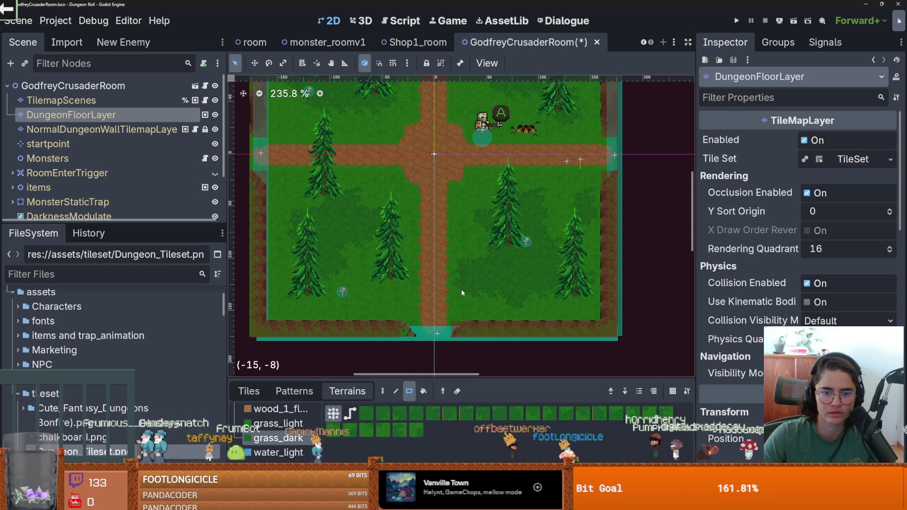
pyautogui.scroll(-2, 461, 289)
pyautogui.hotkey('ctrl', 's')
pyautogui.scroll(2, 491, 285)
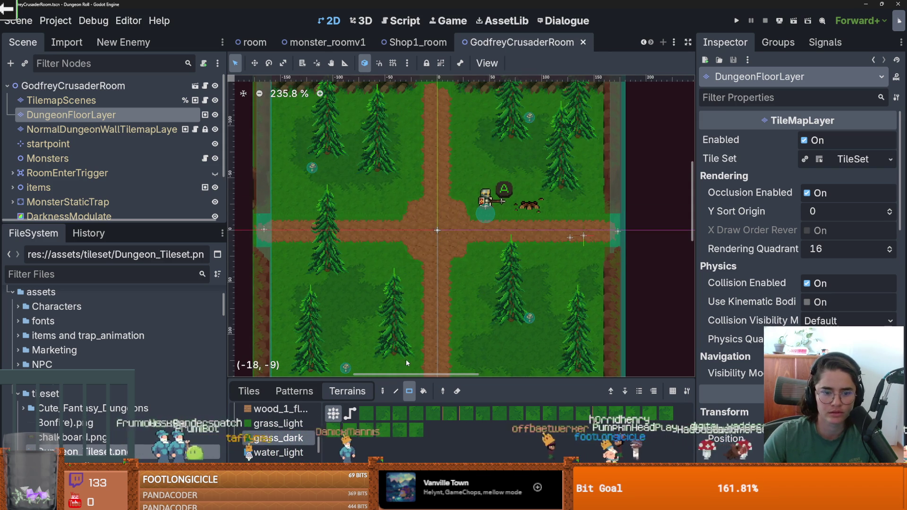
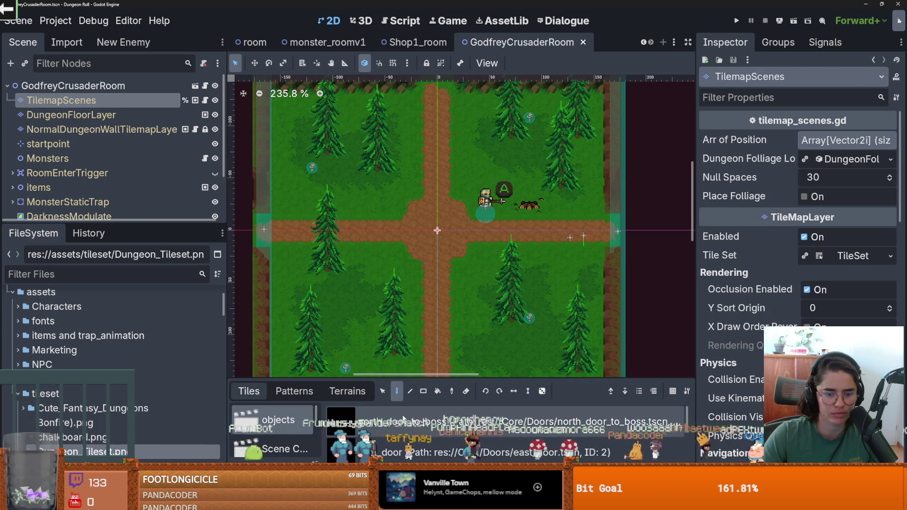
# Choose the Decorative dungeon_plant1 tile and place a plant on the forest grass.
pyautogui.moveTo(429, 380); pyautogui.dragTo(428, 252)
pyautogui.scroll(-1, 274, 369)
pyautogui.click(280, 422)
pyautogui.click(283, 416)
pyautogui.click(281, 380)
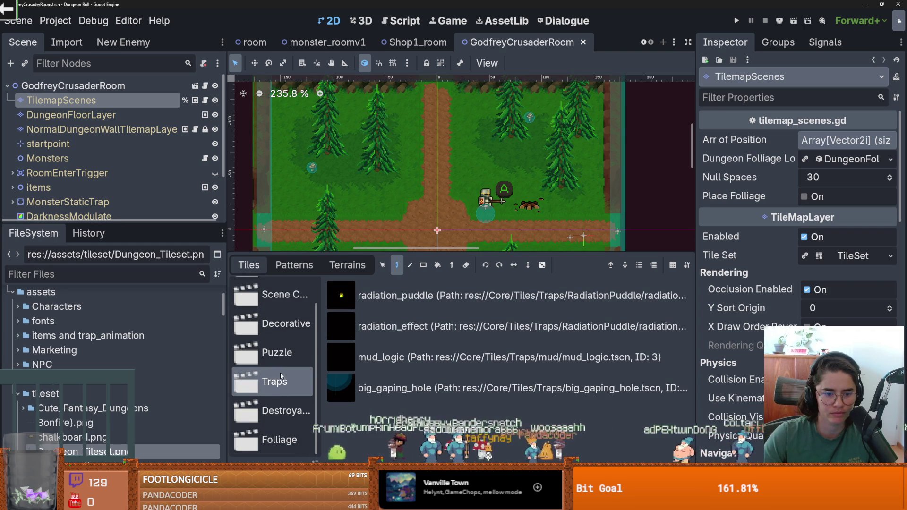
pyautogui.click(281, 323)
pyautogui.click(340, 323)
pyautogui.click(379, 185)
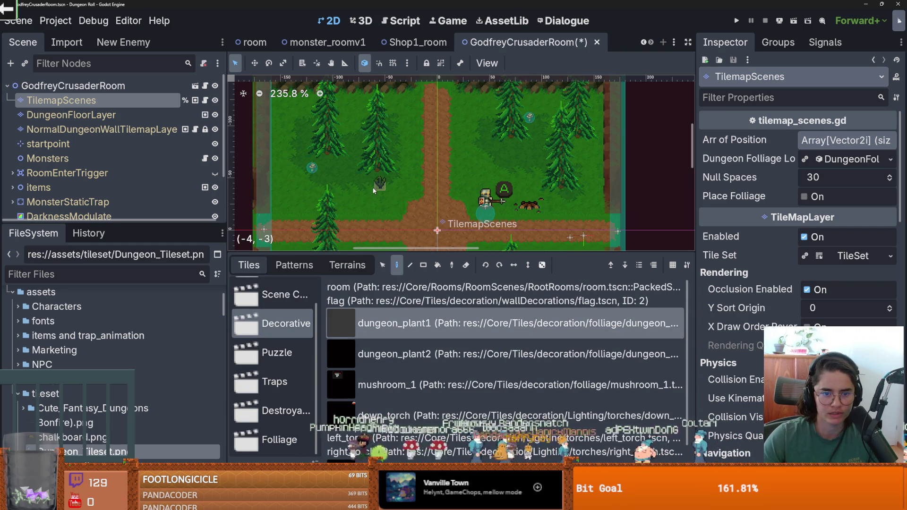
# Look over the upper forest area, then run the project to playtest the room.
pyautogui.scroll(3, 376, 202)
pyautogui.scroll(-3, 443, 185)
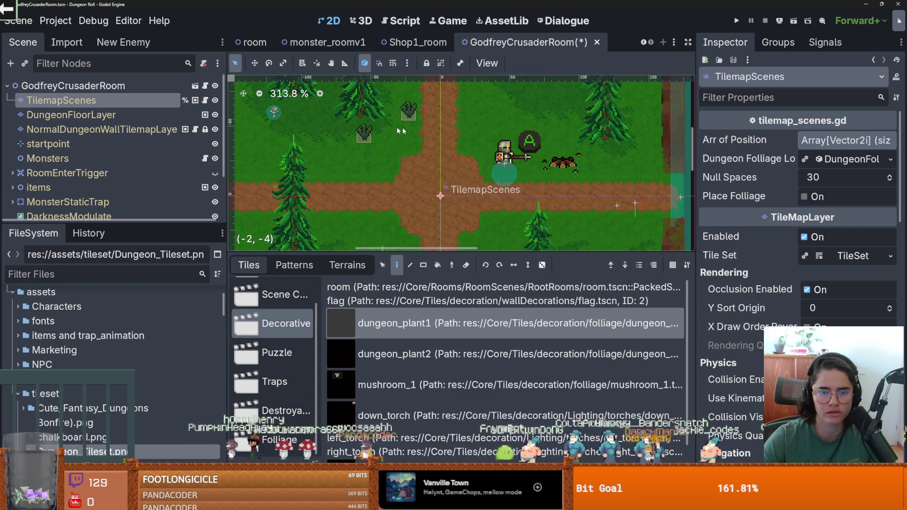
pyautogui.moveTo(400, 131); pyautogui.dragTo(426, 184)
pyautogui.hscroll(-3, 425, 163)
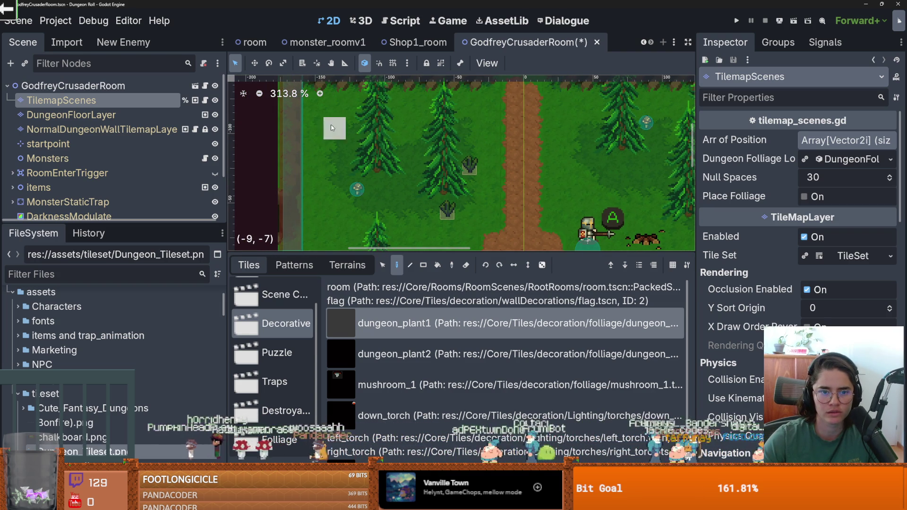
pyautogui.hscroll(5, 401, 132)
pyautogui.scroll(-5, 571, 120)
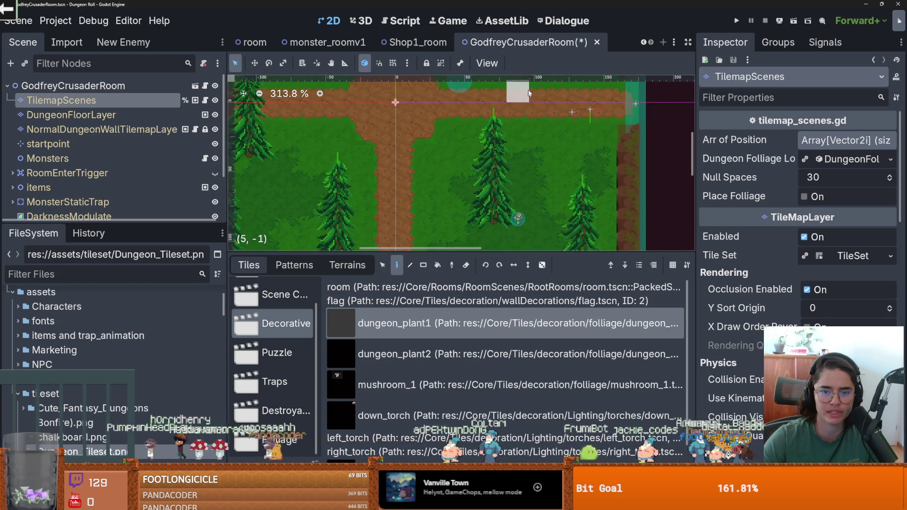
pyautogui.hscroll(-2, 531, 143)
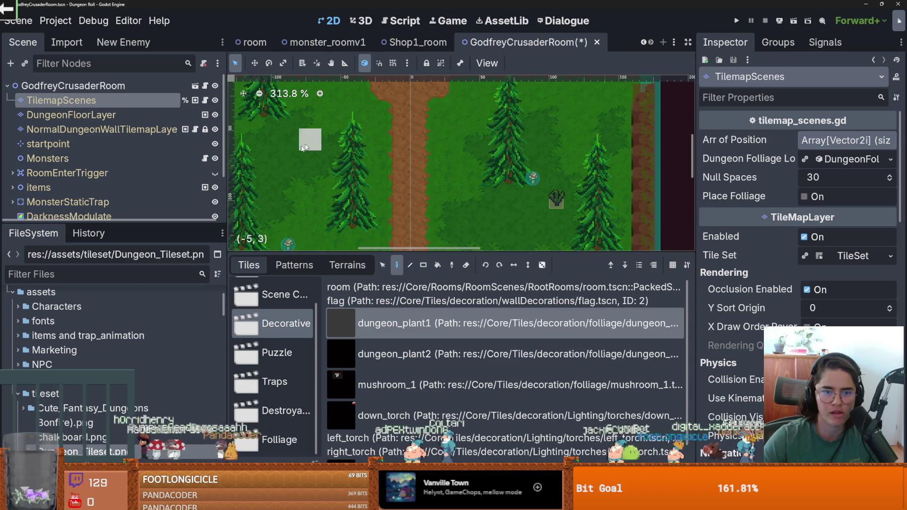
pyautogui.hscroll(-6, 440, 169)
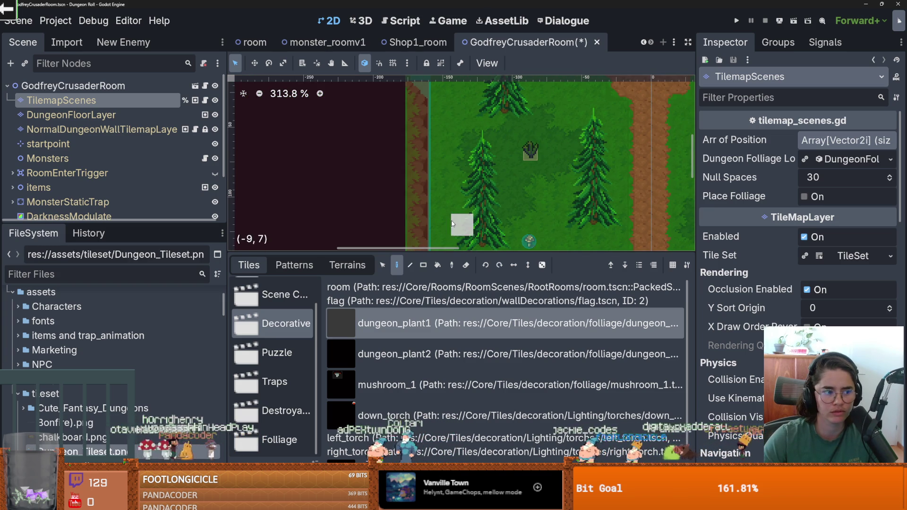
pyautogui.hscroll(2, 468, 217)
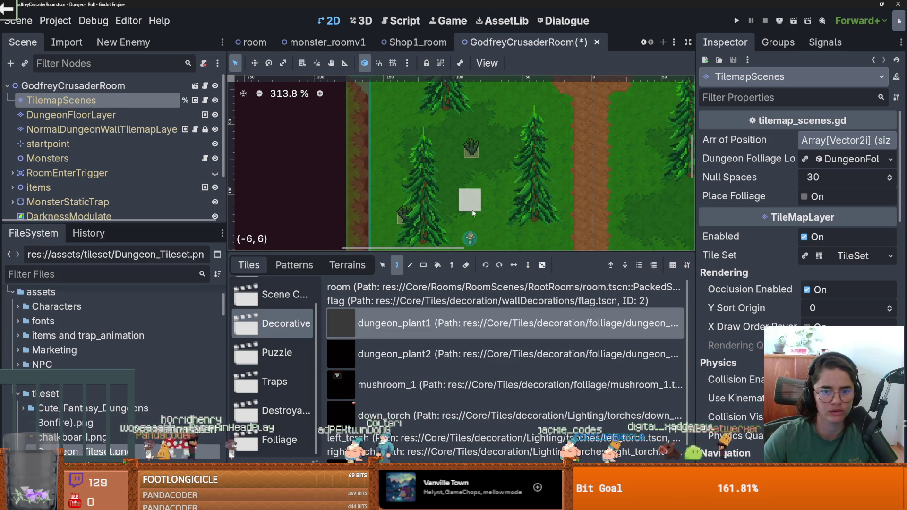
pyautogui.click(736, 22)
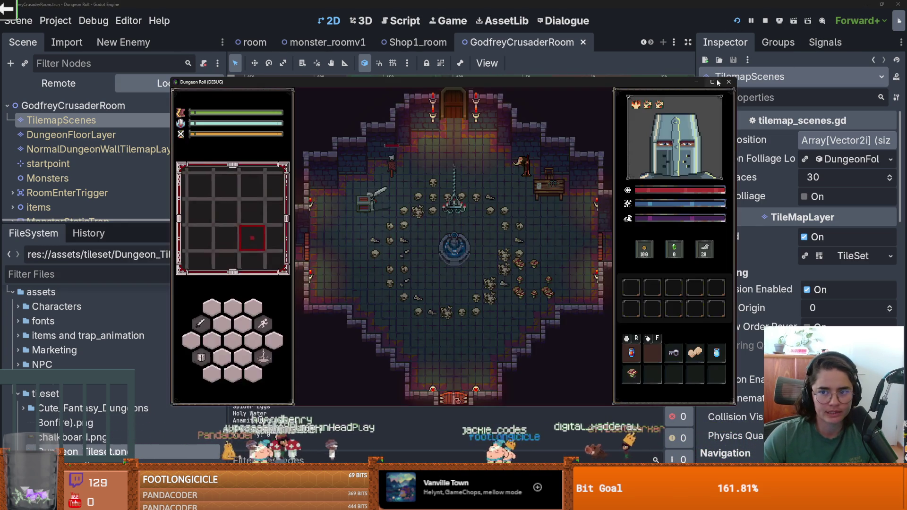
# Walk the knight to the top door and enter the forest room from the room choices.
pyautogui.press('w')
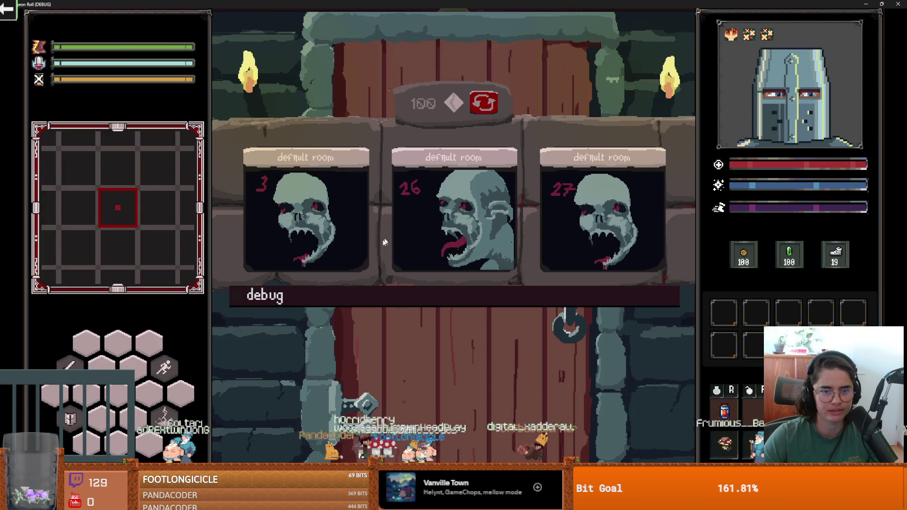
pyautogui.click(400, 302)
pyautogui.scroll(-2, 449, 387)
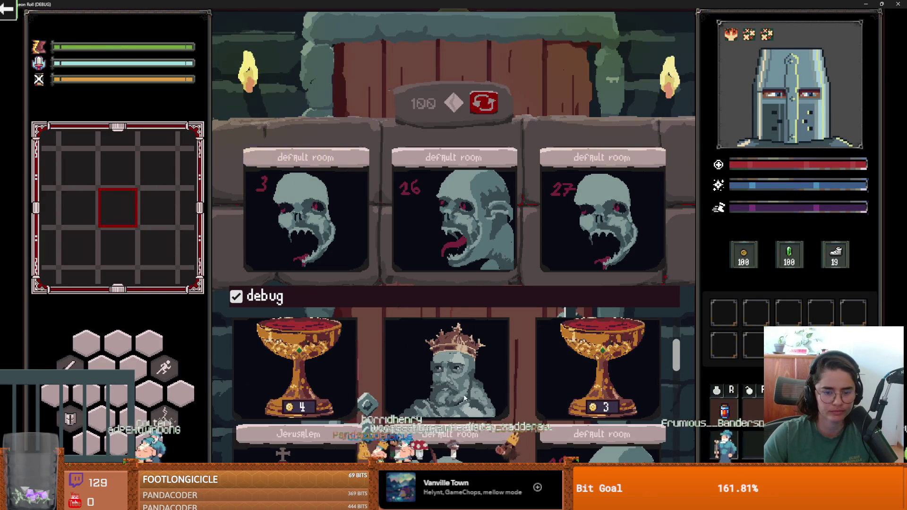
pyautogui.click(467, 313)
# Walk the knight up the path to the crossroads, slashing at the top-right trees.
pyautogui.press('w')
pyautogui.press('w')
pyautogui.press('d')
pyautogui.press('w')
pyautogui.press('d')
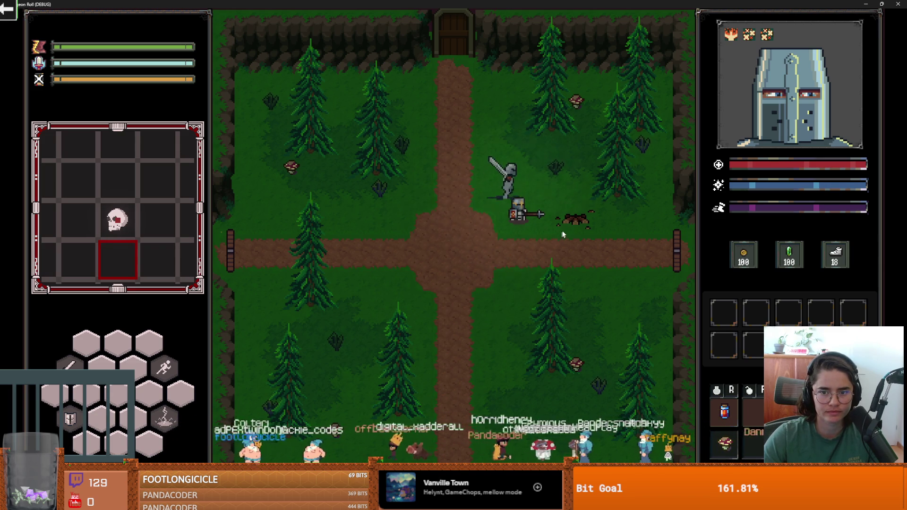
pyautogui.click(598, 185)
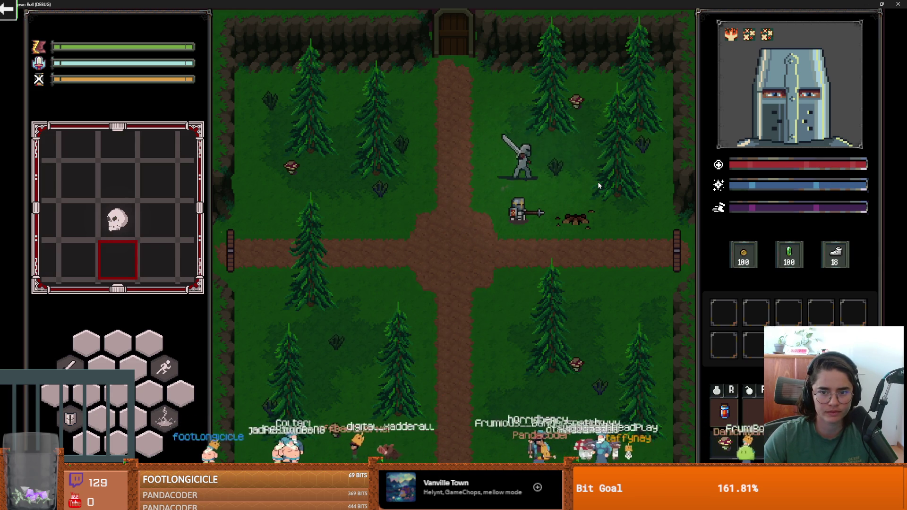
pyautogui.click(598, 186)
pyautogui.click(597, 181)
pyautogui.press('w')
pyautogui.press('d')
pyautogui.press('s')
pyautogui.press('a')
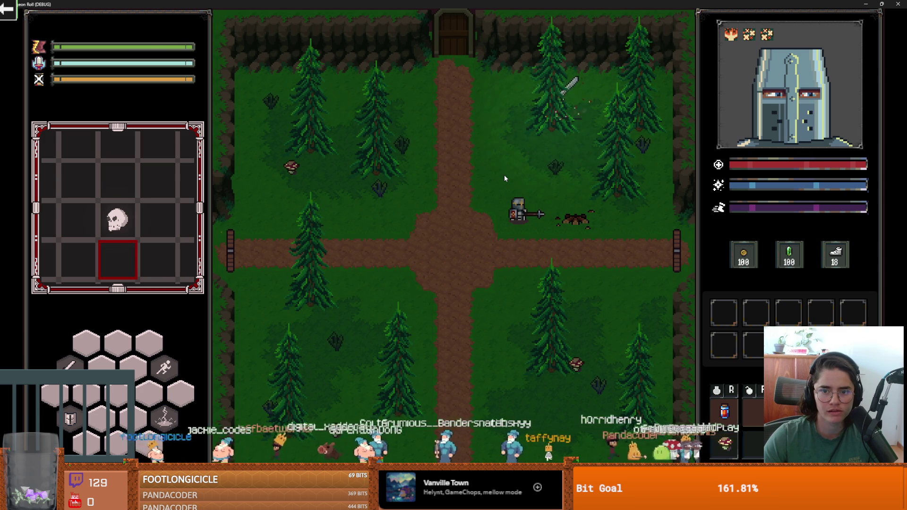
# Talk to the NPC and take the Thorns Damage upgrade.
pyautogui.press('s')
pyautogui.press('a')
pyautogui.press('d')
pyautogui.press('e')
pyautogui.click(473, 237)
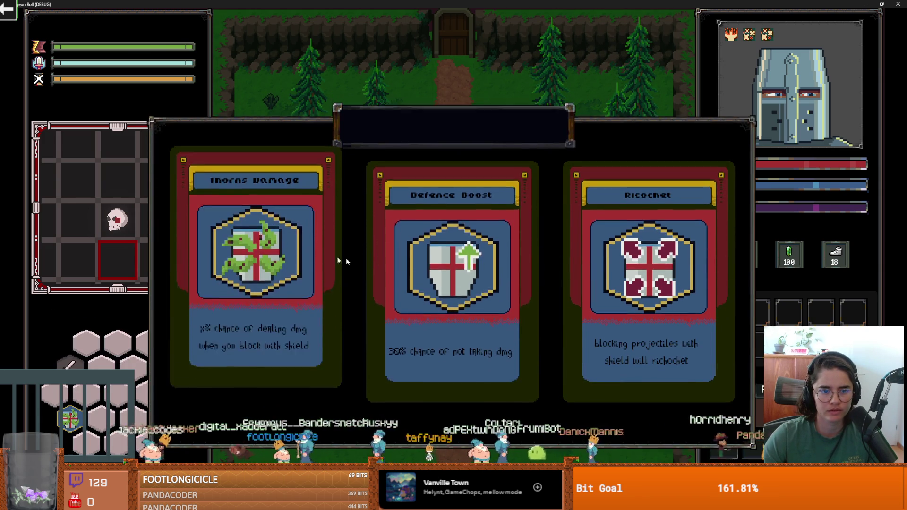
pyautogui.click(342, 257)
# Dash back to the crossroads, check the exits, and dismiss the locked top door prompt.
pyautogui.press('a')
pyautogui.press('w')
pyautogui.press('d')
pyautogui.press('space')
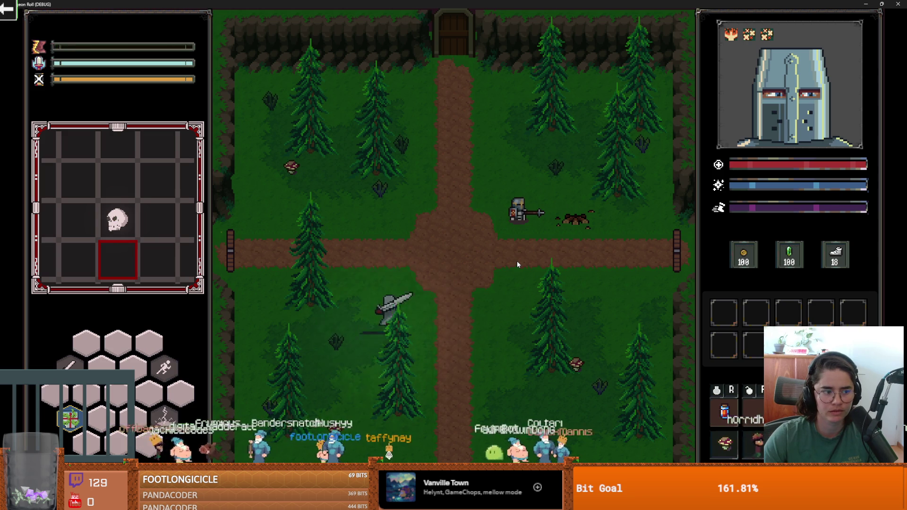
pyautogui.press('s')
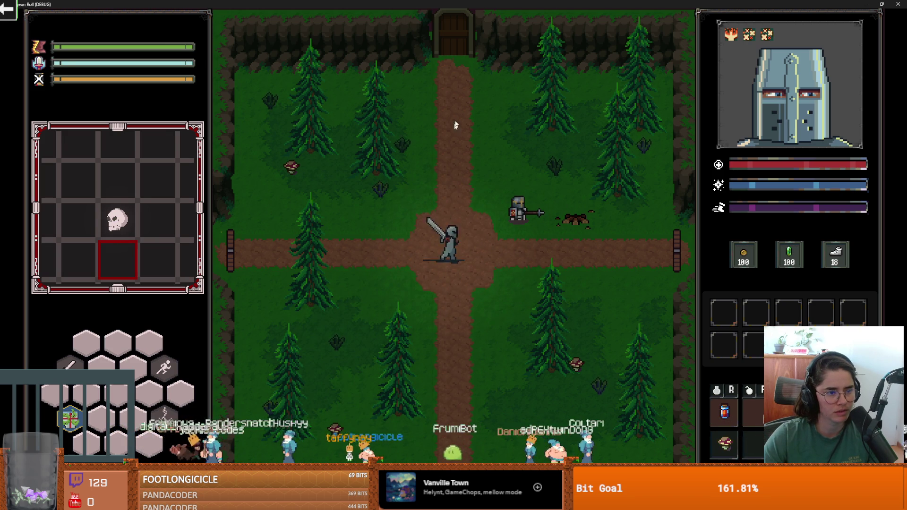
pyautogui.press('a')
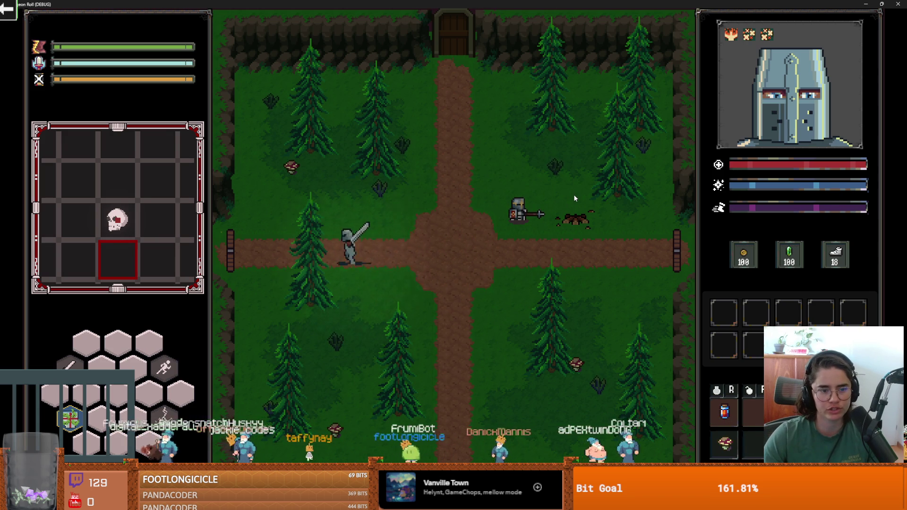
pyautogui.press('d')
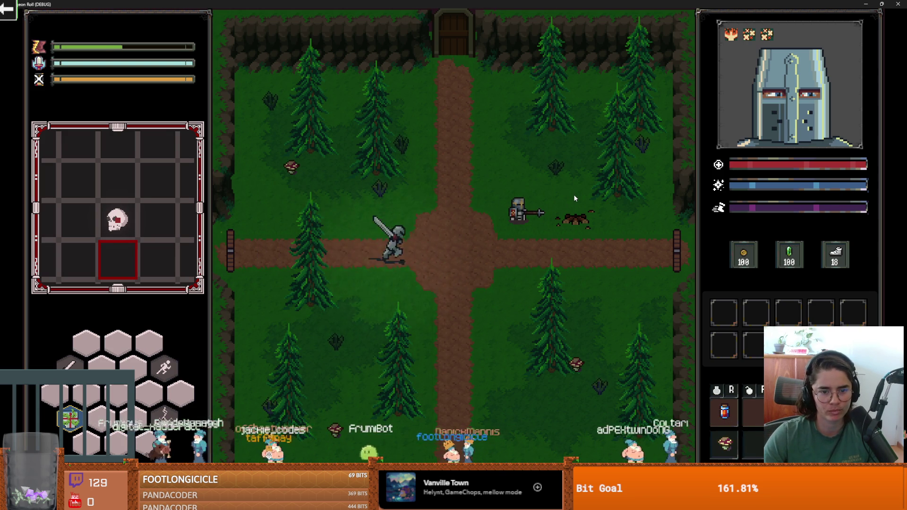
pyautogui.press('w')
pyautogui.press('a')
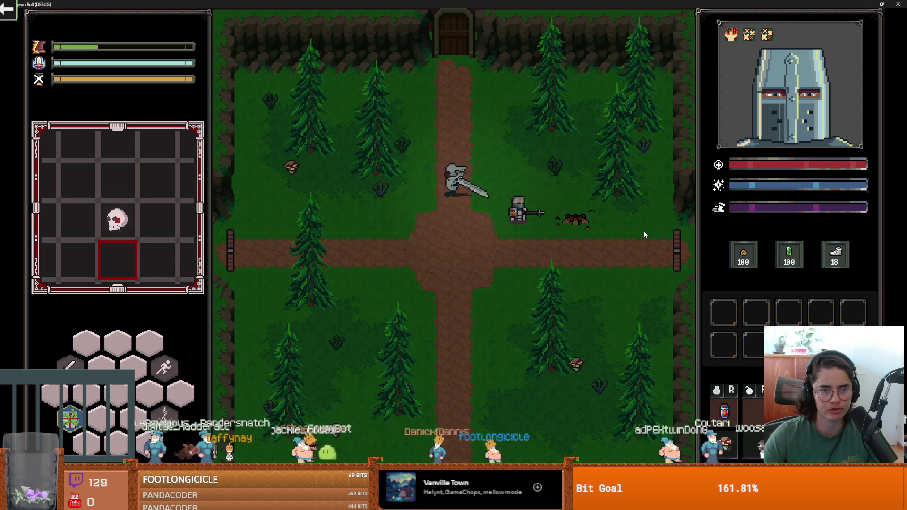
pyautogui.press('e')
pyautogui.click(442, 265)
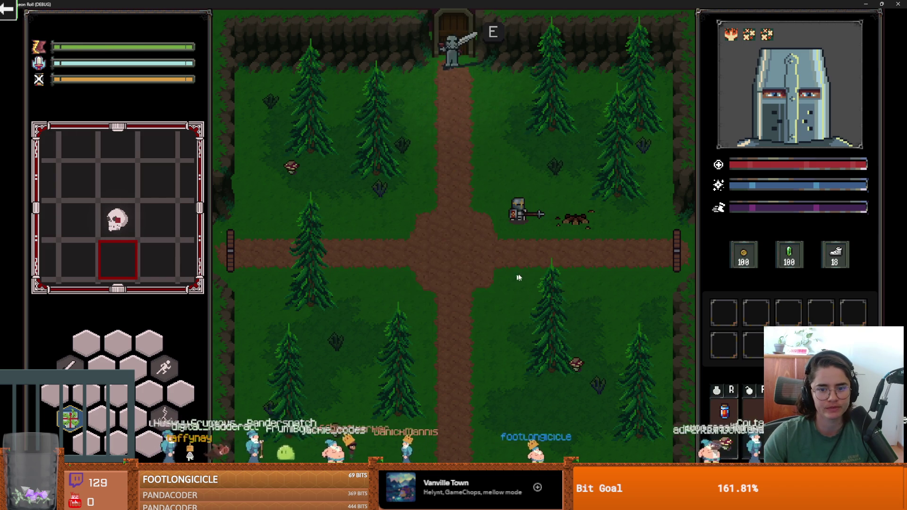
# Use the right exit and choose the middle ghoul room card.
pyautogui.press('s')
pyautogui.press('d')
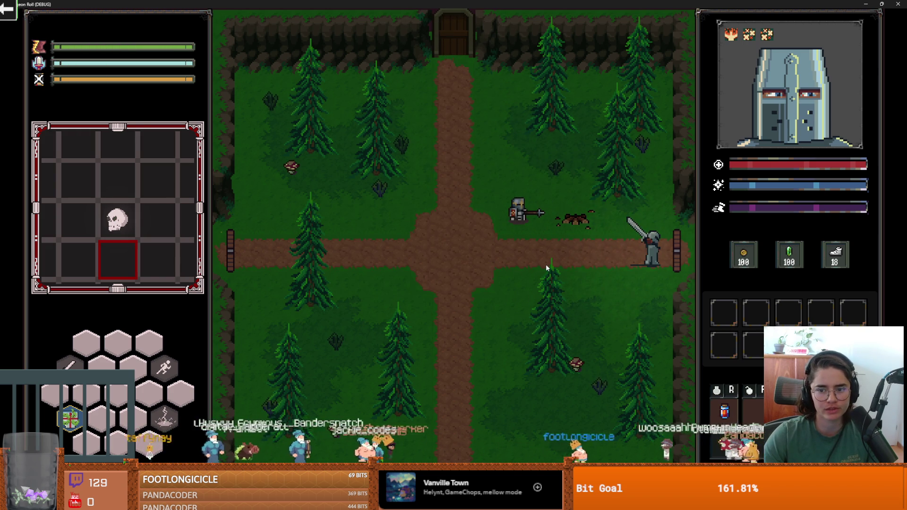
pyautogui.press('e')
pyautogui.click(465, 246)
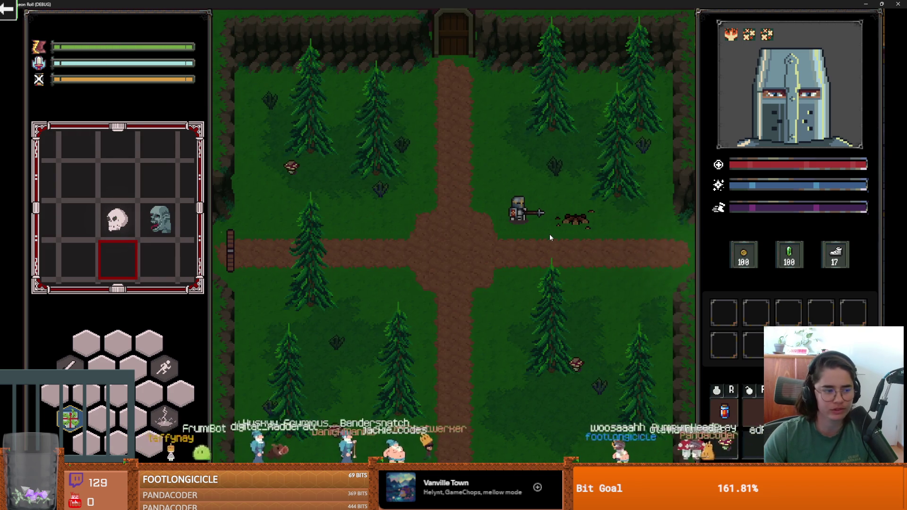
# Move the knight onto the red rug and swing the sword beside the pedestal.
pyautogui.press('d')
pyautogui.press('s')
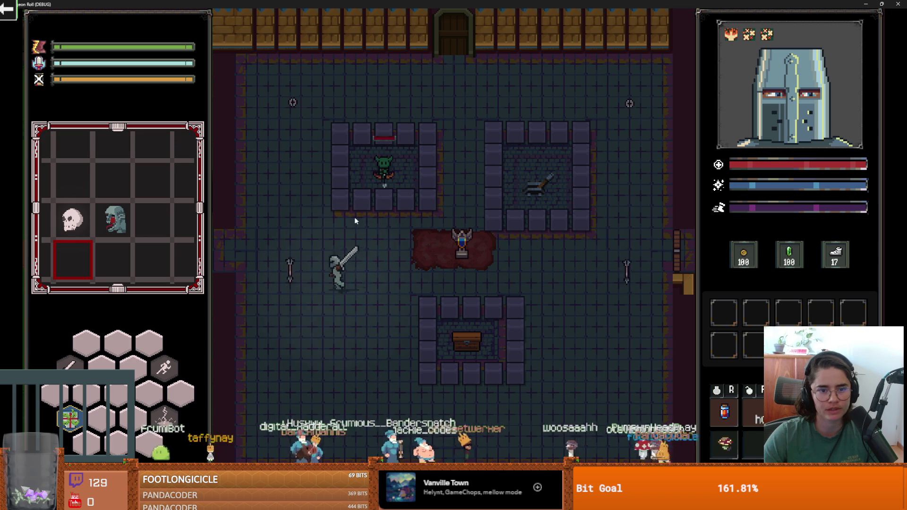
pyautogui.press('d')
pyautogui.press('w')
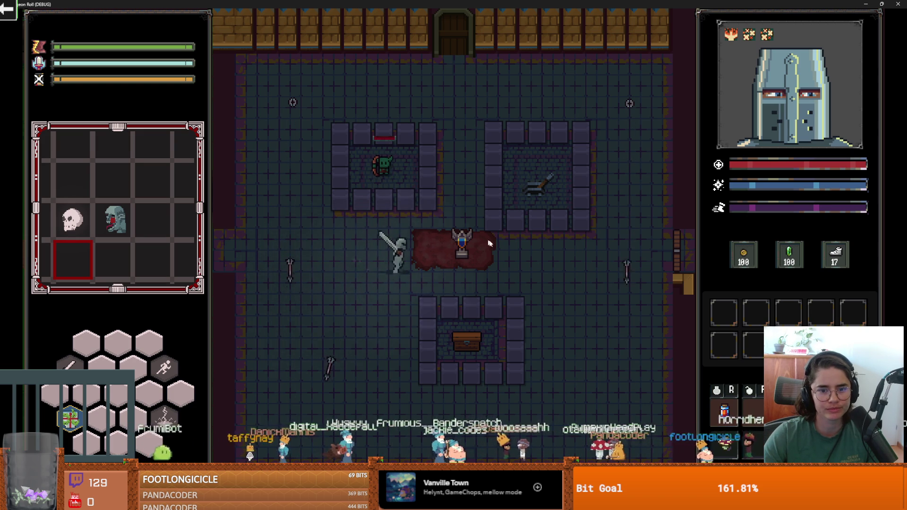
pyautogui.click(495, 243)
pyautogui.click(495, 243)
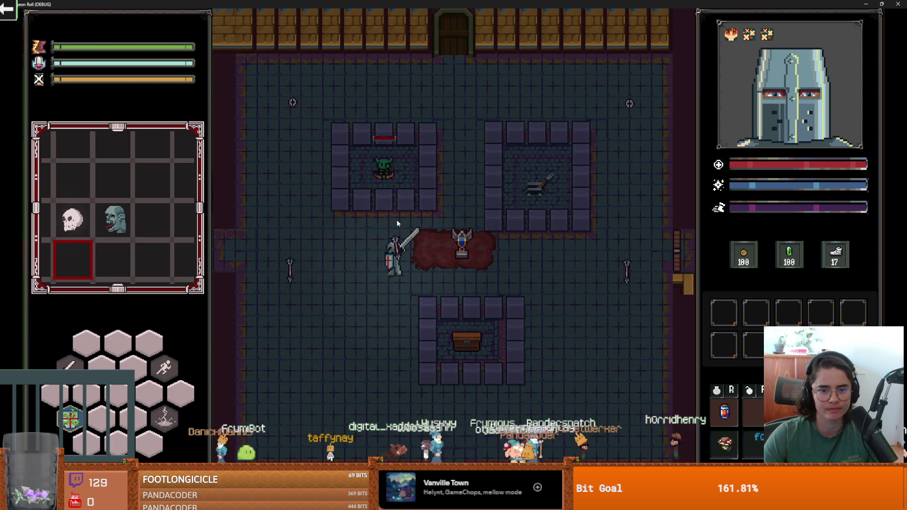
pyautogui.click(463, 246)
pyautogui.click(470, 248)
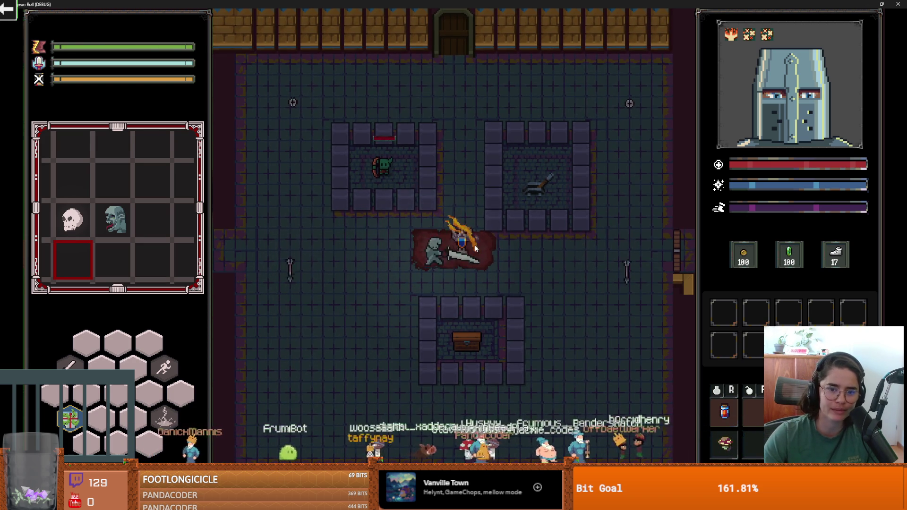
# Enter the goblin's pit and strike the goblin until it dies.
pyautogui.press('w')
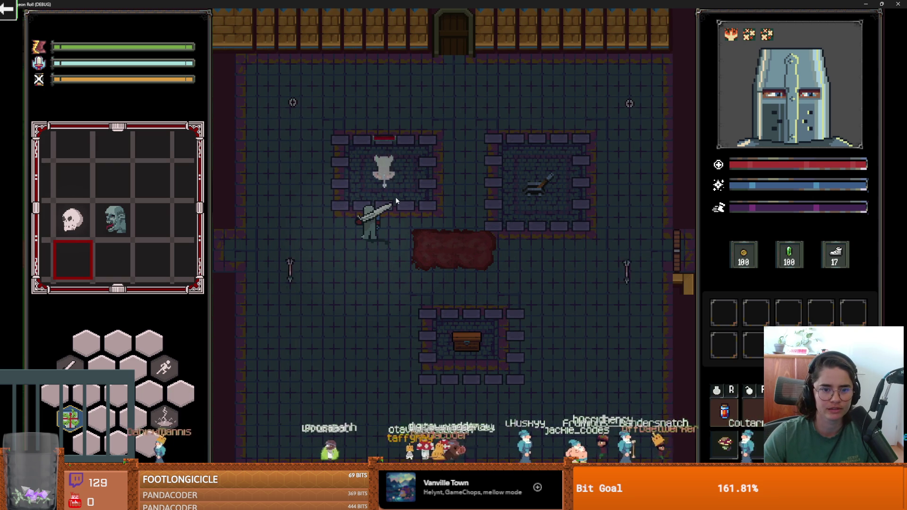
pyautogui.click(400, 200)
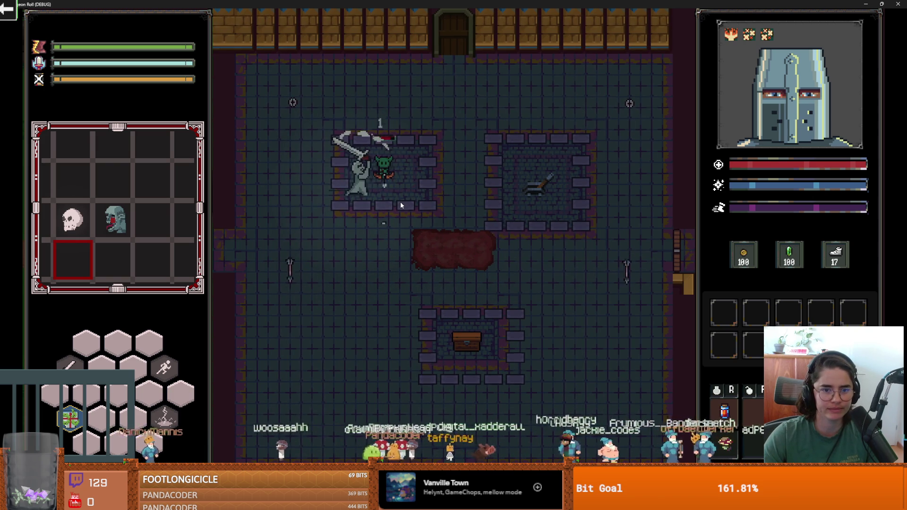
pyautogui.click(401, 201)
pyautogui.press('d')
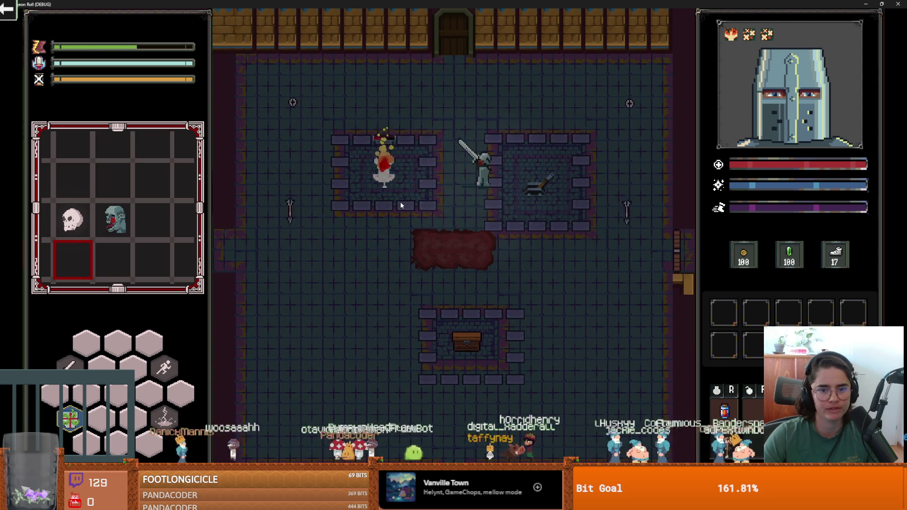
# Collect the dropped coins around the chest and pits, bringing gold to 129.
pyautogui.press('s')
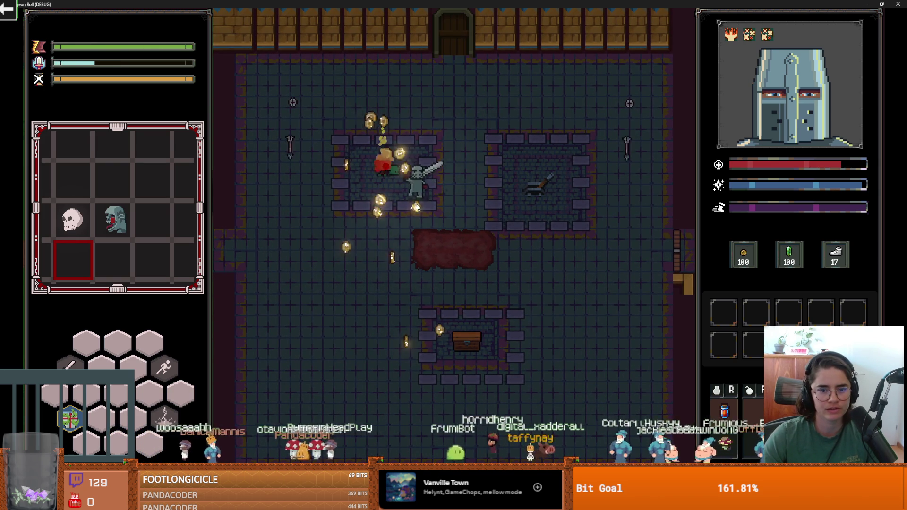
pyautogui.press('d')
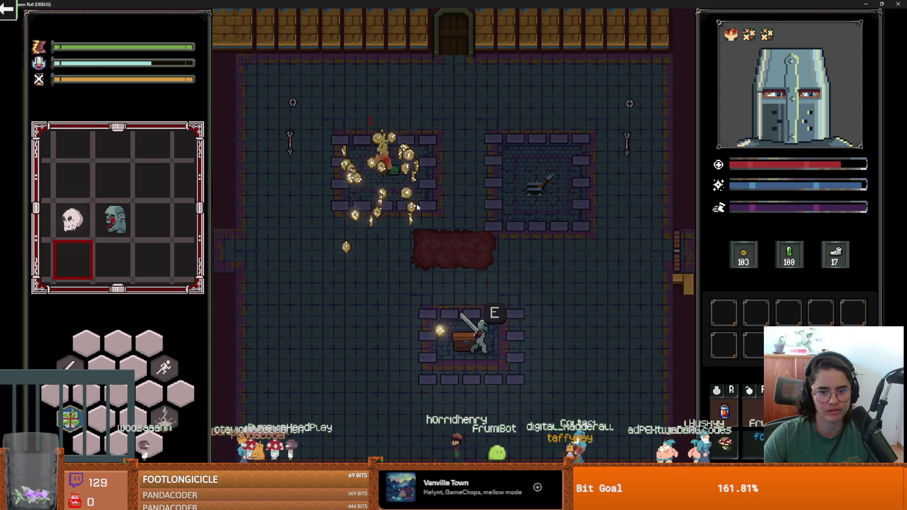
pyautogui.press('a')
pyautogui.press('w')
pyautogui.press('w')
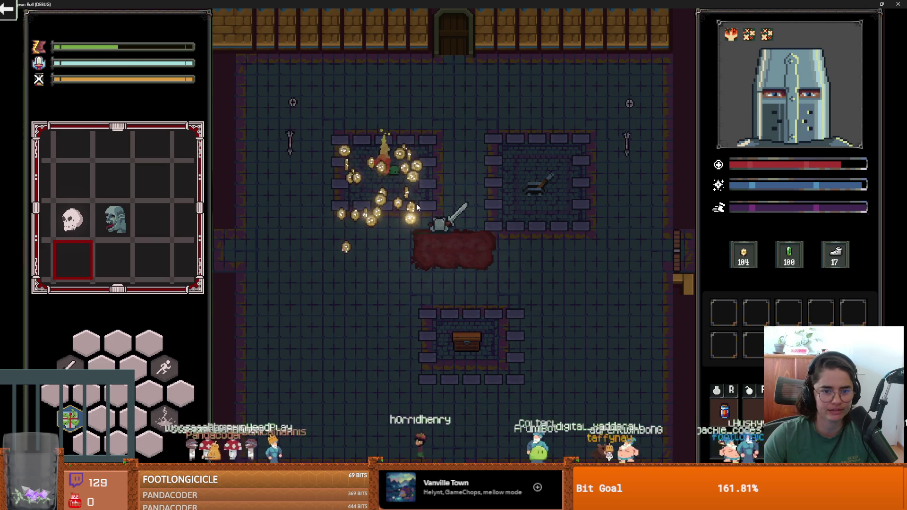
pyautogui.press('a')
pyautogui.press('w')
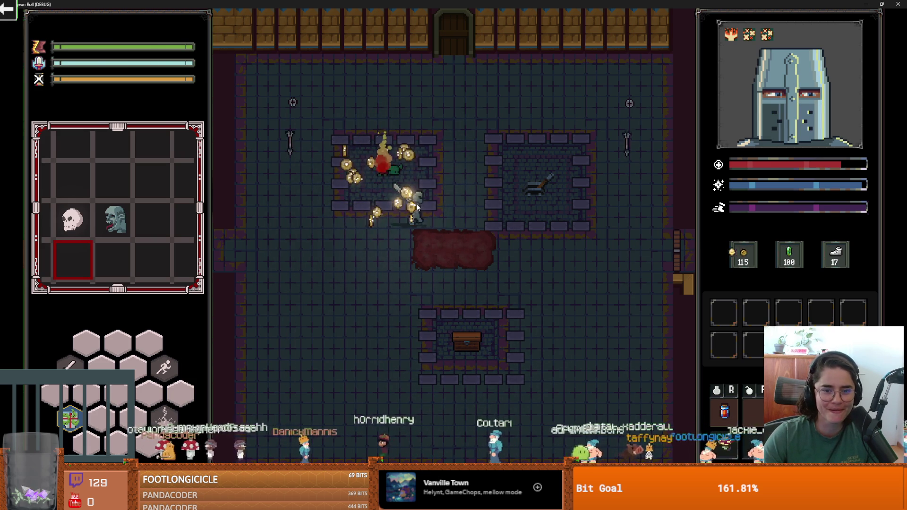
pyautogui.press('d')
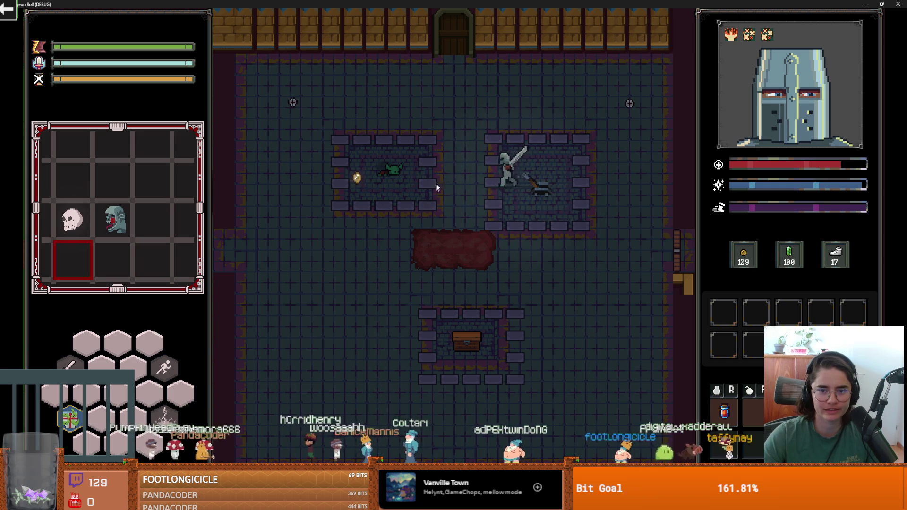
pyautogui.press('w')
# Dismiss the unlock door prompt and close the running game window.
pyautogui.press('Escape')
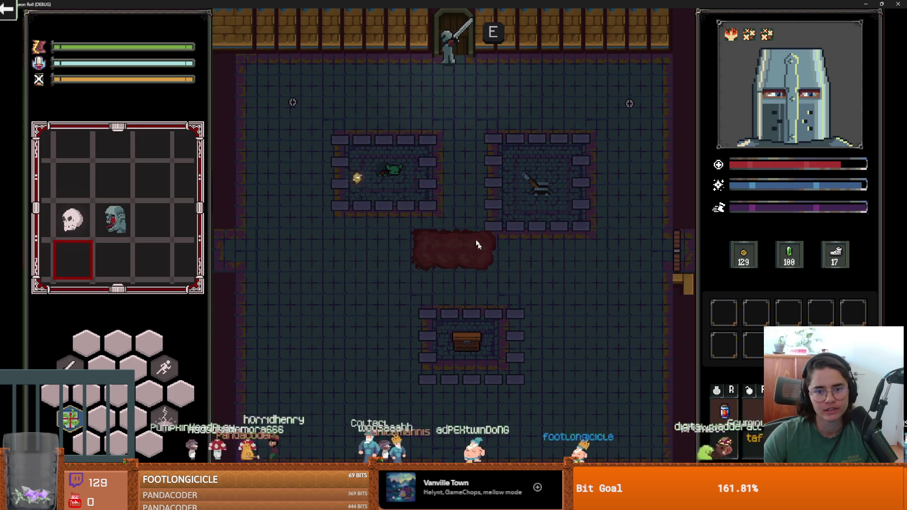
pyautogui.press('super+Down')
pyautogui.click(706, 152)
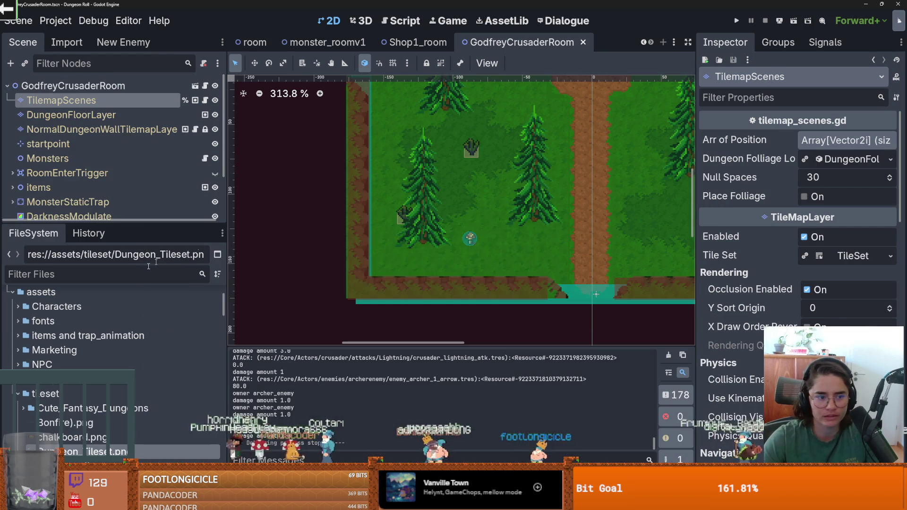
# Filter the FileSystem for 'monster_room_' and open the monster_roomv5.tscn scene.
pyautogui.click(133, 273)
pyautogui.write('mon')
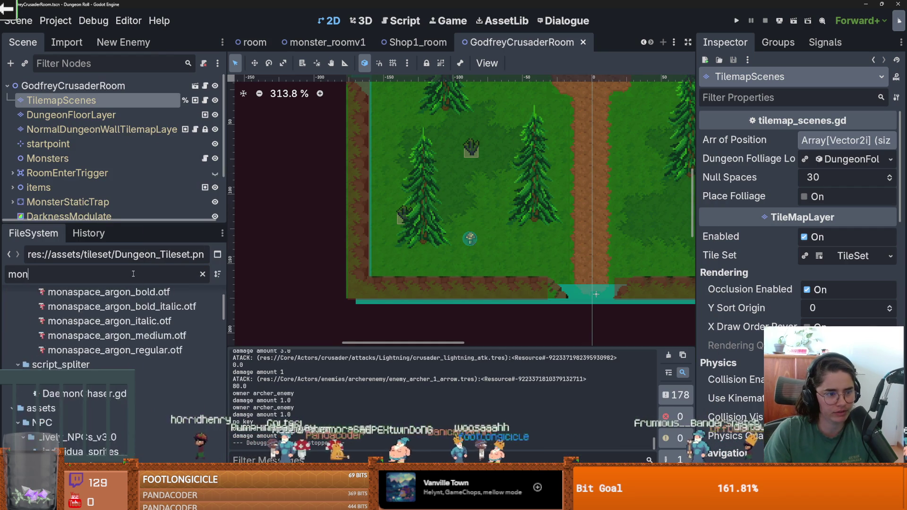
pyautogui.write('ster_room_')
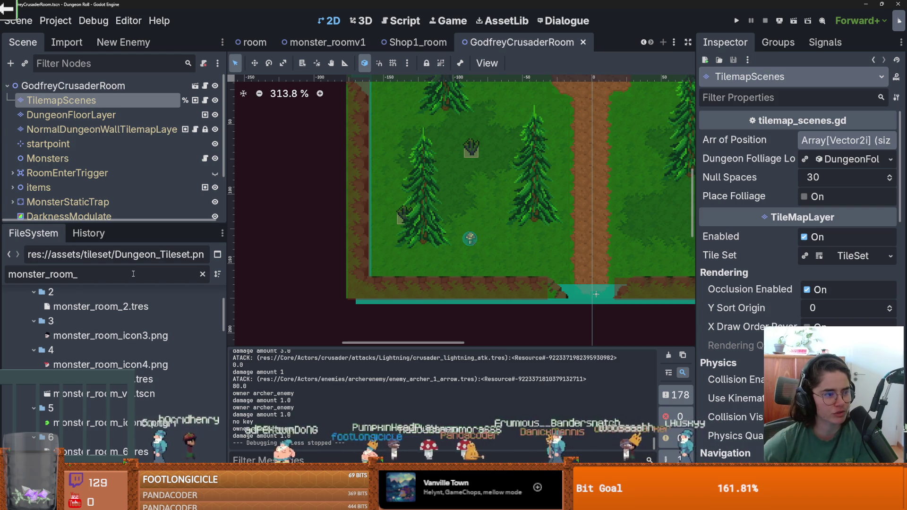
pyautogui.press('Down')
pyautogui.press('Down')
pyautogui.press('Down')
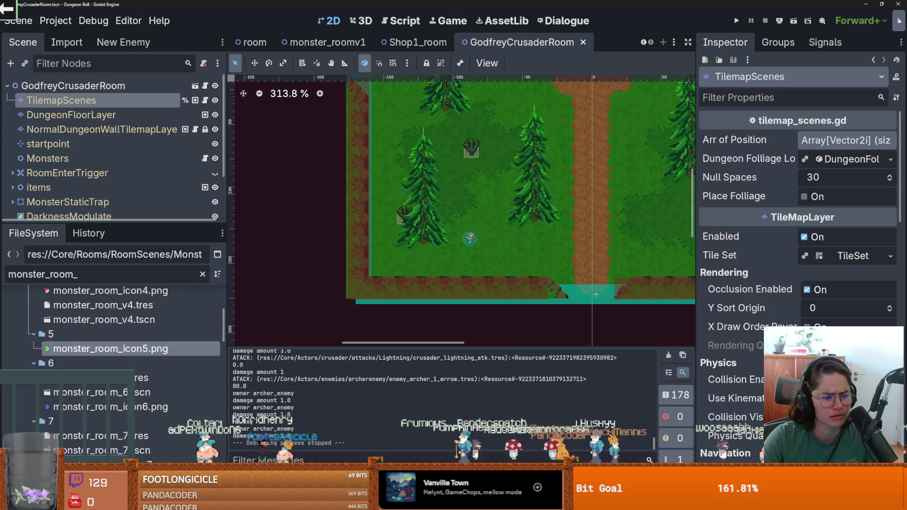
pyautogui.moveTo(65, 353)
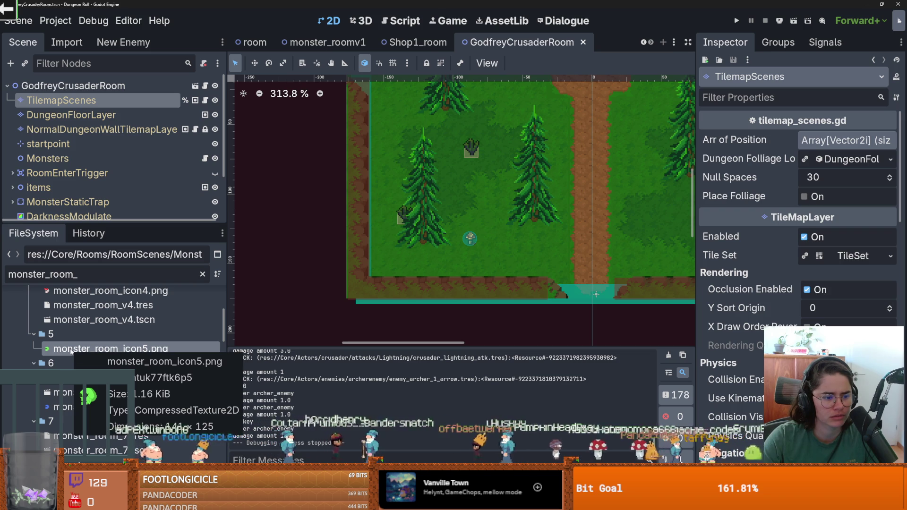
pyautogui.scroll(-1, 73, 354)
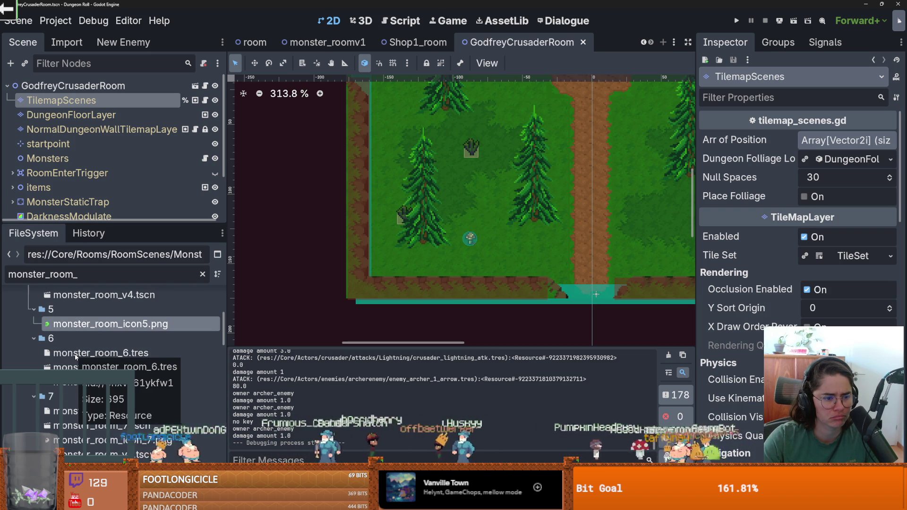
pyautogui.scroll(2, 75, 353)
pyautogui.click(202, 274)
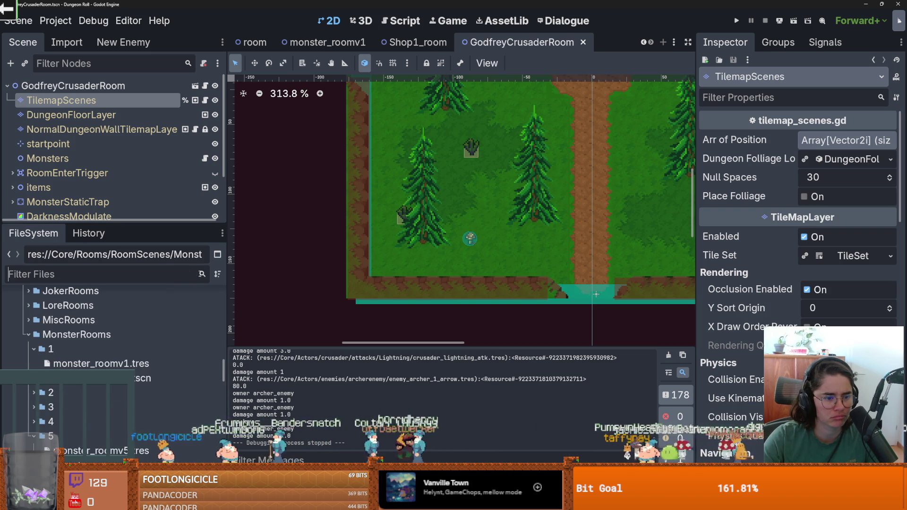
pyautogui.scroll(-2, 94, 359)
pyautogui.doubleClick(76, 415)
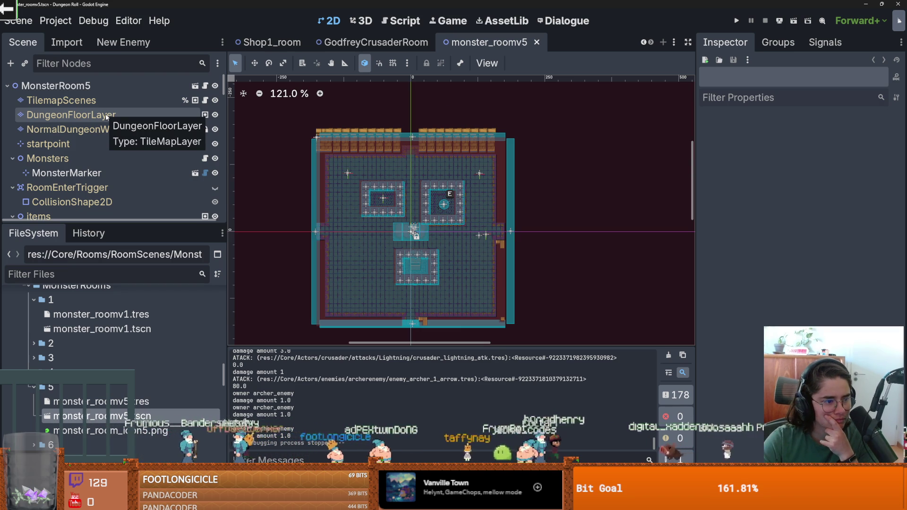
# Select the NormalDungeonWallTilemapLayer and show its saved tile patterns.
pyautogui.click(107, 116)
pyautogui.click(157, 132)
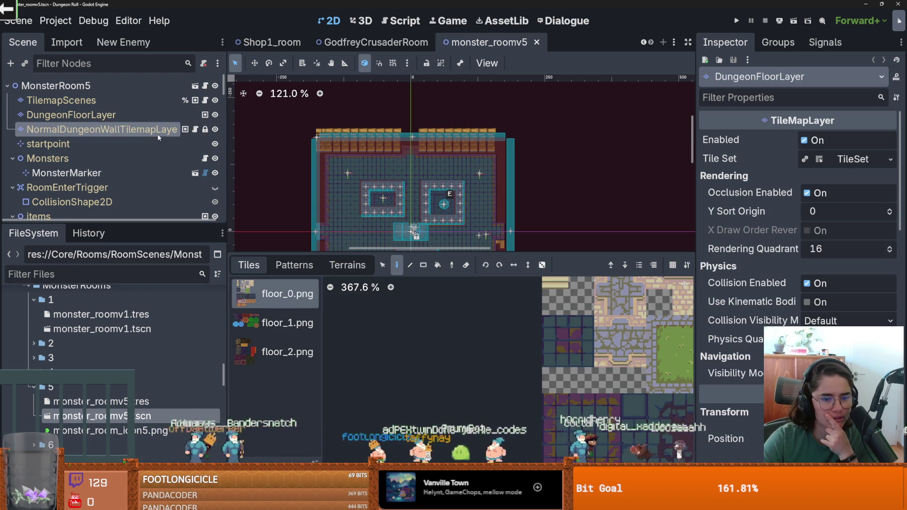
pyautogui.click(347, 265)
pyautogui.click(294, 265)
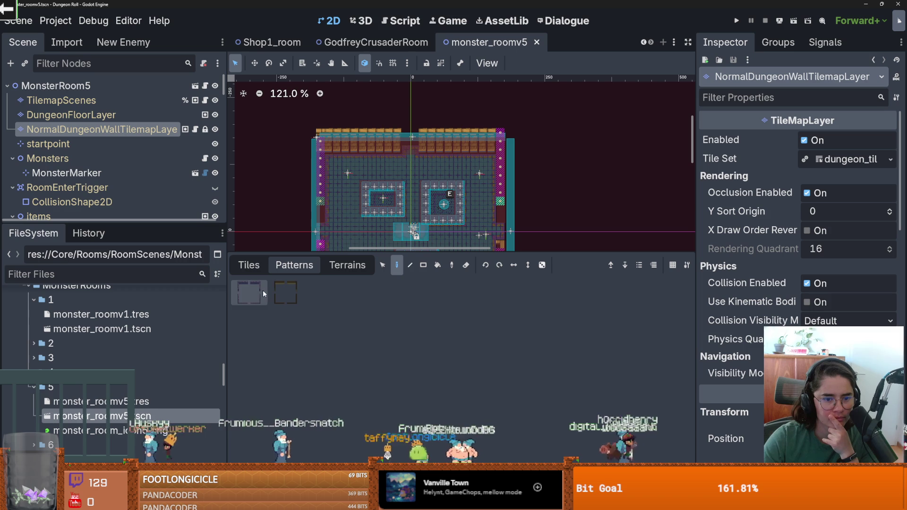
pyautogui.scroll(-3, 405, 142)
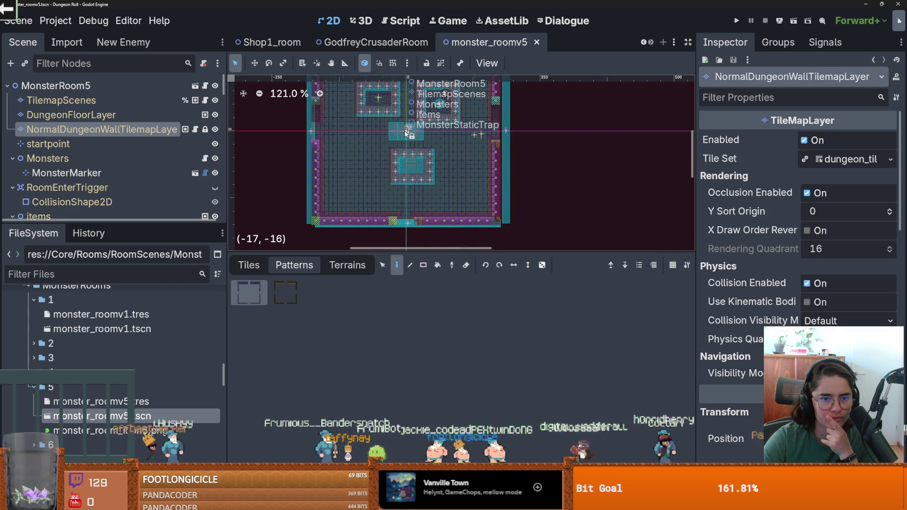
# Select the DungeonFloorLayer and choose its tiled_floor_1 terrain.
pyautogui.scroll(2, 405, 132)
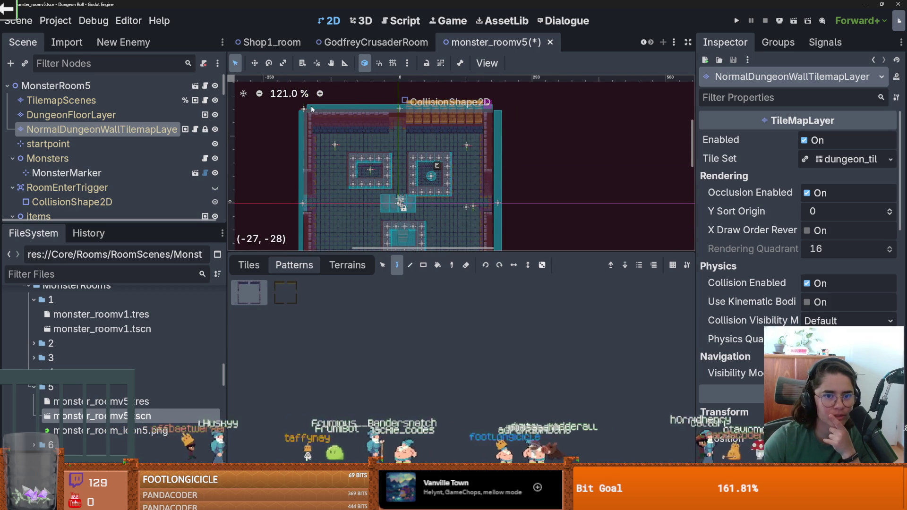
pyautogui.scroll(2, 464, 134)
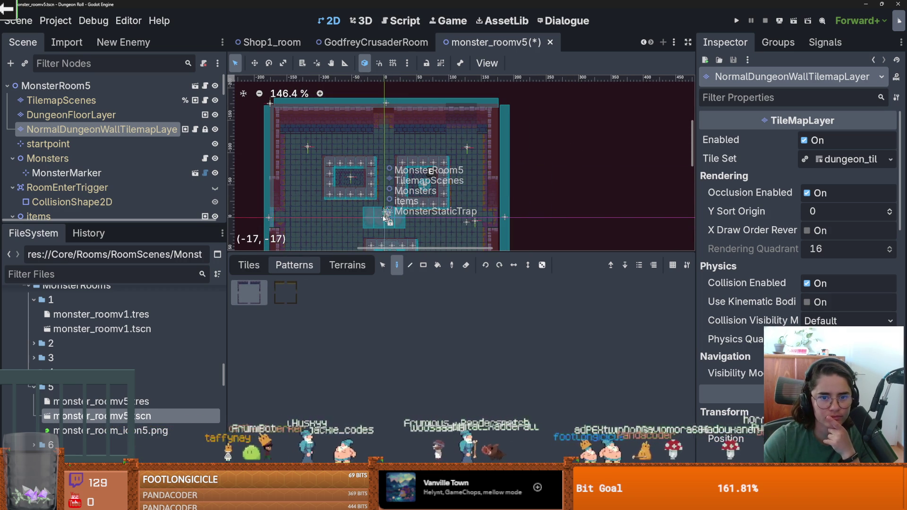
pyautogui.scroll(-2, 475, 146)
pyautogui.scroll(1, 477, 146)
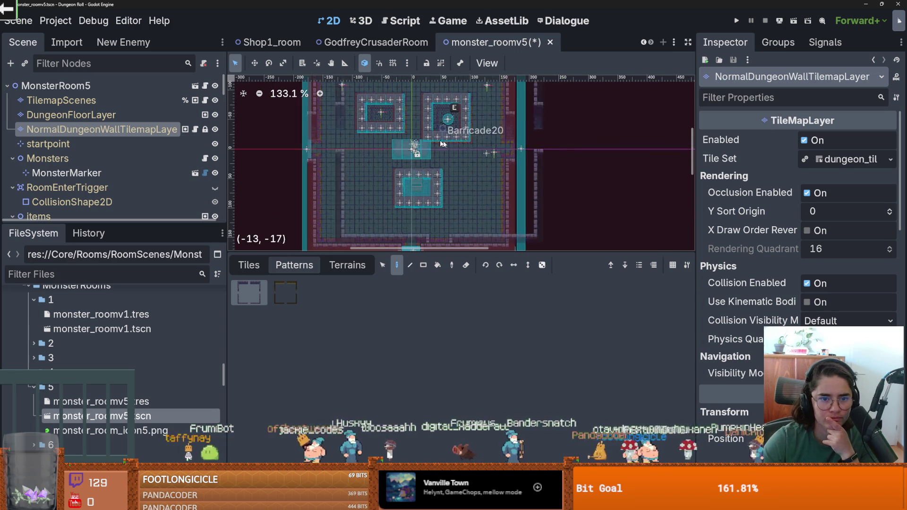
pyautogui.click(71, 114)
pyautogui.scroll(3, 391, 128)
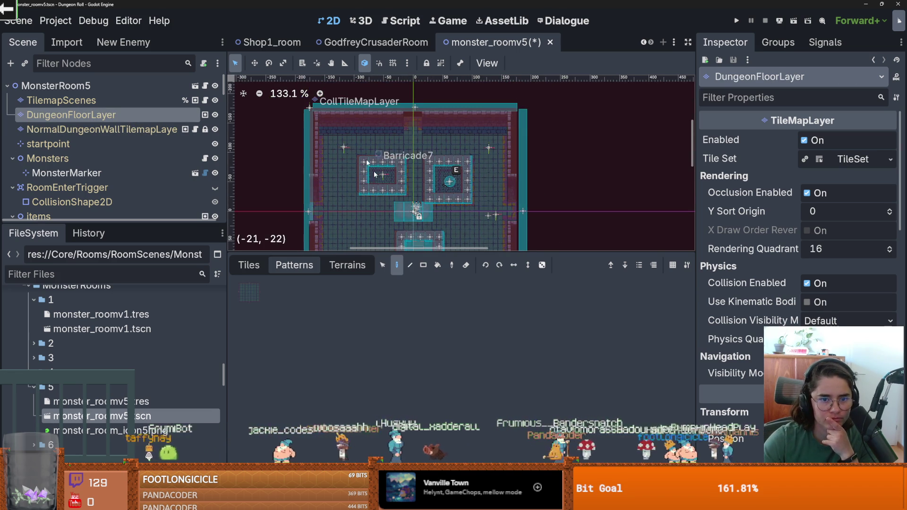
pyautogui.scroll(3, 377, 149)
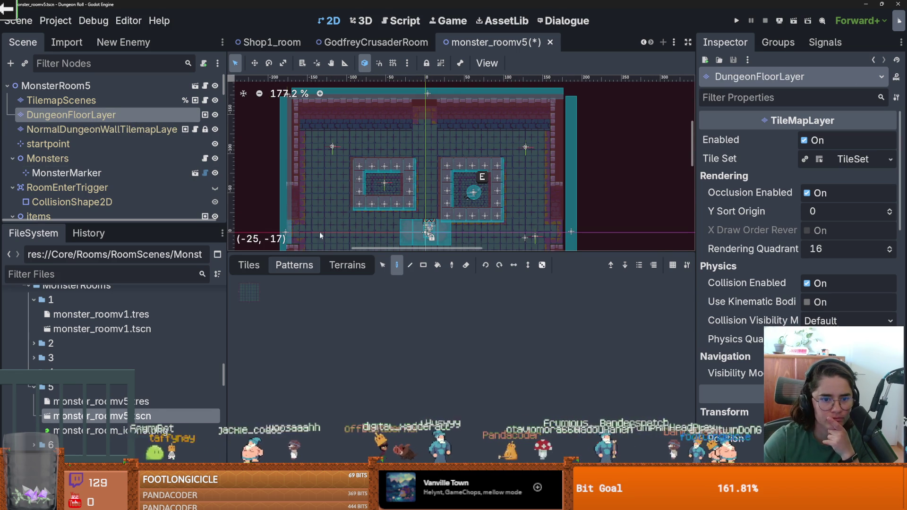
pyautogui.click(262, 263)
pyautogui.click(347, 265)
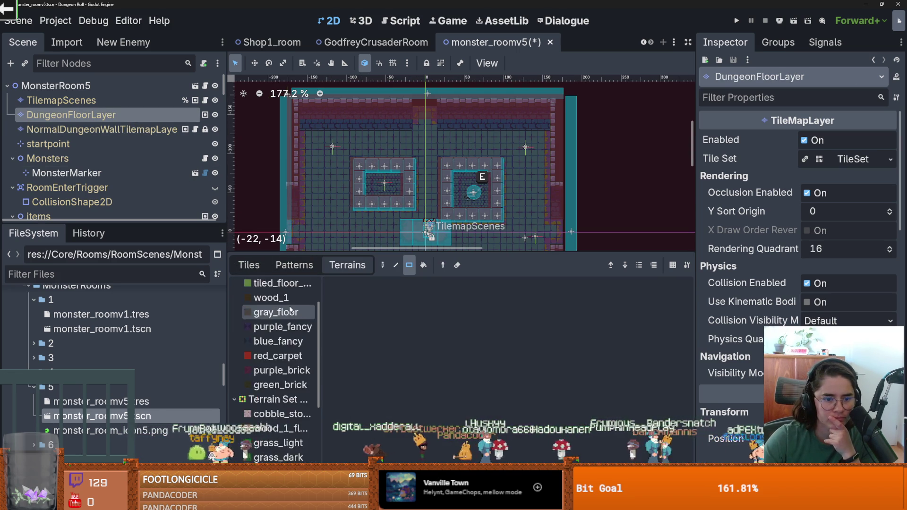
pyautogui.click(286, 301)
# Paint a tiled_floor_1 strip along the room's top row and save the scene.
pyautogui.moveTo(402, 120); pyautogui.dragTo(317, 123)
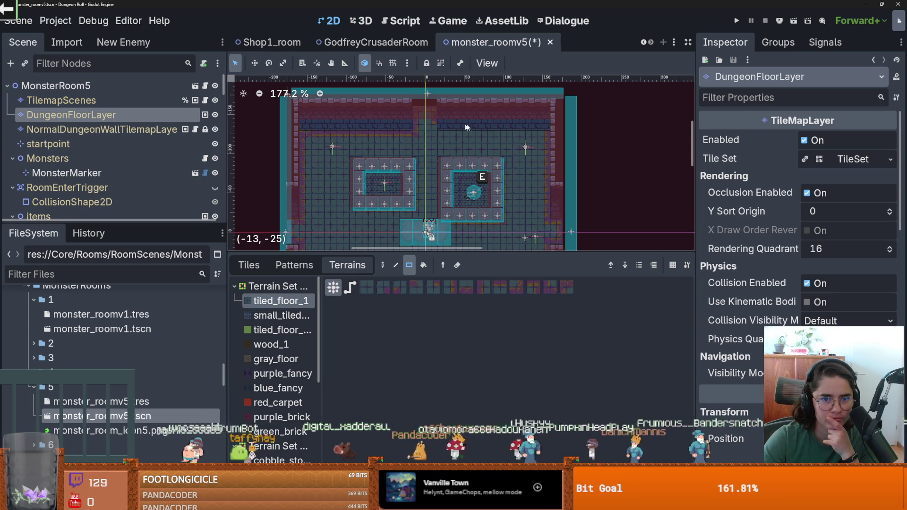
pyautogui.moveTo(446, 126); pyautogui.dragTo(558, 123)
pyautogui.scroll(-2, 558, 124)
pyautogui.scroll(-2, 521, 129)
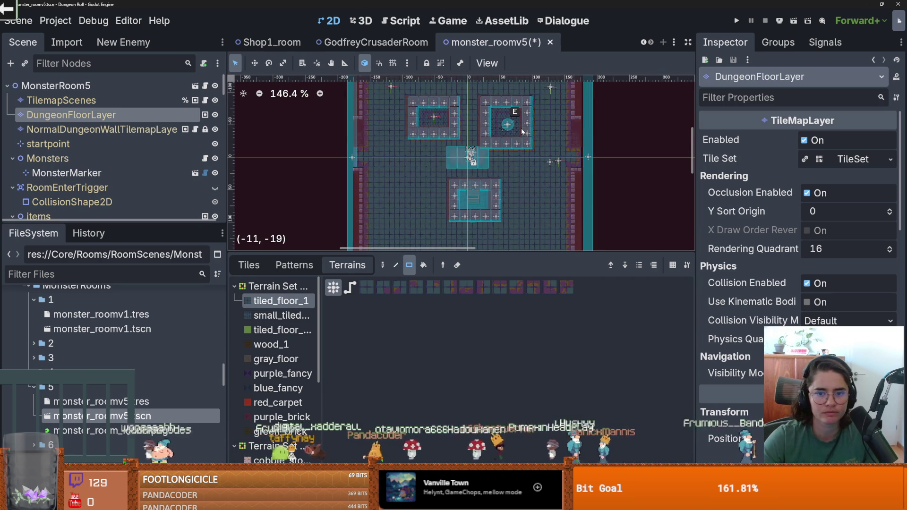
pyautogui.hotkey('ctrl', 's')
# Paint one more floor tile, then select the NormalDungeonWallTilemapLayer.
pyautogui.scroll(-2, 454, 152)
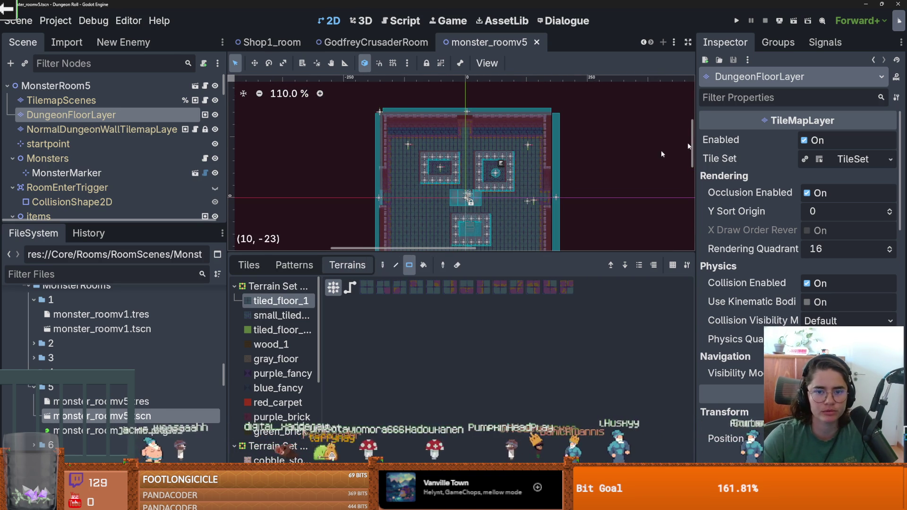
pyautogui.scroll(2, 391, 153)
pyautogui.scroll(-2, 107, 188)
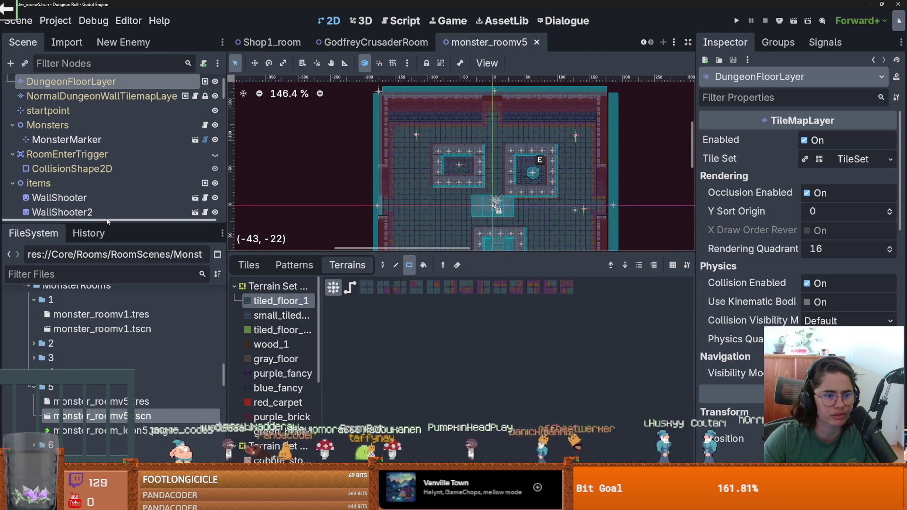
pyautogui.click(416, 138)
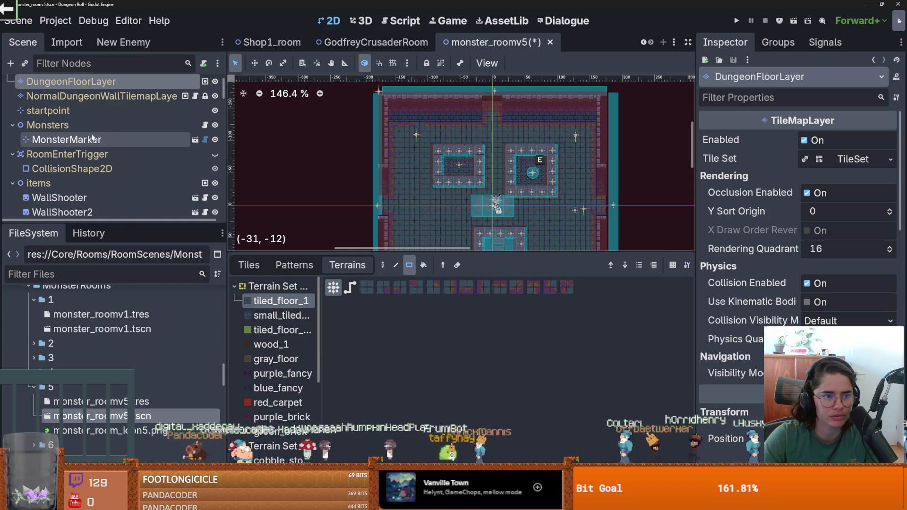
pyautogui.scroll(2, 80, 125)
pyautogui.click(80, 126)
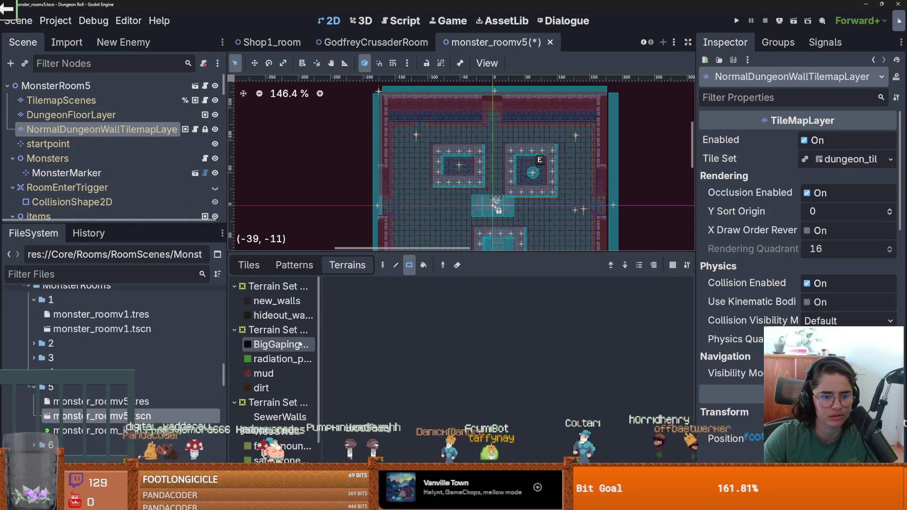
# Select the new_walls terrain for painting on the wall layer.
pyautogui.click(308, 268)
pyautogui.click(249, 265)
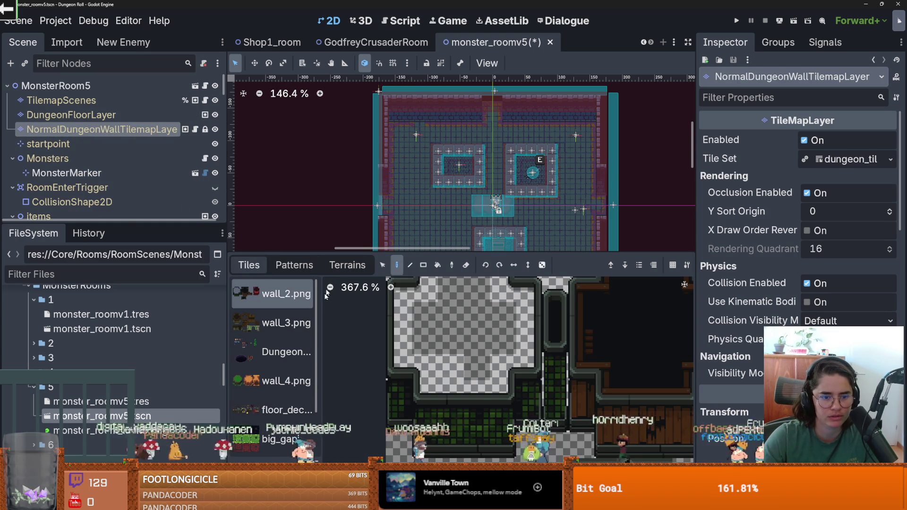
pyautogui.click(337, 268)
pyautogui.click(277, 301)
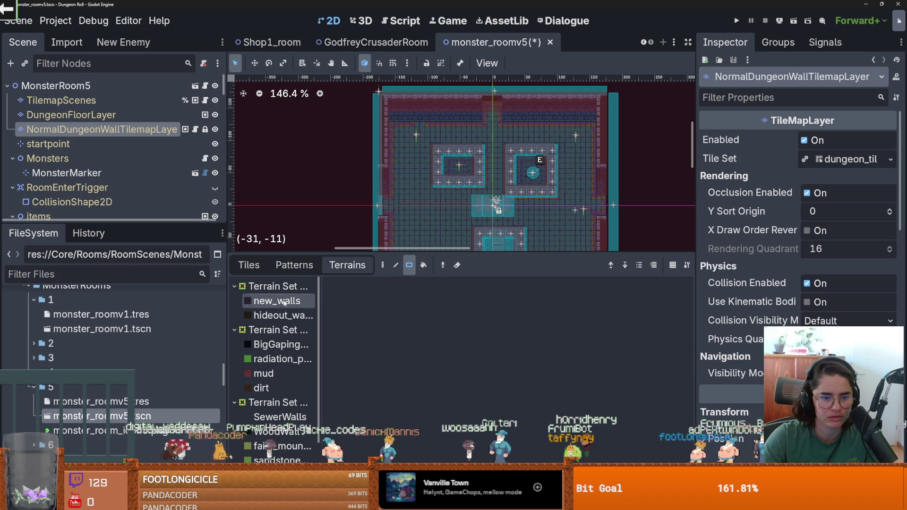
pyautogui.scroll(1, 427, 116)
pyautogui.click(418, 116)
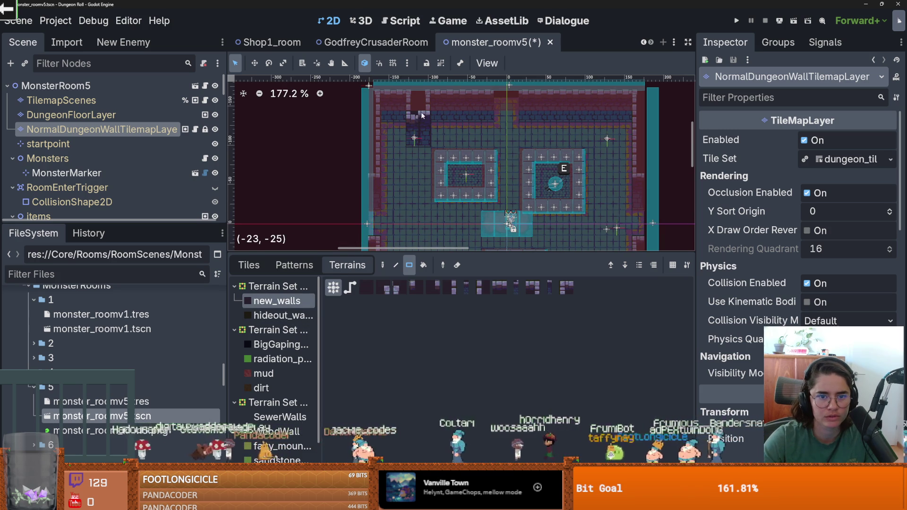
# Paint a new_walls block at the top and a column down the right side, then save.
pyautogui.scroll(3, 420, 118)
pyautogui.moveTo(420, 121); pyautogui.dragTo(392, 124)
pyautogui.scroll(-2, 465, 159)
pyautogui.scroll(1, 428, 153)
pyautogui.scroll(-1, 461, 157)
pyautogui.hscroll(2, 519, 137)
pyautogui.moveTo(574, 124)
pyautogui.mouseDown()
pyautogui.moveTo(580, 151)
pyautogui.moveTo(563, 156)
pyautogui.moveTo(571, 152)
pyautogui.mouseUp()
pyautogui.scroll(1, 579, 151)
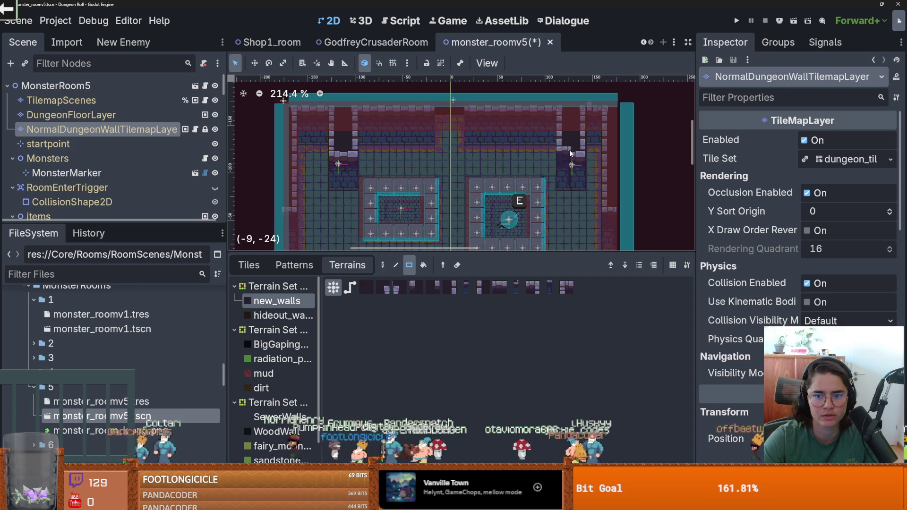
pyautogui.scroll(-3, 588, 163)
pyautogui.hotkey('ctrl', 's')
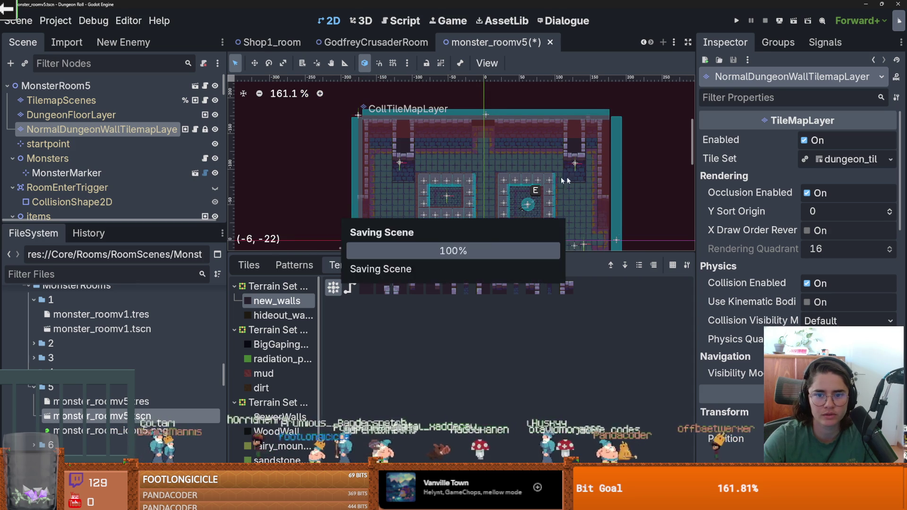
# Remove the dark pillar tiles from both top corners, then reselect DungeonFloorLayer's tiled_floor_1 terrain.
pyautogui.scroll(-3, 462, 163)
pyautogui.scroll(-2, 434, 158)
pyautogui.scroll(1, 411, 155)
pyautogui.click(468, 152)
pyautogui.hotkey('ctrl', 'z')
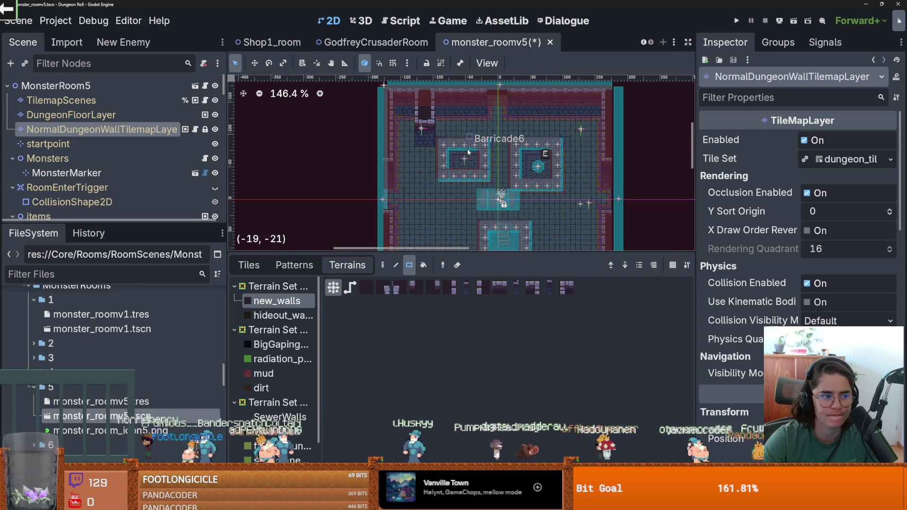
pyautogui.hotkey('ctrl', 'z')
pyautogui.hotkey('ctrl', 'z')
pyautogui.hotkey('ctrl', 'z')
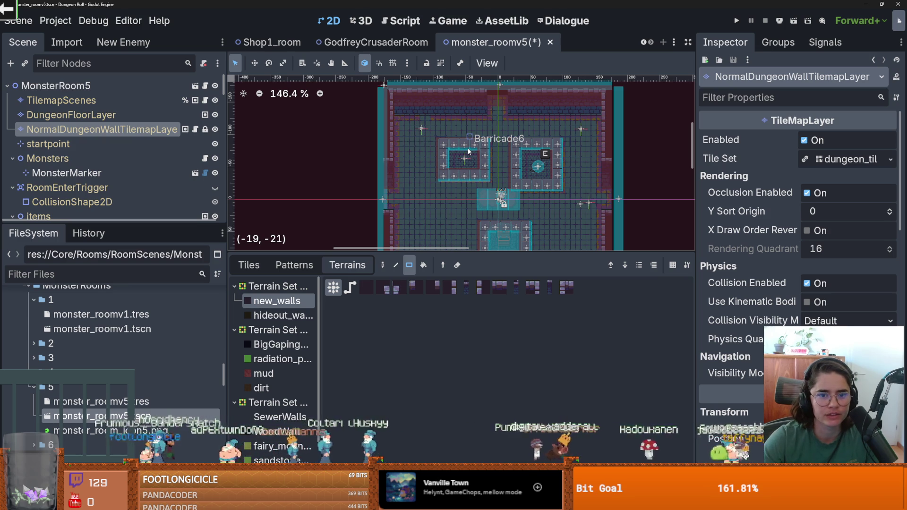
pyautogui.scroll(3, 426, 172)
pyautogui.click(70, 115)
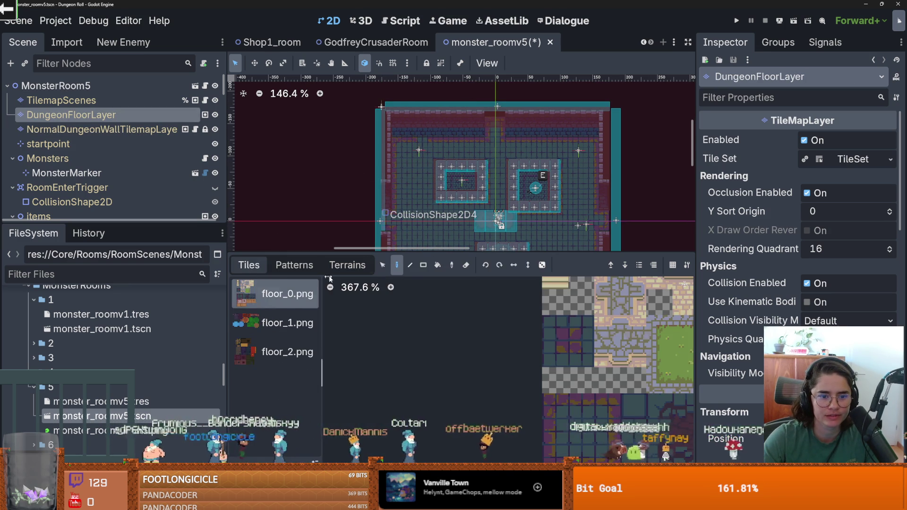
pyautogui.click(283, 301)
# Raise WallShooter and WallShooter2 about 36 px in the viewport.
pyautogui.hotkey('ctrl', 's')
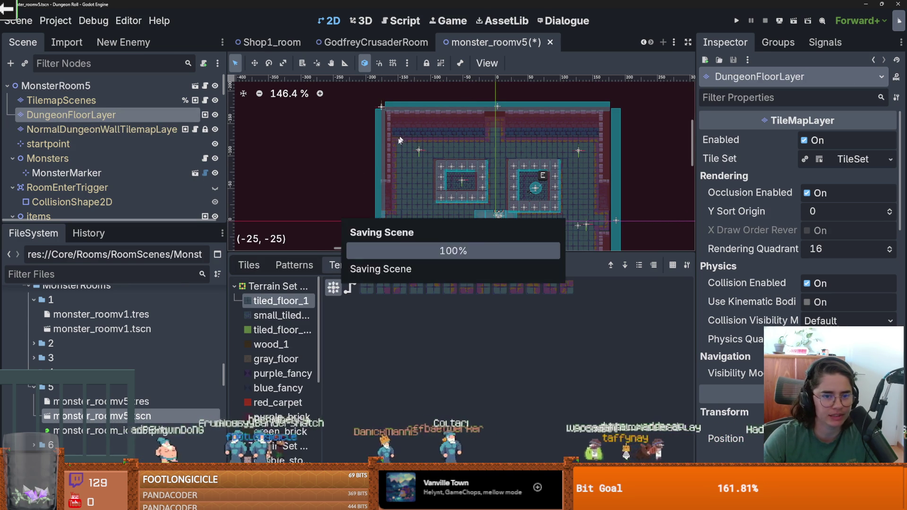
pyautogui.scroll(-5, 59, 174)
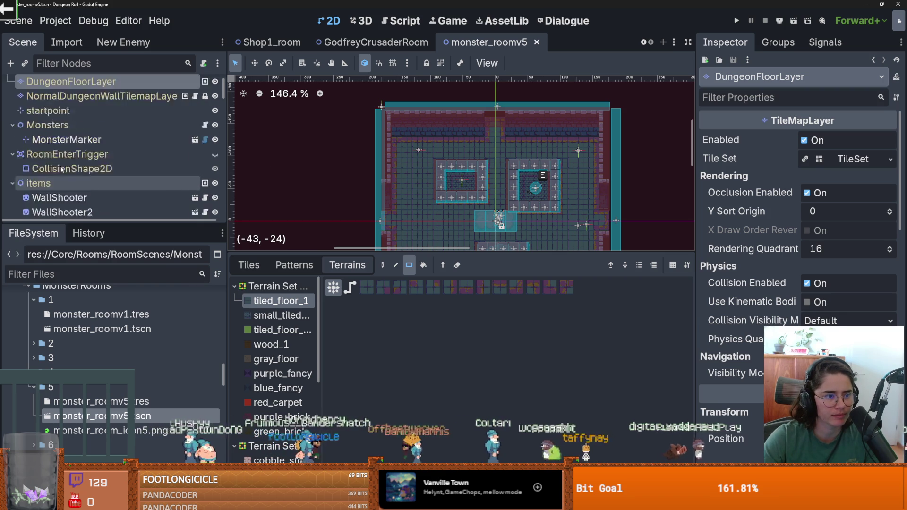
pyautogui.click(15, 177)
pyautogui.click(59, 147)
pyautogui.scroll(3, 443, 135)
pyautogui.moveTo(412, 156); pyautogui.dragTo(415, 123)
pyautogui.click(62, 162)
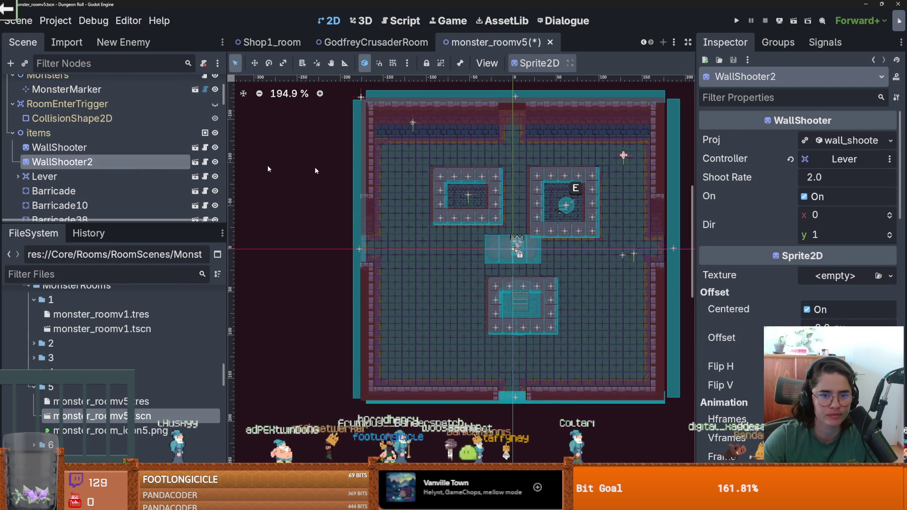
pyautogui.moveTo(623, 157); pyautogui.dragTo(625, 122)
# Save monster_roomv5, run the project with F5, and show the runtime errors list.
pyautogui.hotkey('ctrl', 's')
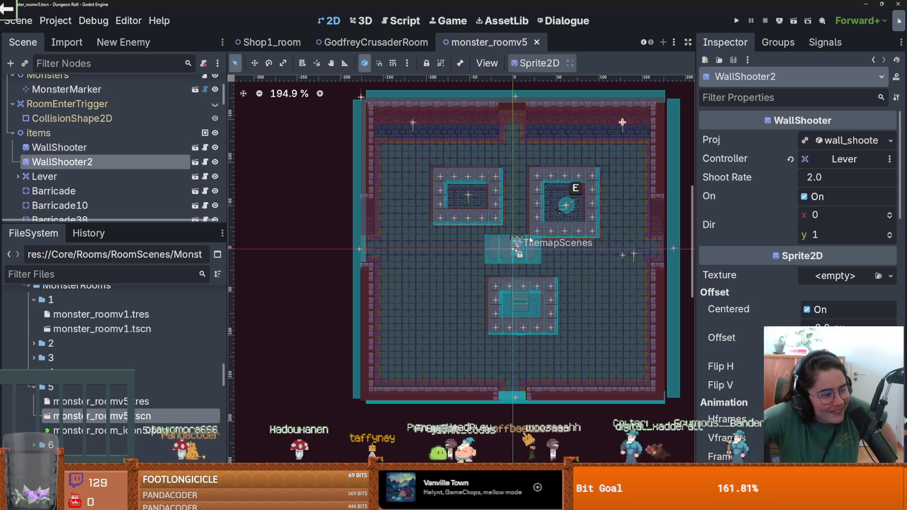
pyautogui.press('F5')
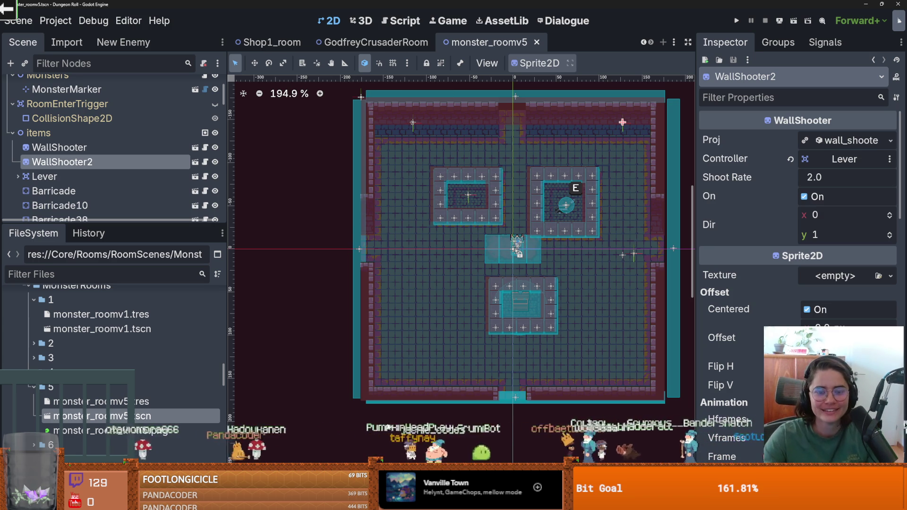
pyautogui.click(332, 358)
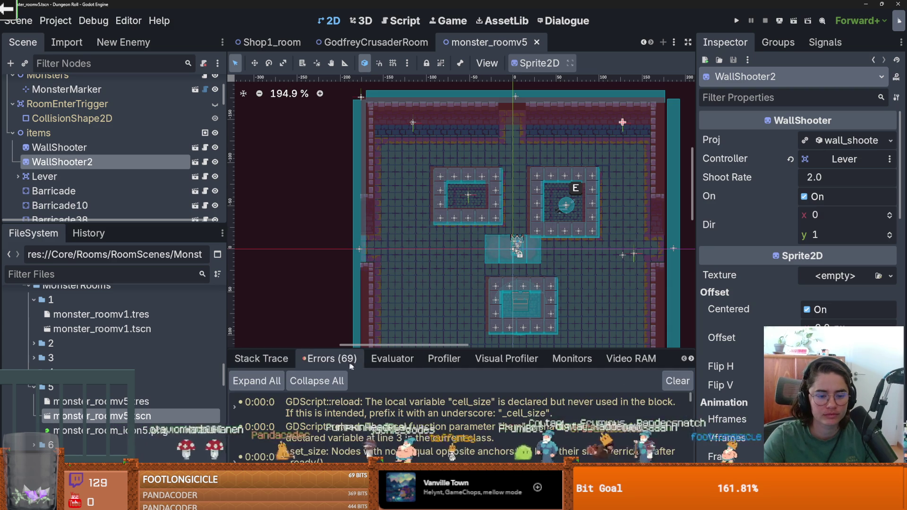
# Enlarge the error list and open BinaryInteractable.gd from the AnimatedSprite2D node-not-found error.
pyautogui.moveTo(447, 349); pyautogui.dragTo(447, 88)
pyautogui.scroll(-5, 447, 311)
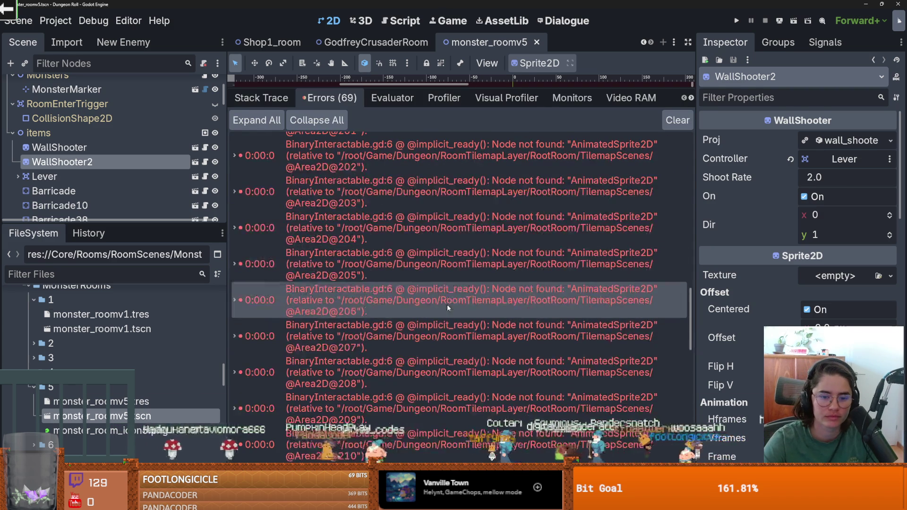
pyautogui.doubleClick(447, 307)
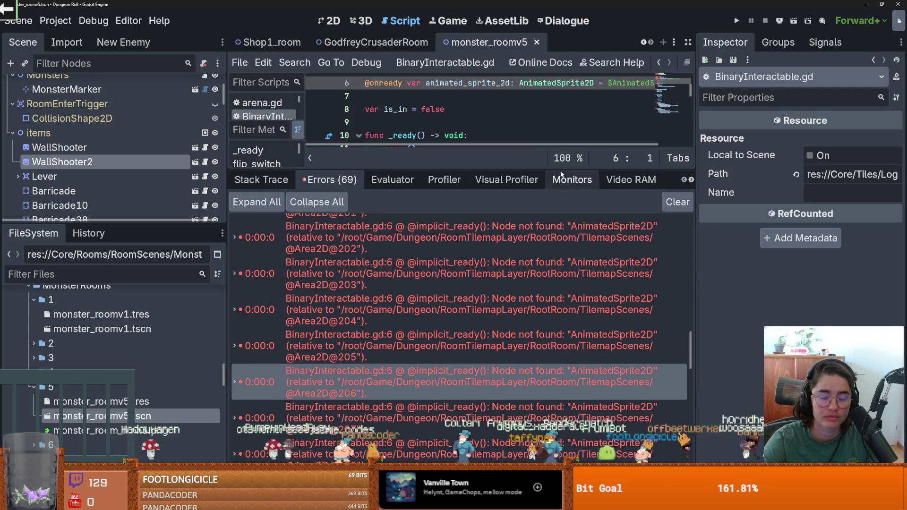
# Shrink the debugger panel, save the script, and switch to the Chess.com browser window.
pyautogui.moveTo(513, 169); pyautogui.dragTo(513, 345)
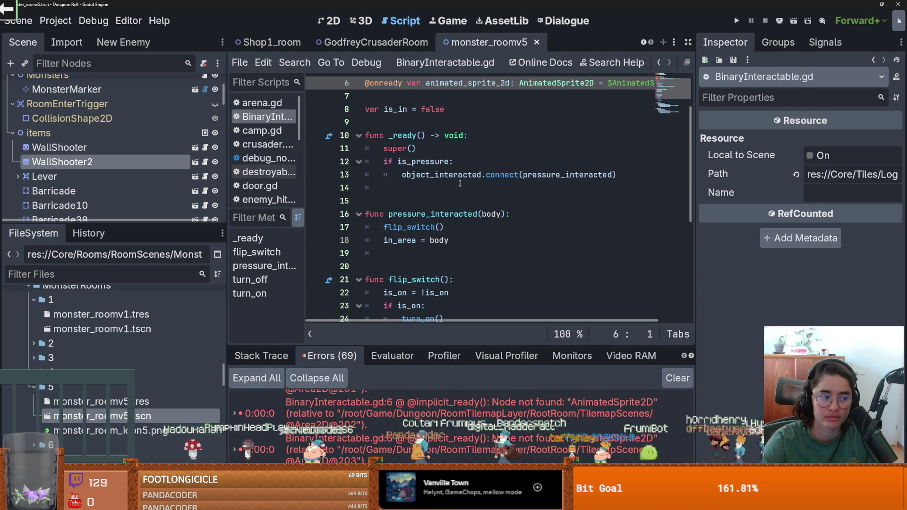
pyautogui.click(420, 188)
pyautogui.hotkey('ctrl', 's')
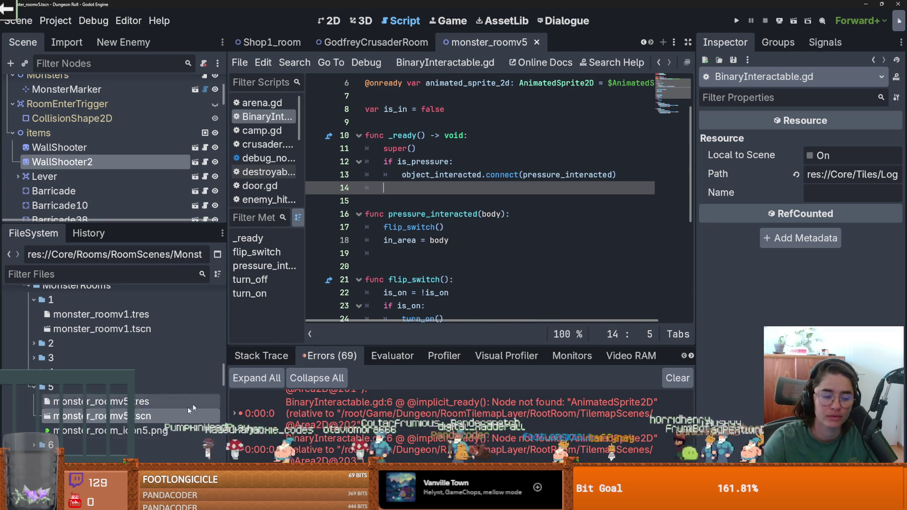
pyautogui.click(47, 274)
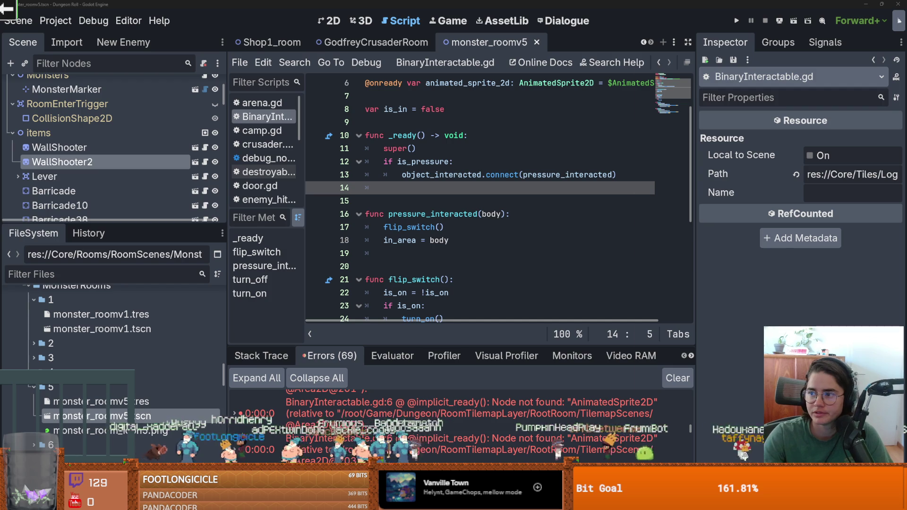
pyautogui.hotkey('alt', 'Tab')
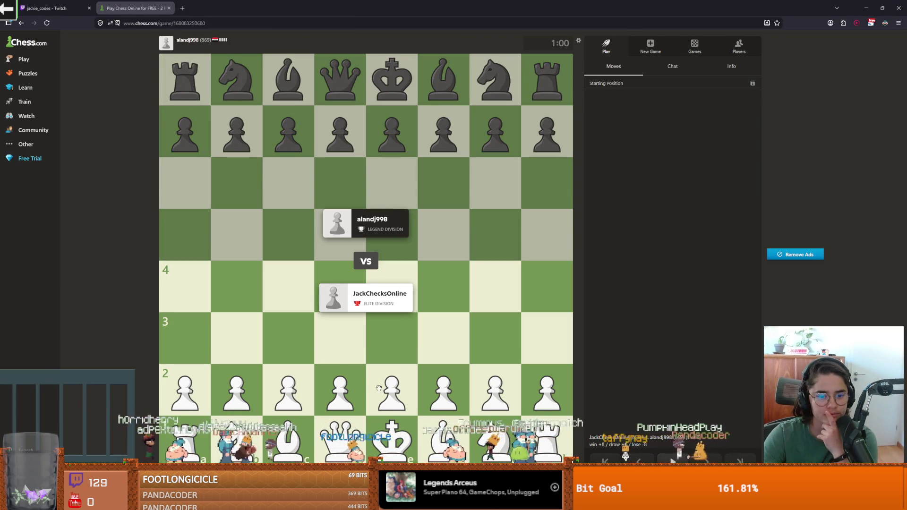
# Open with e4, Nf3, exd5, Qe2, Nc3, then Qb5, Qxb7 and retreat to b5.
pyautogui.moveTo(379, 388); pyautogui.dragTo(391, 287)
pyautogui.moveTo(495, 437); pyautogui.dragTo(439, 354)
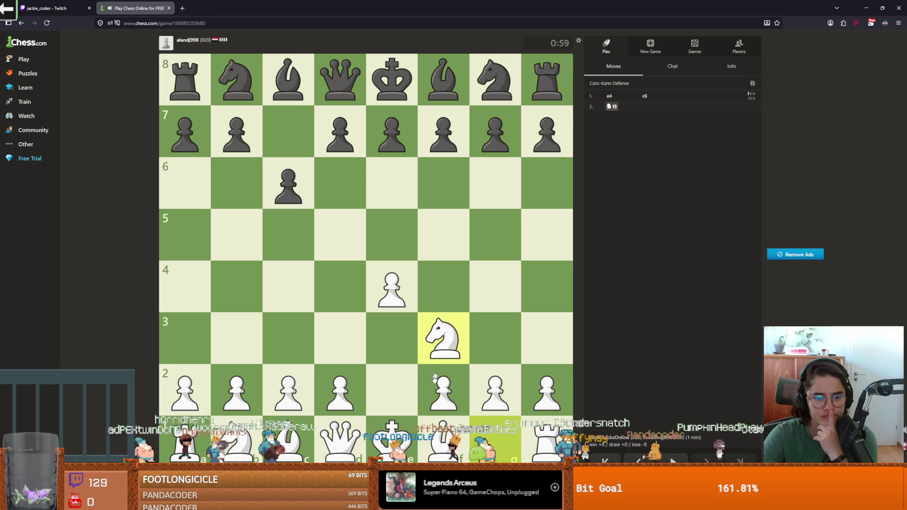
pyautogui.moveTo(376, 291); pyautogui.dragTo(340, 235)
pyautogui.moveTo(340, 440)
pyautogui.mouseDown()
pyautogui.moveTo(394, 385)
pyautogui.moveTo(399, 391)
pyautogui.mouseUp()
pyautogui.moveTo(236, 439)
pyautogui.mouseDown()
pyautogui.moveTo(307, 326)
pyautogui.moveTo(312, 347)
pyautogui.mouseUp()
pyautogui.click(272, 348)
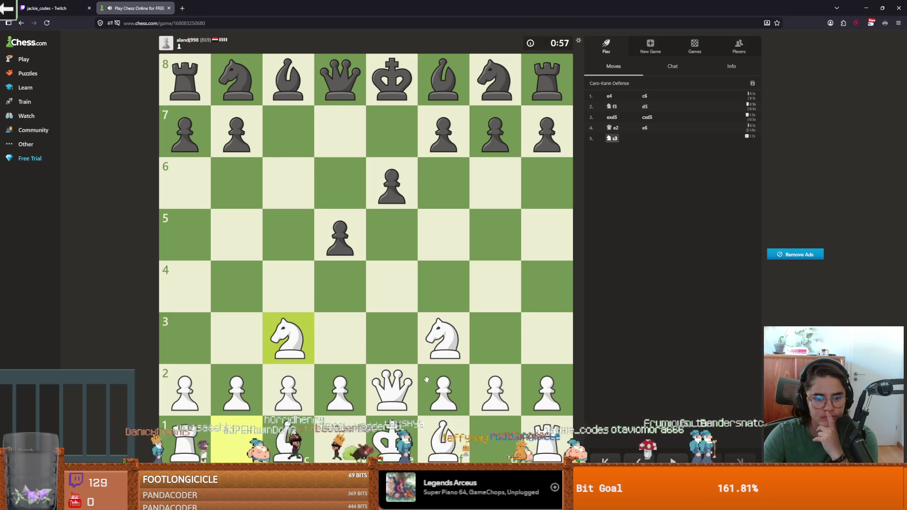
pyautogui.moveTo(404, 388)
pyautogui.mouseDown()
pyautogui.moveTo(255, 242)
pyautogui.moveTo(241, 144)
pyautogui.mouseUp()
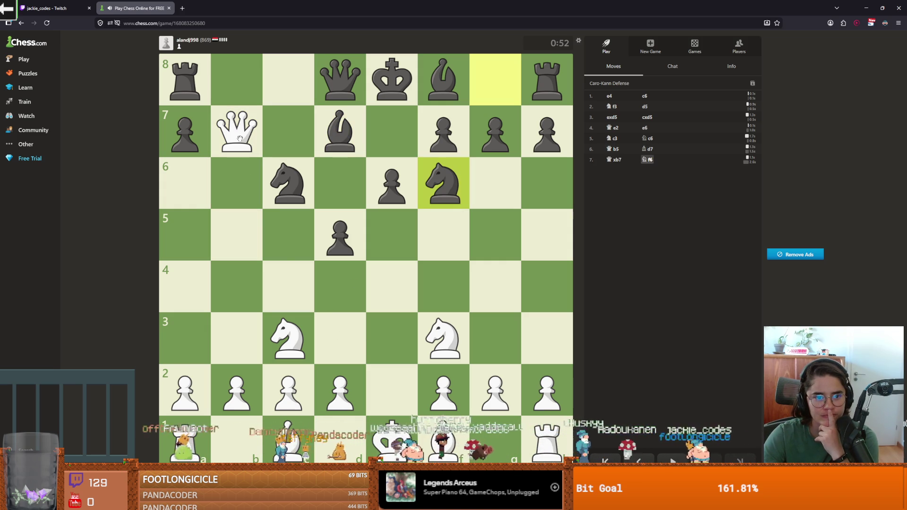
pyautogui.moveTo(240, 137)
pyautogui.mouseDown()
pyautogui.moveTo(241, 324)
pyautogui.moveTo(240, 217)
pyautogui.mouseUp()
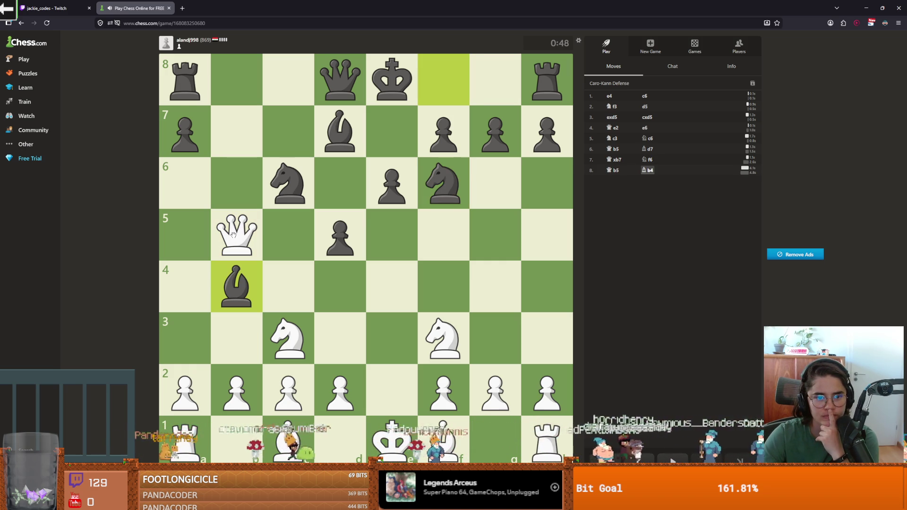
# Continue with Qd3, Nd4, Qxc3, Nxc6, Qe3, Bb5 and castle kingside.
pyautogui.moveTo(342, 336); pyautogui.dragTo(342, 334)
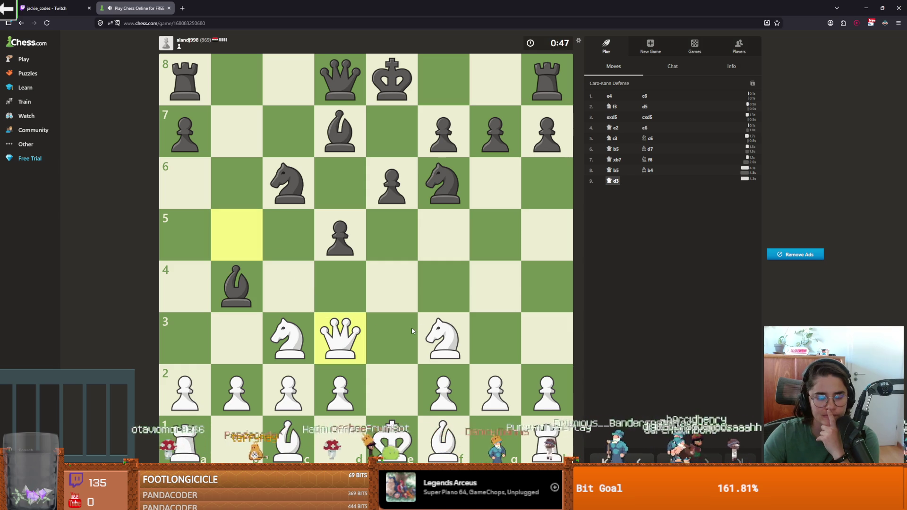
pyautogui.click(443, 338)
pyautogui.click(335, 306)
pyautogui.click(338, 329)
pyautogui.click(337, 303)
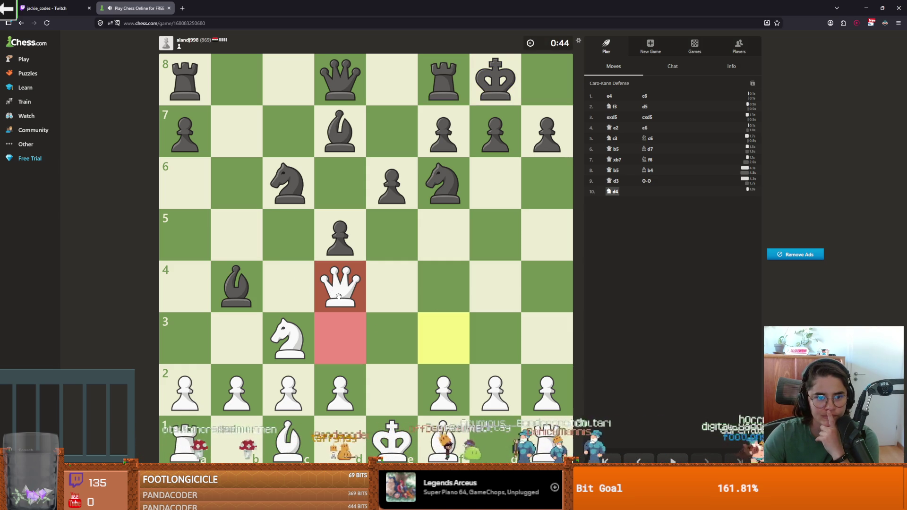
pyautogui.moveTo(340, 329); pyautogui.dragTo(306, 330)
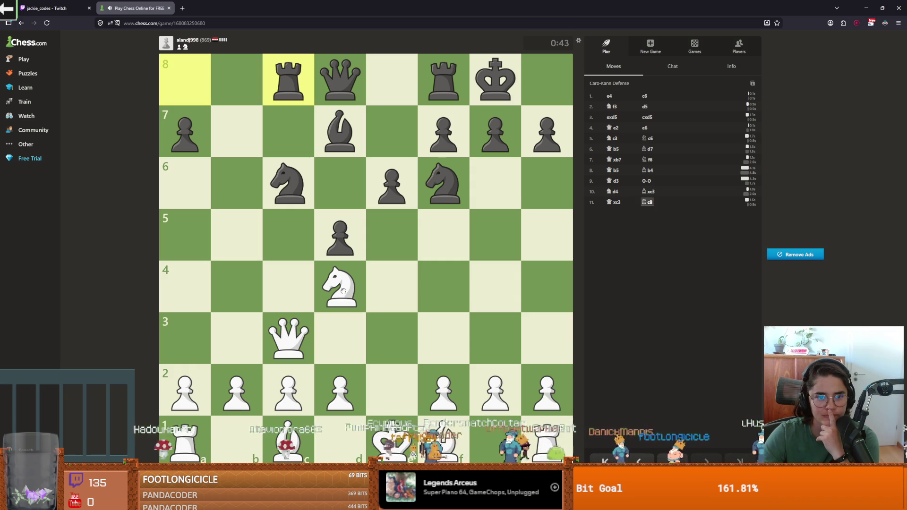
pyautogui.moveTo(343, 290); pyautogui.dragTo(289, 183)
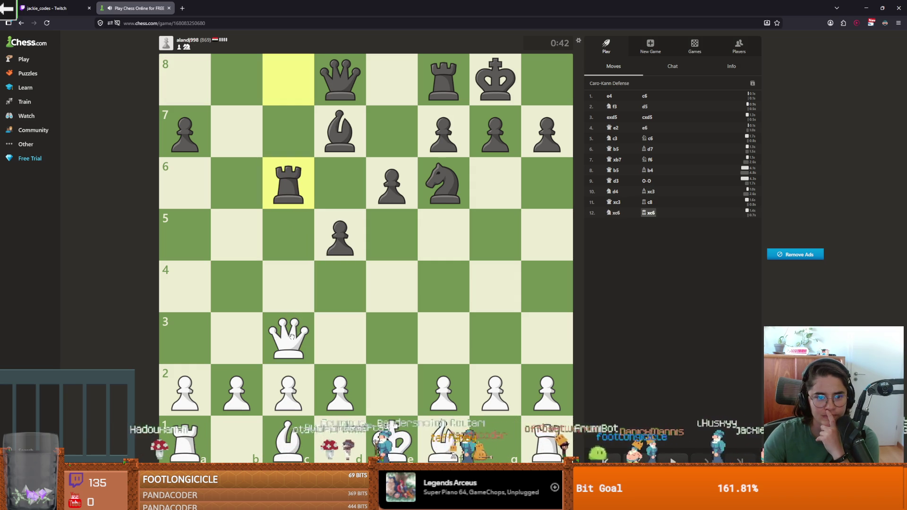
pyautogui.moveTo(311, 347); pyautogui.dragTo(386, 344)
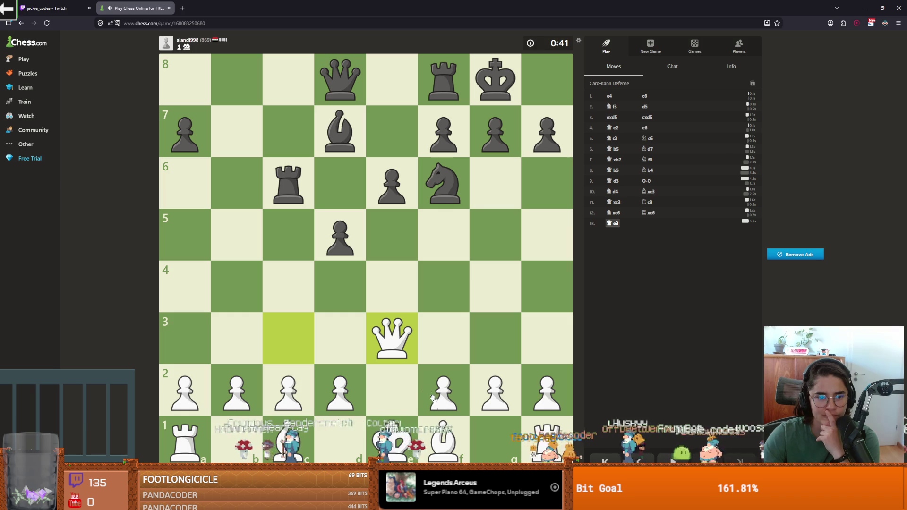
pyautogui.moveTo(443, 441)
pyautogui.mouseDown()
pyautogui.moveTo(293, 269)
pyautogui.moveTo(241, 236)
pyautogui.mouseUp()
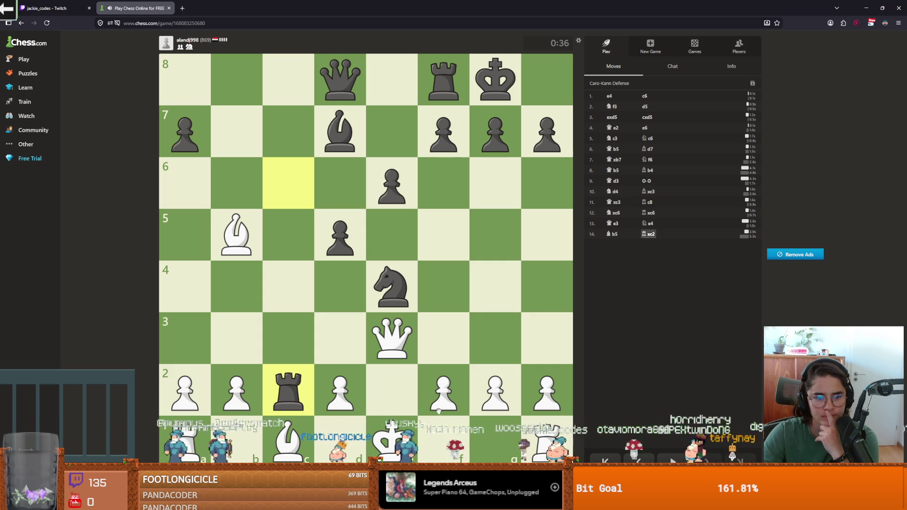
pyautogui.moveTo(495, 439); pyautogui.dragTo(496, 438)
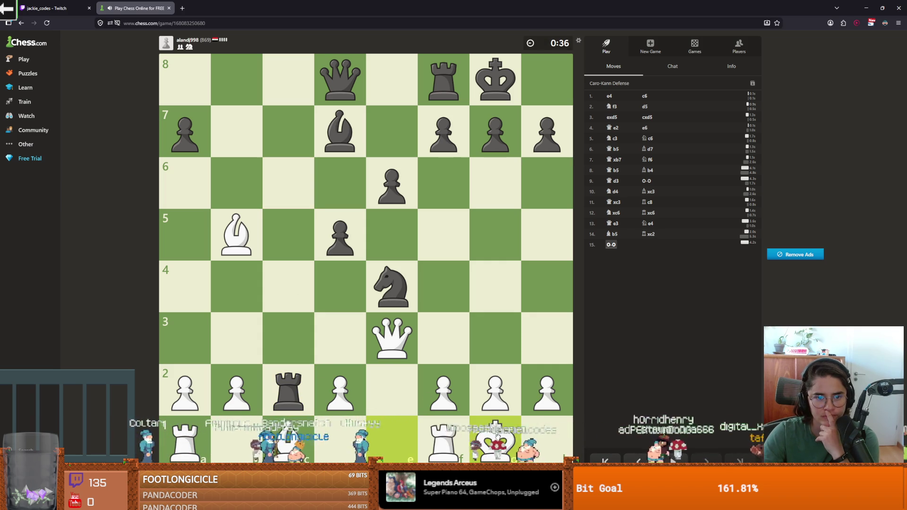
# Play d3, f4, dxe4, Kxf1, Bd2, Kf2, Rc1, Rxc2, and walk the king to g4.
pyautogui.moveTo(340, 385); pyautogui.dragTo(345, 333)
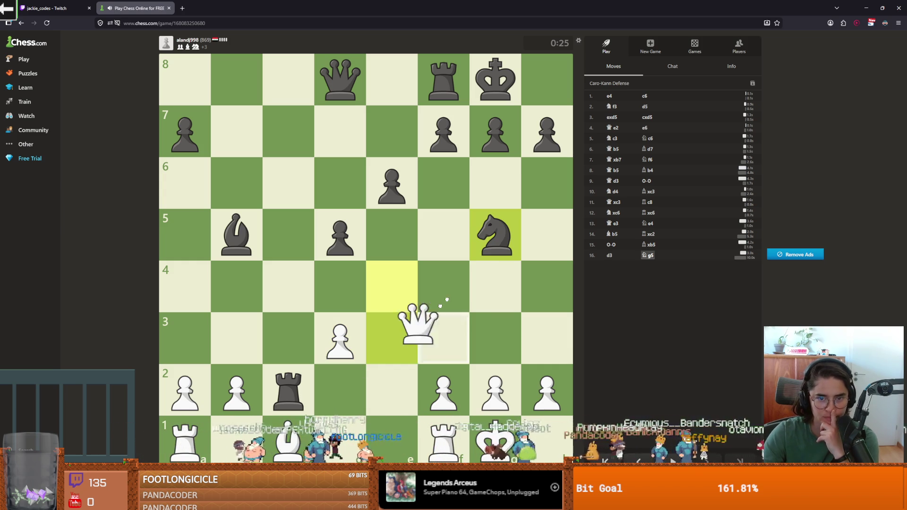
pyautogui.click(441, 385)
pyautogui.click(446, 281)
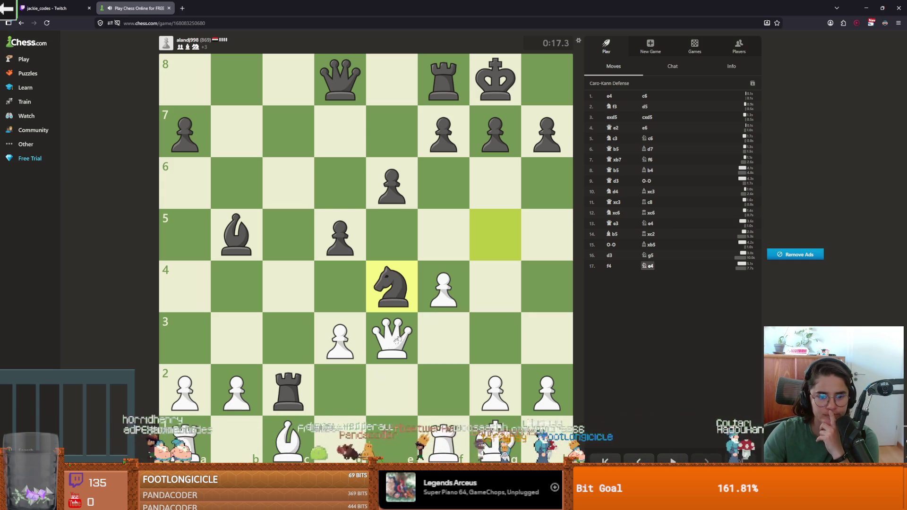
pyautogui.moveTo(340, 337); pyautogui.dragTo(394, 276)
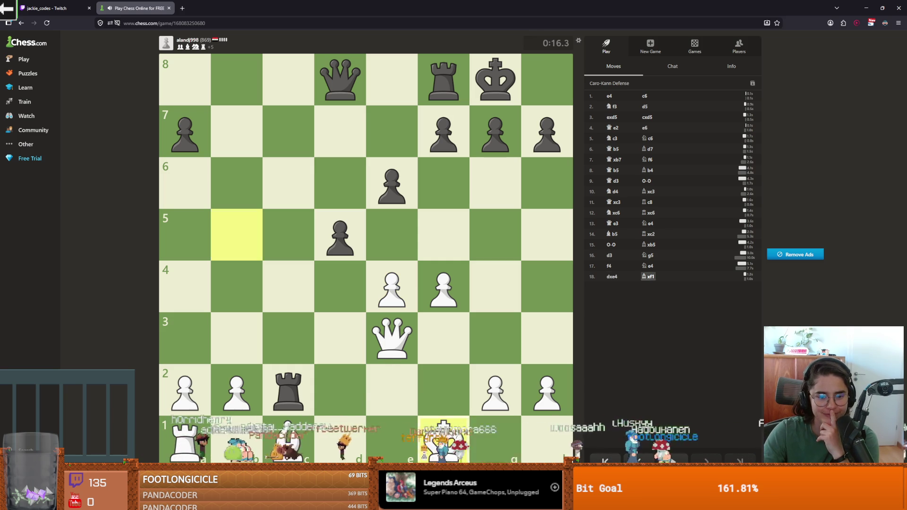
pyautogui.moveTo(444, 437); pyautogui.dragTo(443, 439)
pyautogui.moveTo(297, 427)
pyautogui.mouseDown()
pyautogui.moveTo(324, 380)
pyautogui.moveTo(351, 381)
pyautogui.mouseUp()
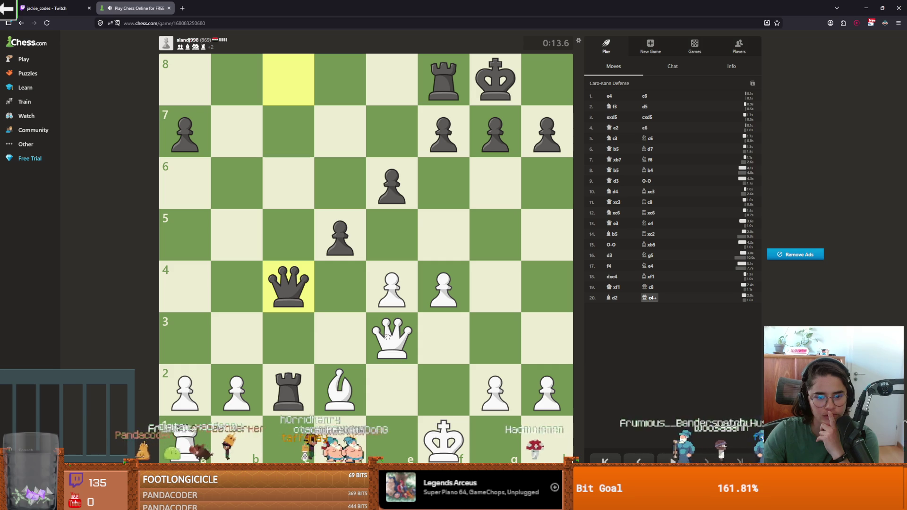
pyautogui.moveTo(443, 436); pyautogui.dragTo(457, 388)
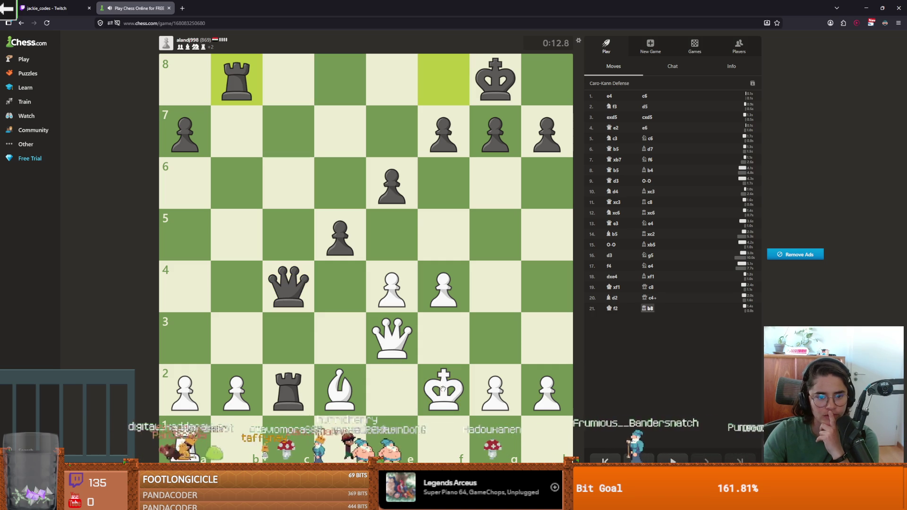
pyautogui.click(282, 440)
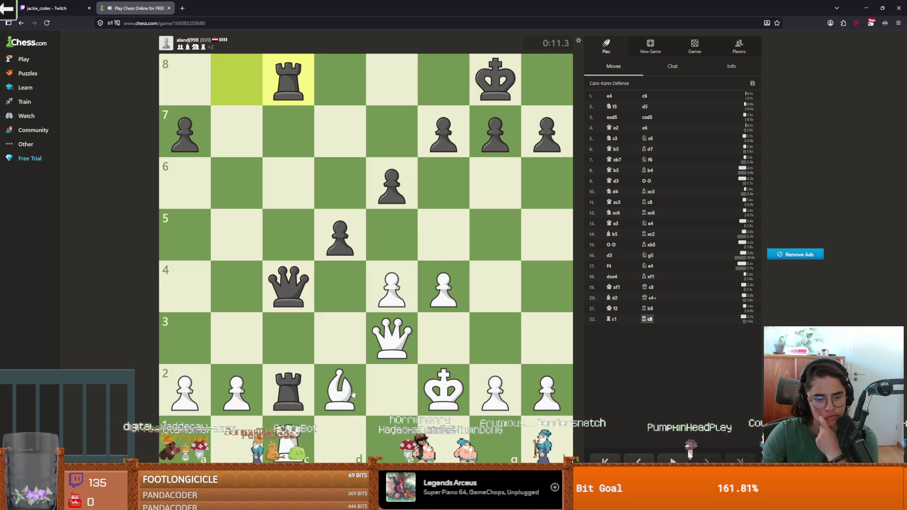
pyautogui.moveTo(288, 439); pyautogui.dragTo(288, 390)
pyautogui.moveTo(446, 398); pyautogui.dragTo(443, 341)
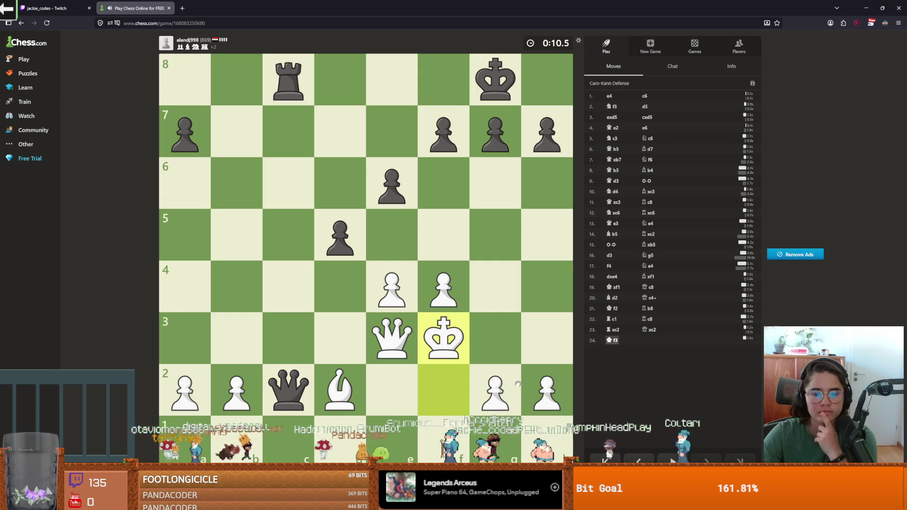
pyautogui.moveTo(452, 338); pyautogui.dragTo(485, 296)
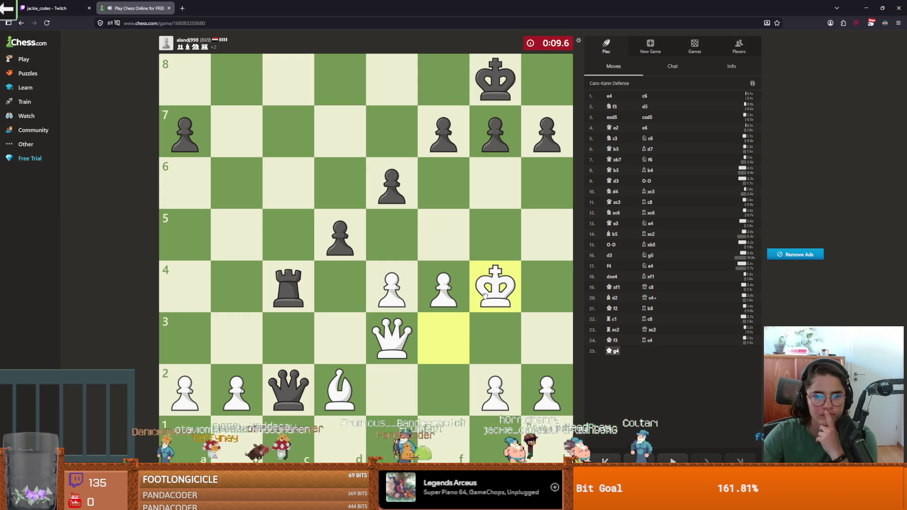
# Trade queens on d3, recapture Bxf4, then raid with Qb8+, Qf8+ and Qxh7 until the flag falls.
pyautogui.click(387, 352)
pyautogui.click(346, 342)
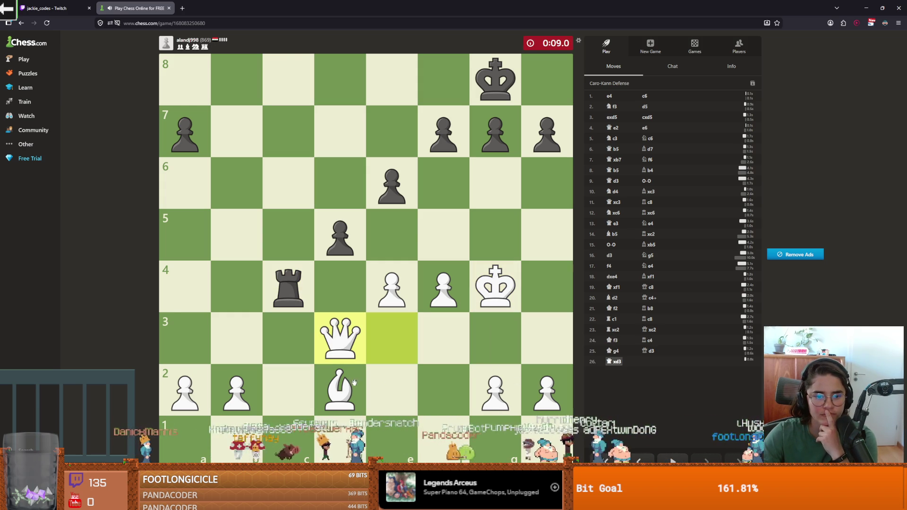
pyautogui.moveTo(345, 345)
pyautogui.mouseDown()
pyautogui.moveTo(316, 331)
pyautogui.moveTo(249, 336)
pyautogui.mouseUp()
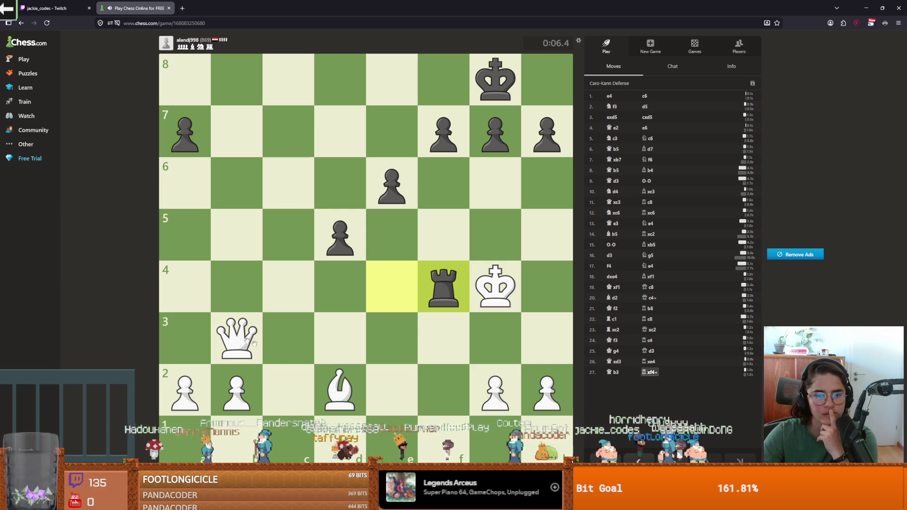
pyautogui.click(340, 390)
pyautogui.click(443, 286)
pyautogui.moveTo(238, 336); pyautogui.dragTo(257, 142)
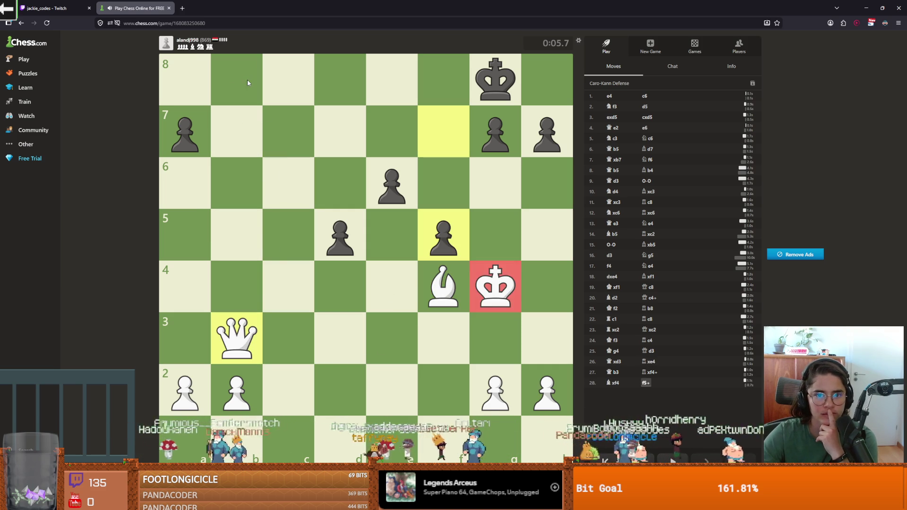
pyautogui.moveTo(492, 287); pyautogui.dragTo(495, 339)
pyautogui.moveTo(258, 324)
pyautogui.mouseDown()
pyautogui.moveTo(252, 78)
pyautogui.moveTo(240, 118)
pyautogui.moveTo(251, 77)
pyautogui.moveTo(497, 79)
pyautogui.mouseUp()
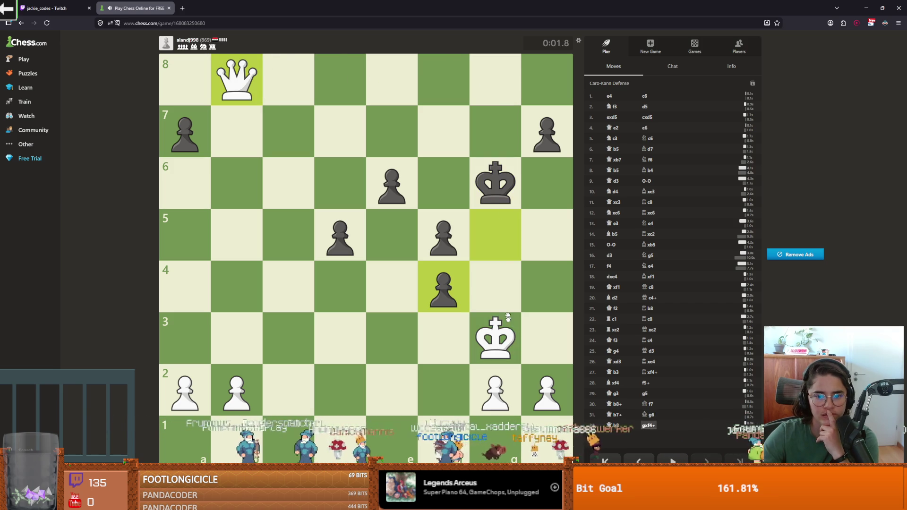
pyautogui.moveTo(495, 338); pyautogui.dragTo(443, 338)
pyautogui.moveTo(236, 77)
pyautogui.mouseDown()
pyautogui.moveTo(441, 78)
pyautogui.moveTo(521, 138)
pyautogui.moveTo(495, 131)
pyautogui.mouseUp()
pyautogui.moveTo(495, 131); pyautogui.dragTo(547, 130)
pyautogui.moveTo(494, 100)
pyautogui.mouseDown()
pyautogui.moveTo(431, 77)
pyautogui.moveTo(495, 102)
pyautogui.mouseUp()
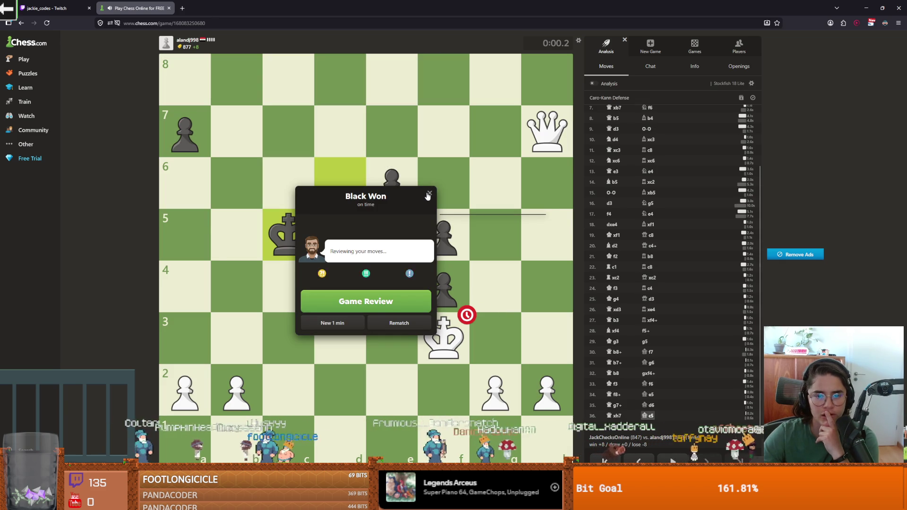
# Dismiss the Black Won result and start a new 1-minute game.
pyautogui.click(430, 193)
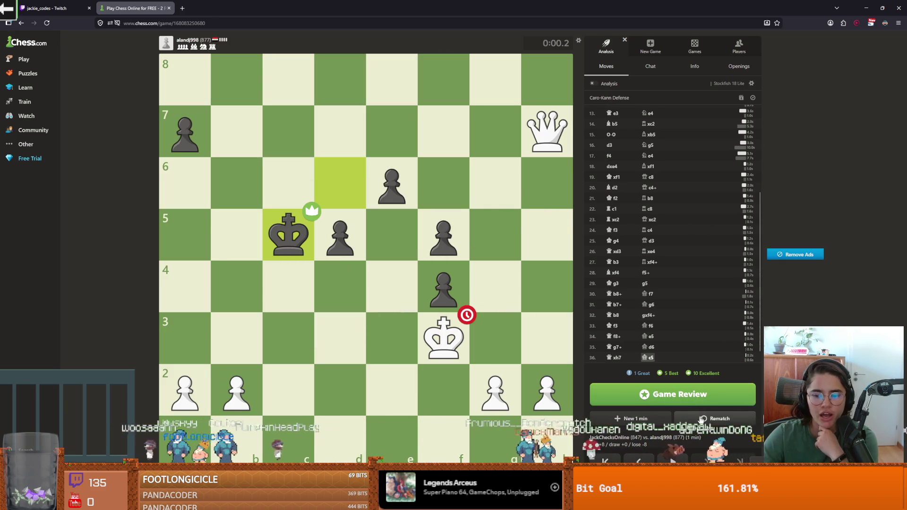
pyautogui.click(662, 420)
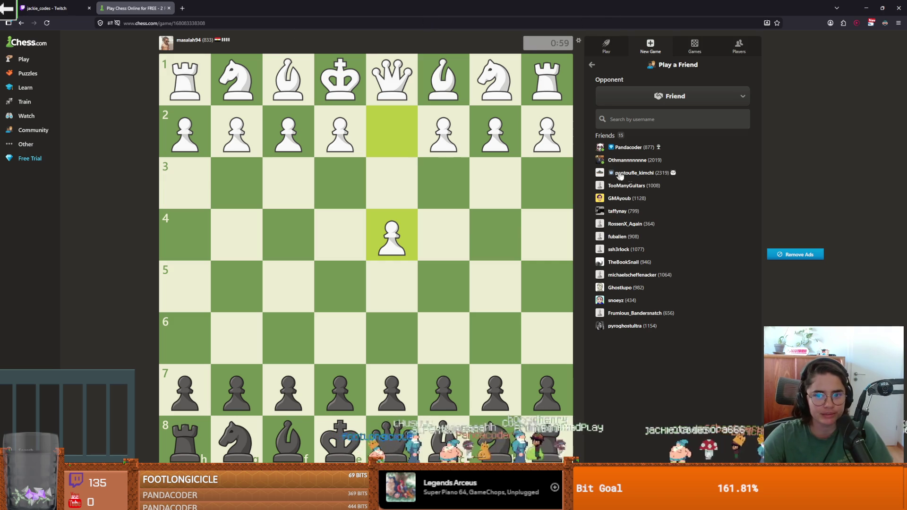
# Send the chosen friend a Standard 1 min bullet challenge, re-sending it after the abort.
pyautogui.click(615, 149)
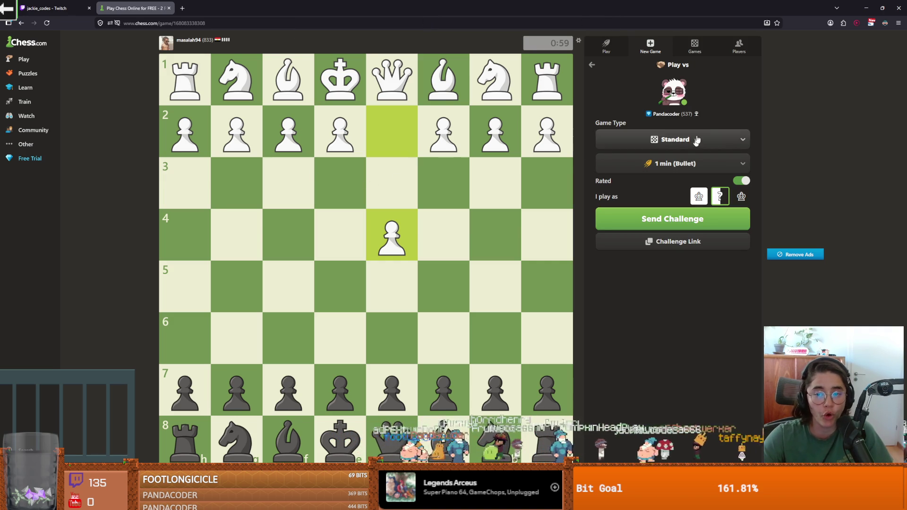
pyautogui.click(660, 219)
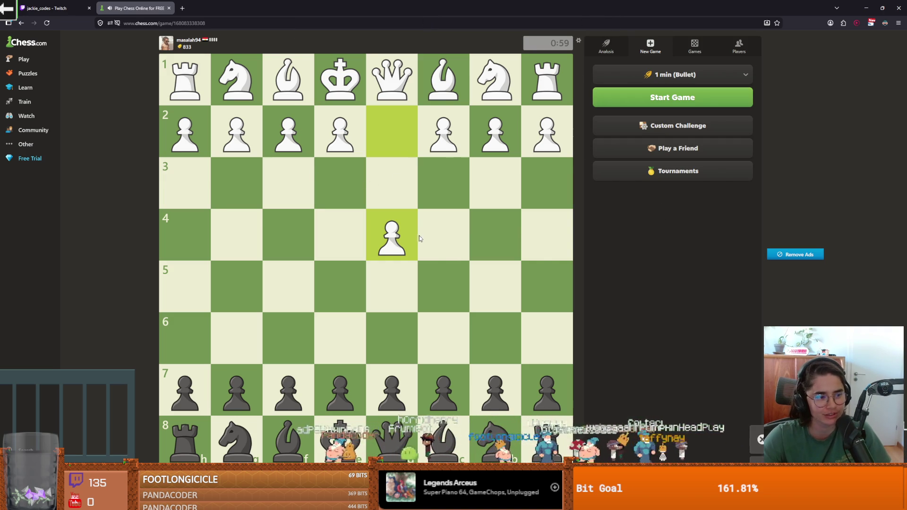
pyautogui.click(392, 263)
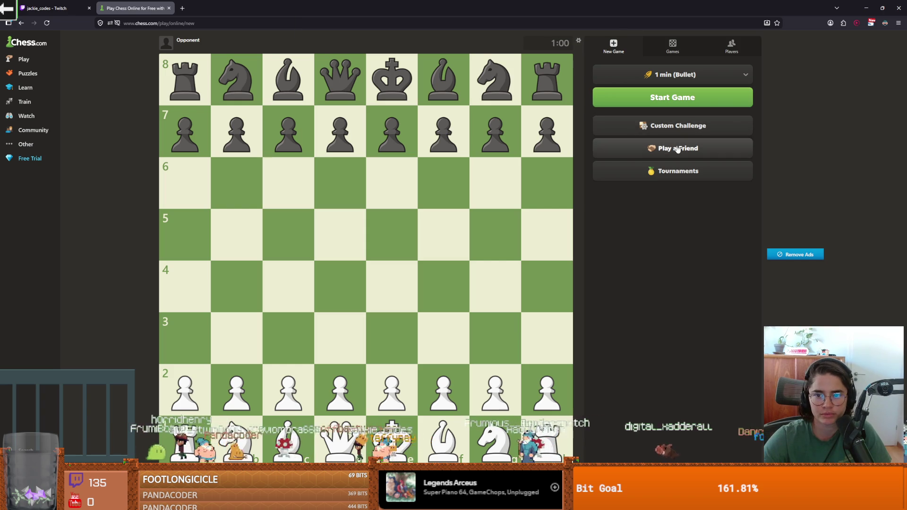
pyautogui.click(645, 148)
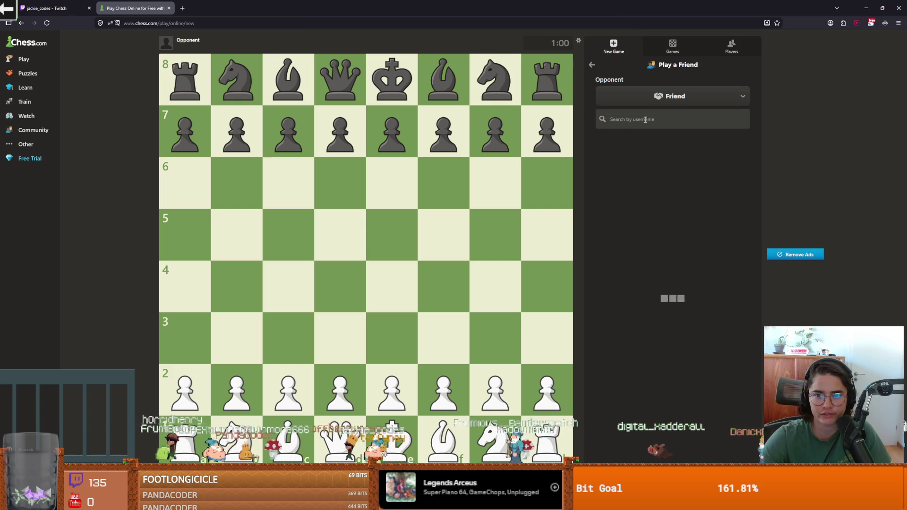
pyautogui.click(620, 148)
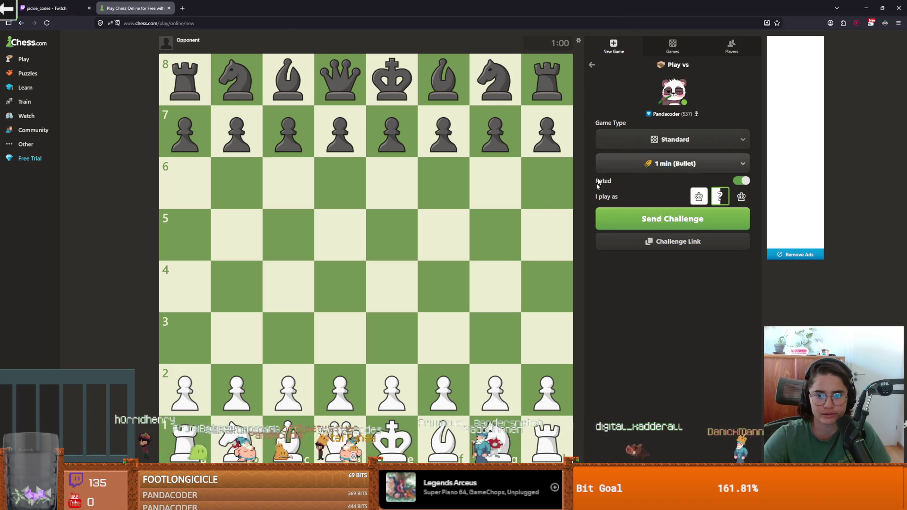
pyautogui.click(667, 219)
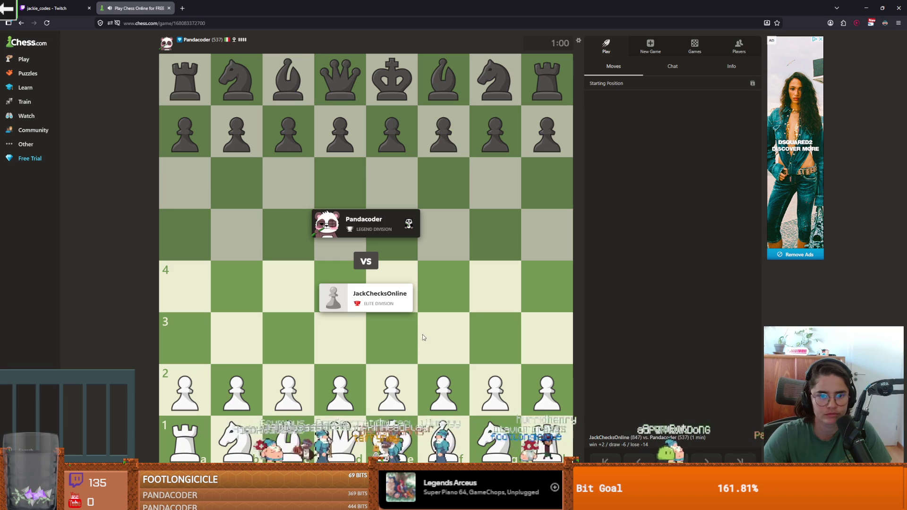
# Open with e4, Nf3, Qe2, Nc3, g3 and fianchetto the bishop to g2.
pyautogui.moveTo(383, 373); pyautogui.dragTo(391, 288)
pyautogui.moveTo(495, 439); pyautogui.dragTo(444, 341)
pyautogui.moveTo(384, 304); pyautogui.dragTo(339, 236)
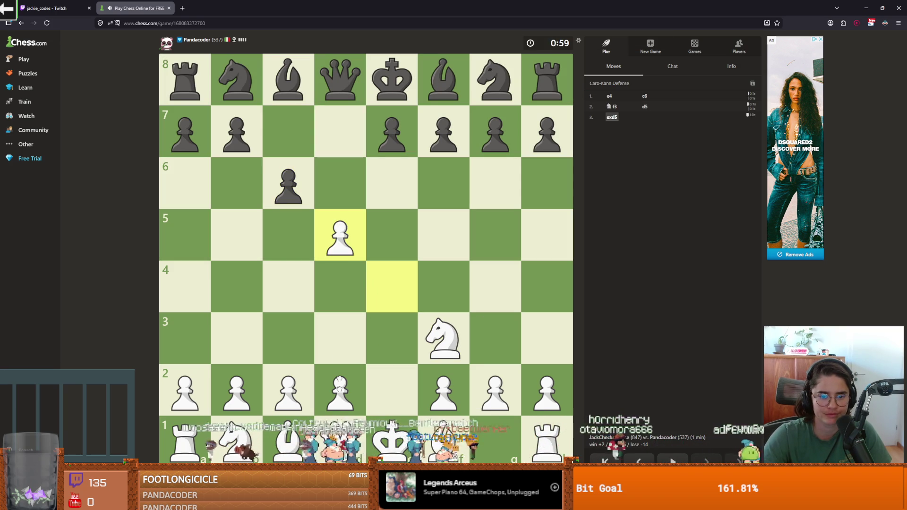
pyautogui.moveTo(341, 433); pyautogui.dragTo(383, 375)
pyautogui.moveTo(236, 437)
pyautogui.mouseDown()
pyautogui.moveTo(243, 384)
pyautogui.moveTo(263, 348)
pyautogui.moveTo(279, 355)
pyautogui.mouseUp()
pyautogui.click(480, 407)
pyautogui.click(486, 342)
pyautogui.moveTo(443, 439)
pyautogui.mouseDown()
pyautogui.moveTo(543, 340)
pyautogui.moveTo(492, 385)
pyautogui.mouseUp()
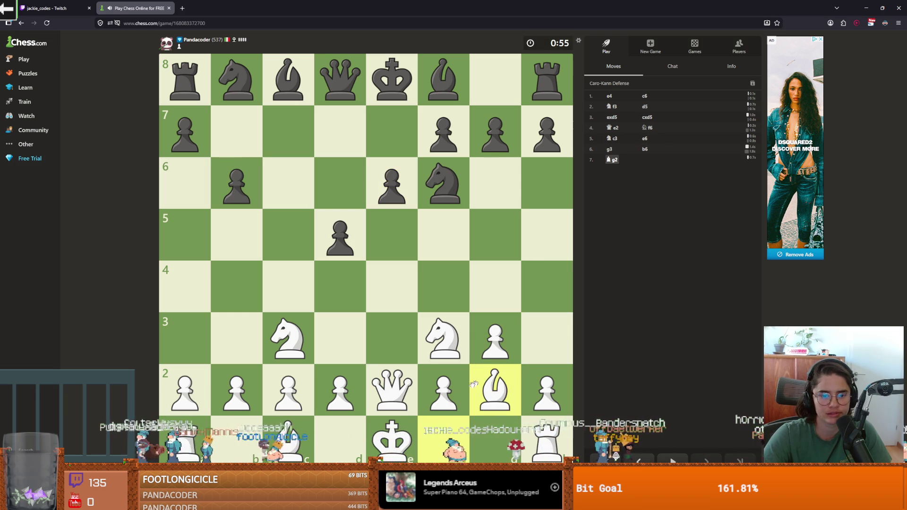
# Play Nd4, capture the knight on c6, and castle kingside.
pyautogui.click(439, 349)
pyautogui.click(340, 285)
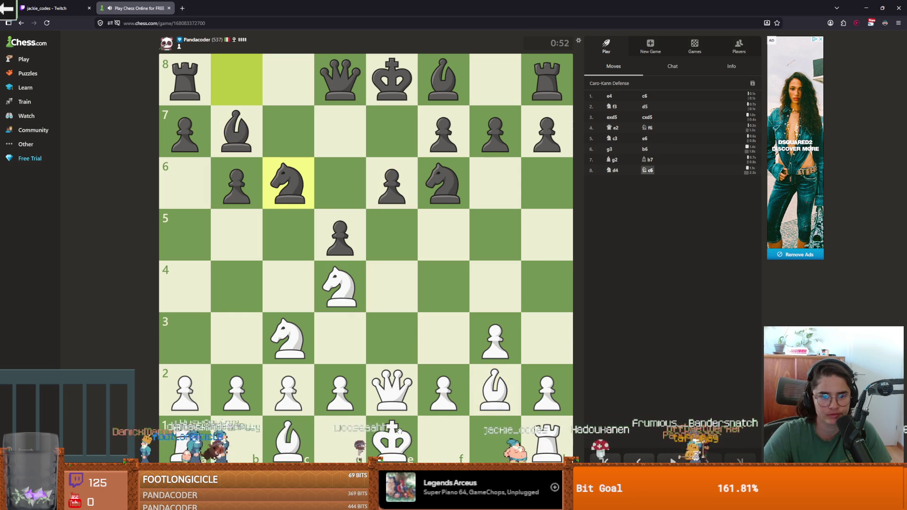
pyautogui.click(340, 285)
pyautogui.click(288, 184)
pyautogui.click(392, 439)
pyautogui.click(495, 439)
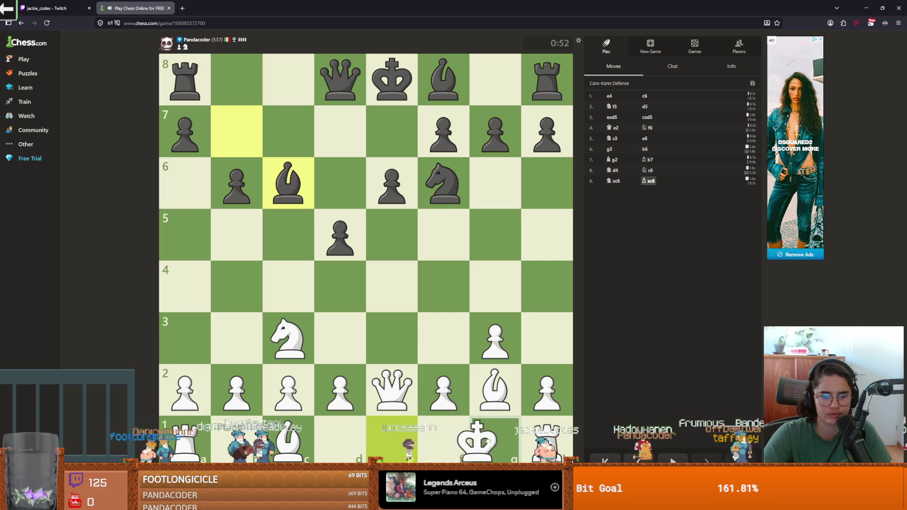
# Push d3 and b3, bring the queen to f4, play Qxd6, Bg5 and h3.
pyautogui.moveTo(340, 392); pyautogui.dragTo(344, 342)
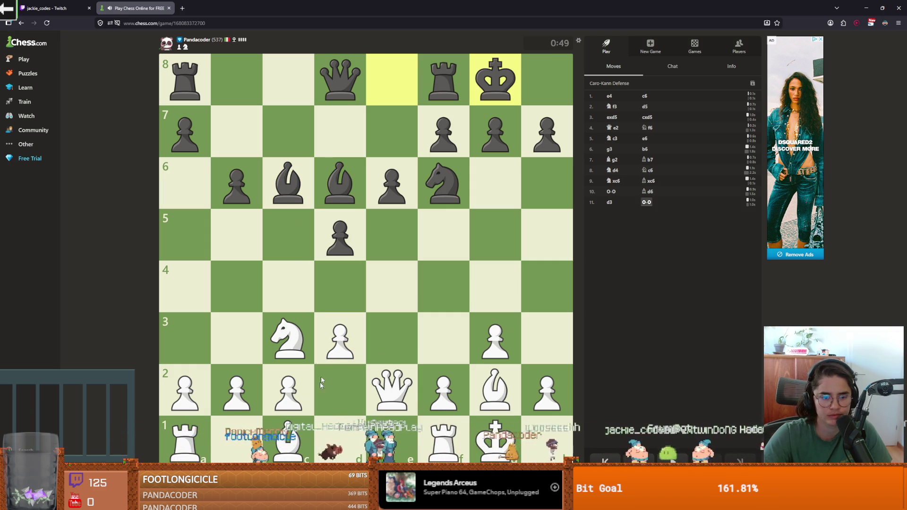
pyautogui.moveTo(236, 390); pyautogui.dragTo(236, 338)
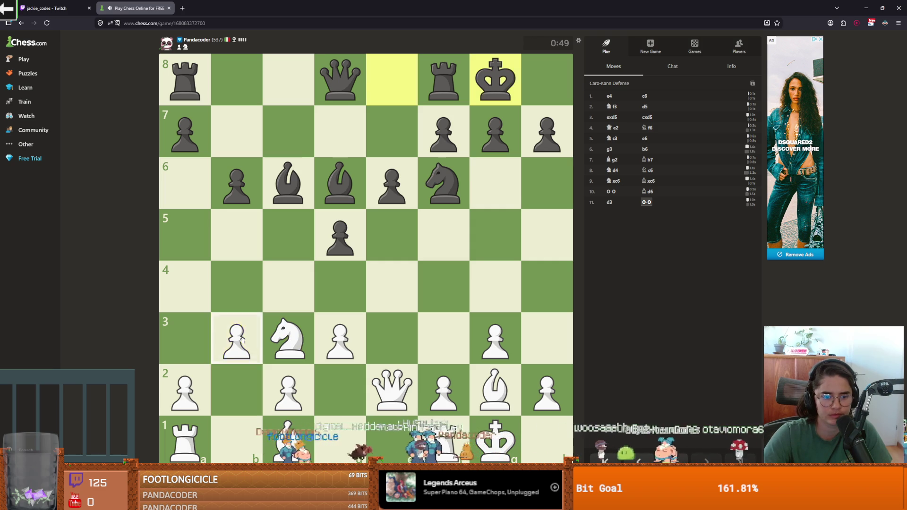
pyautogui.moveTo(292, 341)
pyautogui.mouseDown()
pyautogui.moveTo(354, 330)
pyautogui.moveTo(371, 375)
pyautogui.moveTo(329, 360)
pyautogui.moveTo(378, 373)
pyautogui.moveTo(389, 337)
pyautogui.mouseUp()
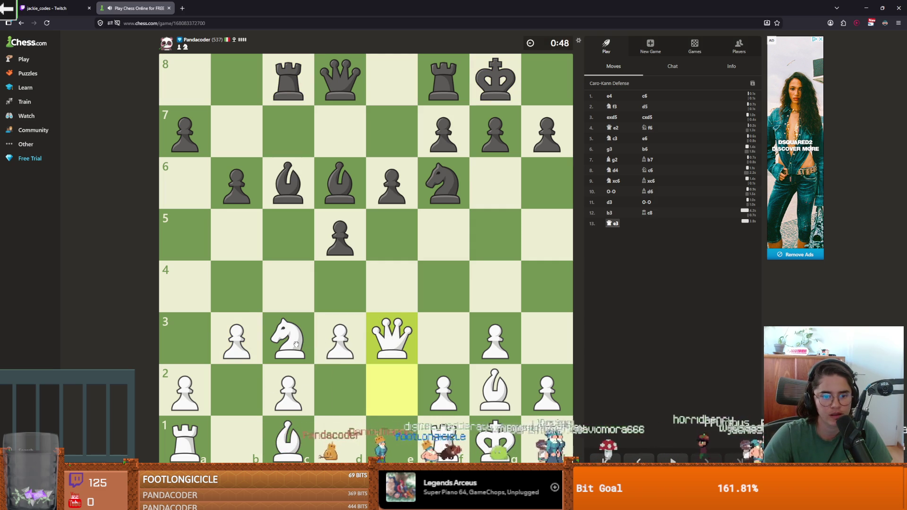
pyautogui.moveTo(395, 335); pyautogui.dragTo(418, 316)
pyautogui.moveTo(439, 299); pyautogui.dragTo(439, 299)
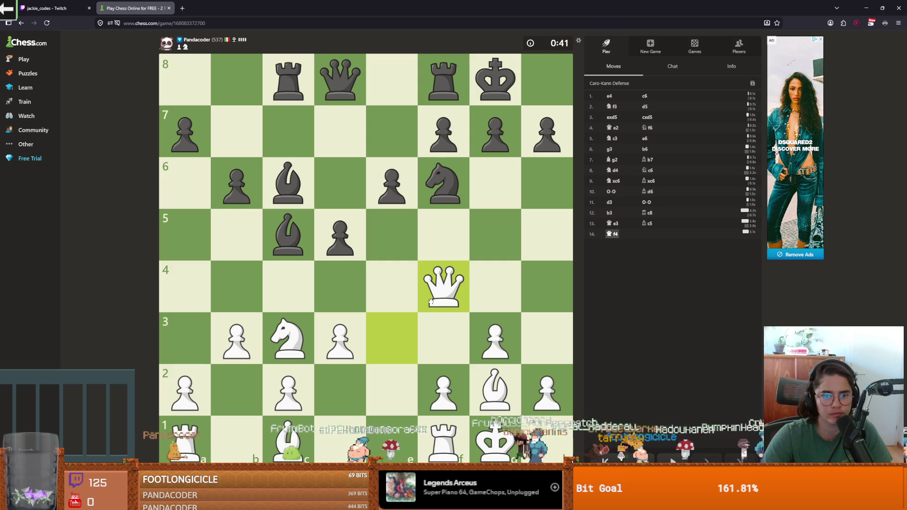
pyautogui.click(443, 283)
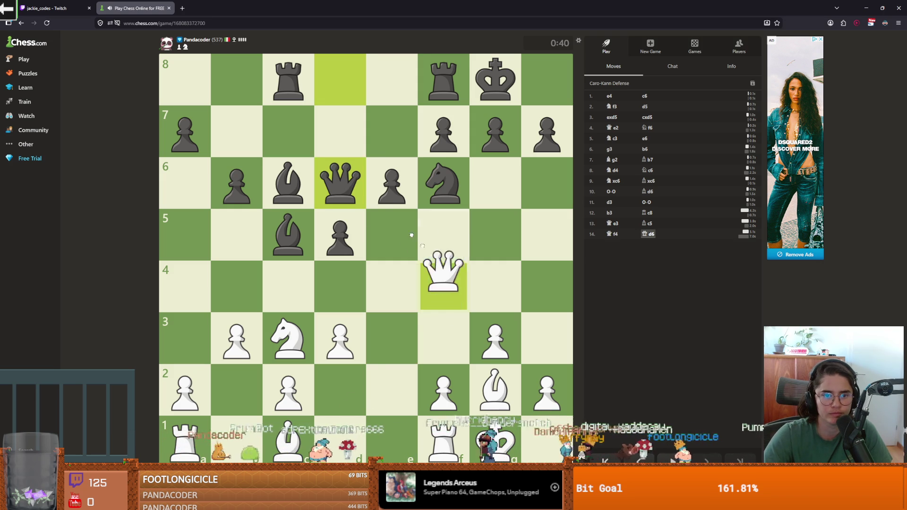
pyautogui.click(340, 183)
pyautogui.moveTo(494, 389); pyautogui.dragTo(486, 243)
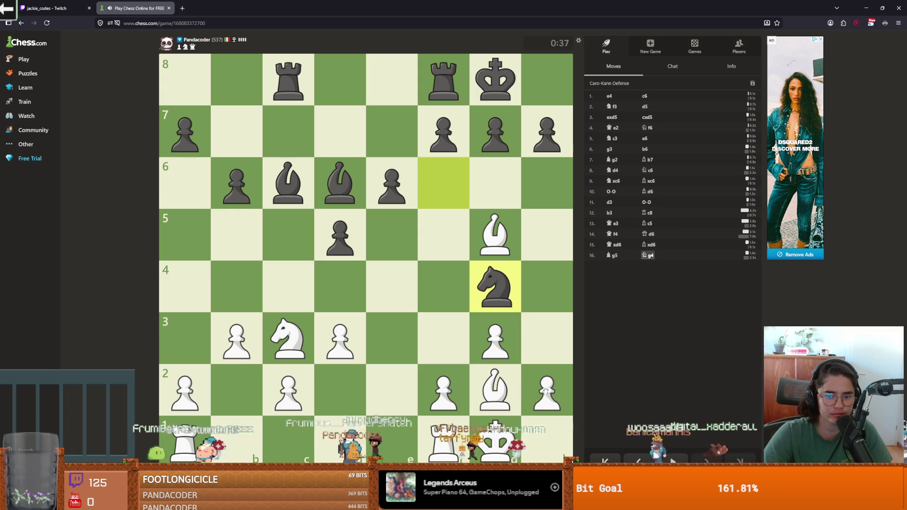
pyautogui.moveTo(538, 391); pyautogui.dragTo(529, 356)
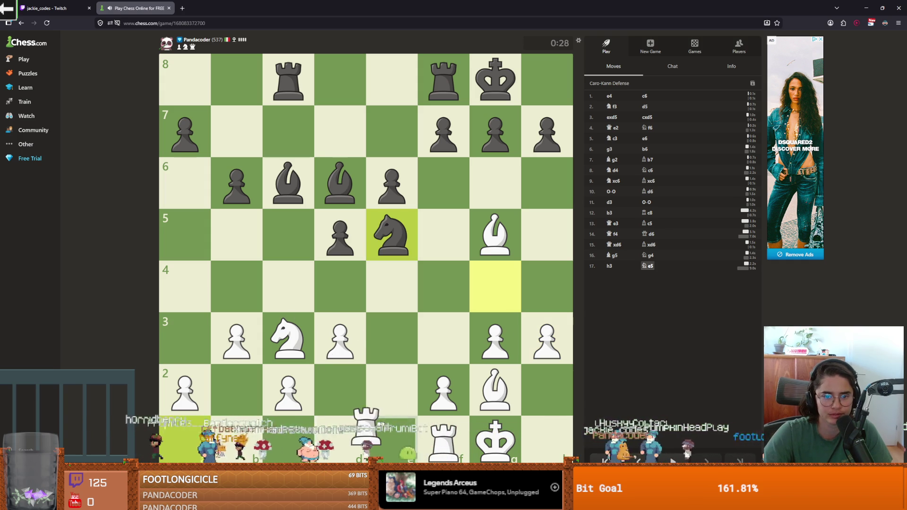
# Play Rae1, Ne4, dxe4, e5, Bxe5 and recapture Rxe5.
pyautogui.moveTo(380, 423); pyautogui.dragTo(391, 428)
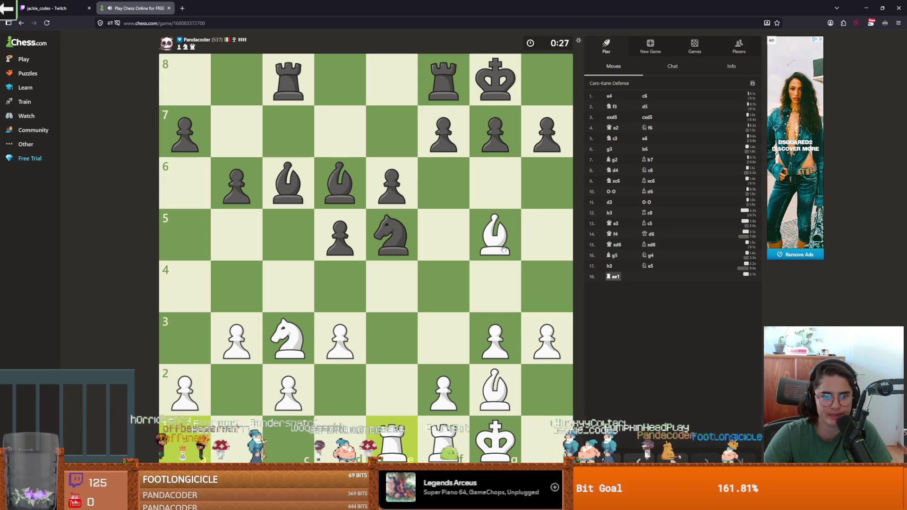
pyautogui.moveTo(303, 338); pyautogui.dragTo(384, 290)
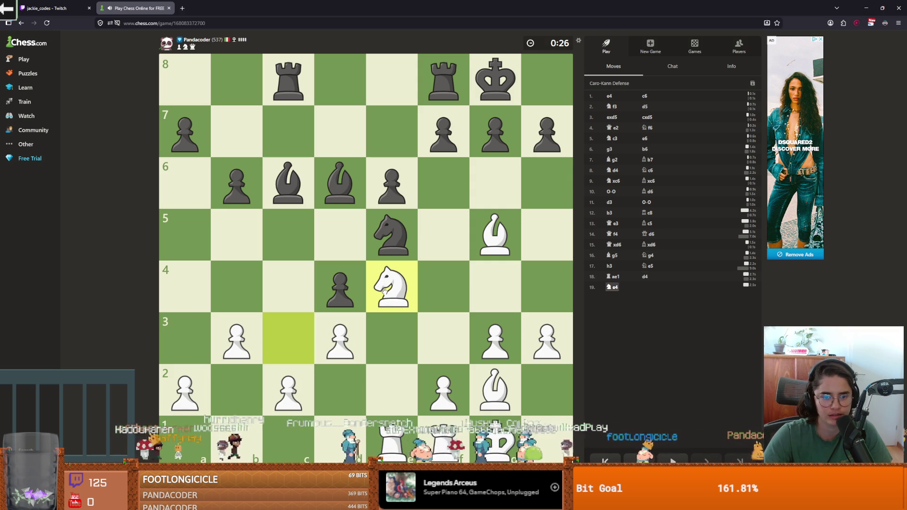
pyautogui.moveTo(340, 338)
pyautogui.mouseDown()
pyautogui.moveTo(395, 285)
pyautogui.moveTo(403, 295)
pyautogui.moveTo(397, 241)
pyautogui.mouseUp()
pyautogui.moveTo(496, 250); pyautogui.dragTo(452, 282)
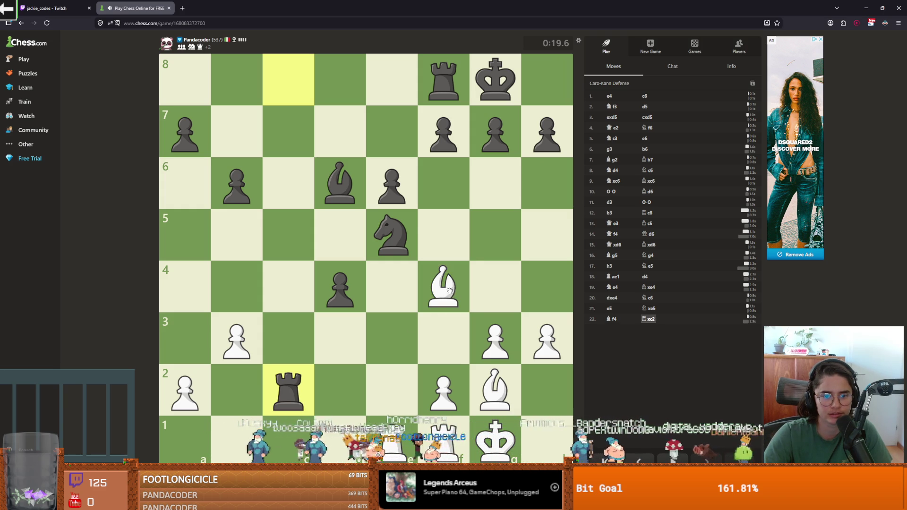
pyautogui.moveTo(451, 289); pyautogui.dragTo(386, 230)
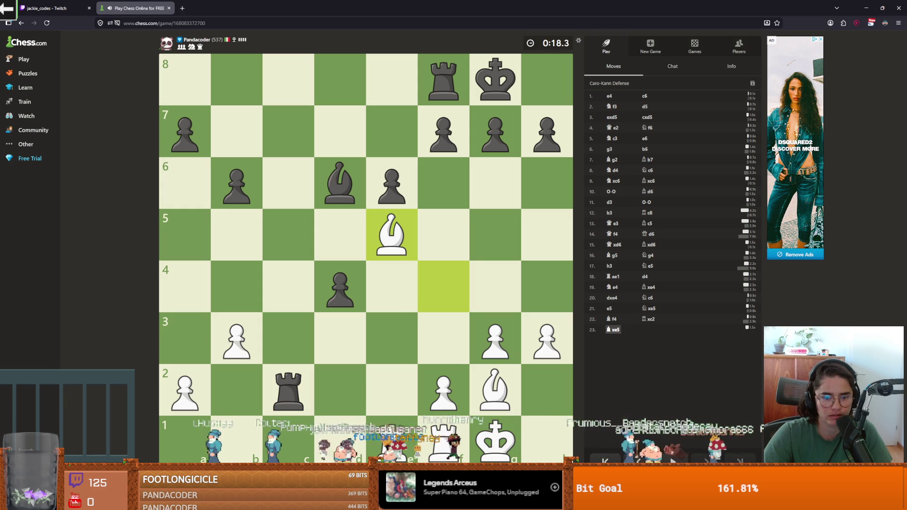
pyautogui.moveTo(392, 433); pyautogui.dragTo(370, 258)
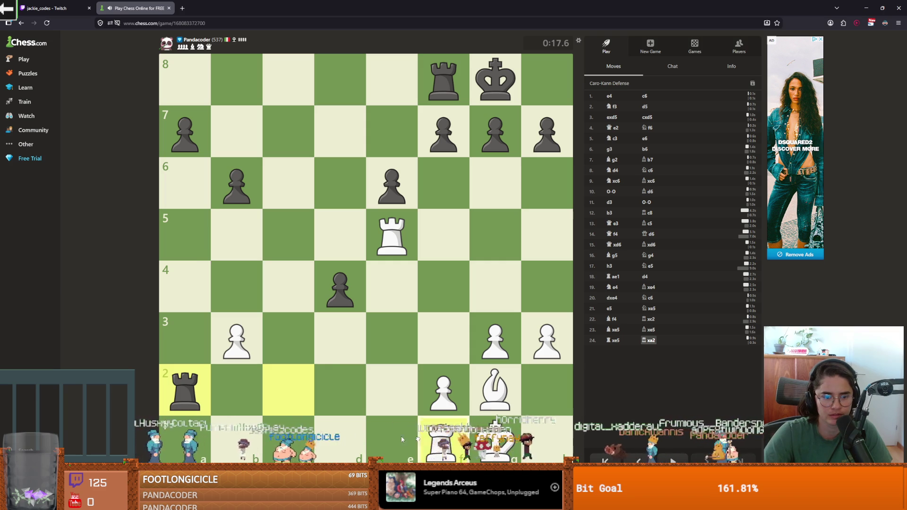
# Manoeuvre the rooks via b1, c1, b5 and c7, giving Ra8 checks until time runs out.
pyautogui.moveTo(443, 439); pyautogui.dragTo(236, 439)
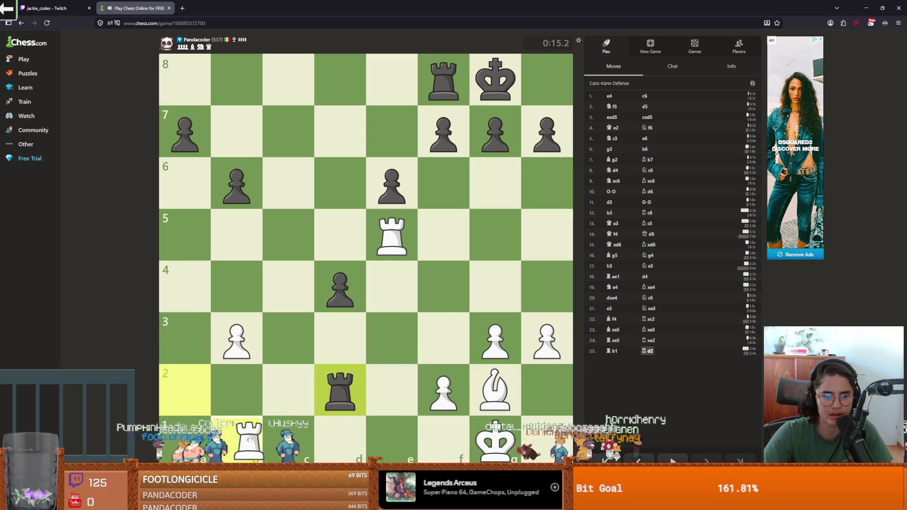
pyautogui.moveTo(249, 439); pyautogui.dragTo(288, 440)
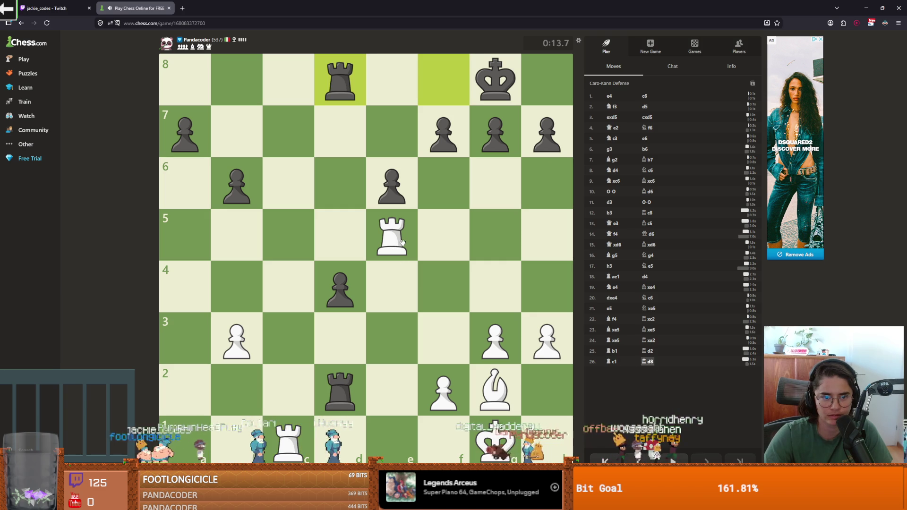
pyautogui.moveTo(402, 242)
pyautogui.mouseDown()
pyautogui.moveTo(194, 233)
pyautogui.moveTo(263, 233)
pyautogui.moveTo(251, 234)
pyautogui.mouseUp()
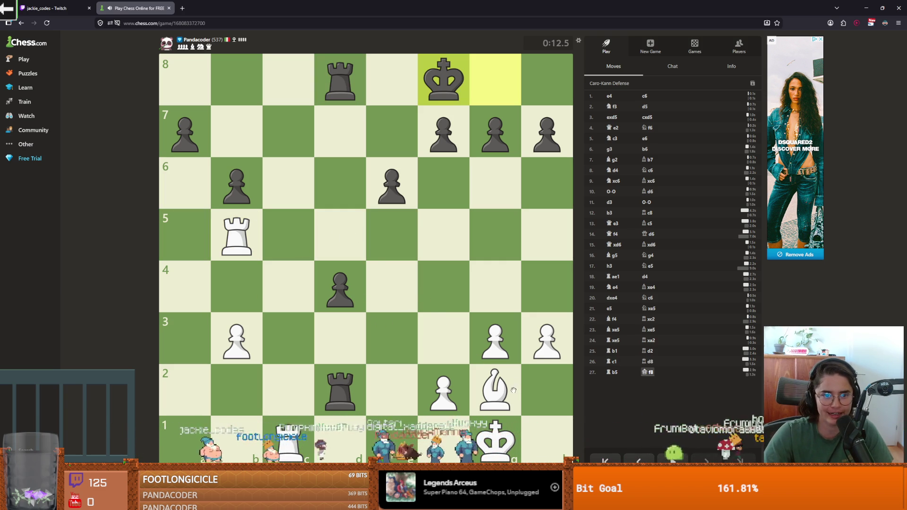
pyautogui.moveTo(300, 448)
pyautogui.mouseDown()
pyautogui.moveTo(280, 148)
pyautogui.moveTo(255, 136)
pyautogui.moveTo(293, 136)
pyautogui.moveTo(186, 135)
pyautogui.moveTo(255, 126)
pyautogui.moveTo(192, 78)
pyautogui.mouseUp()
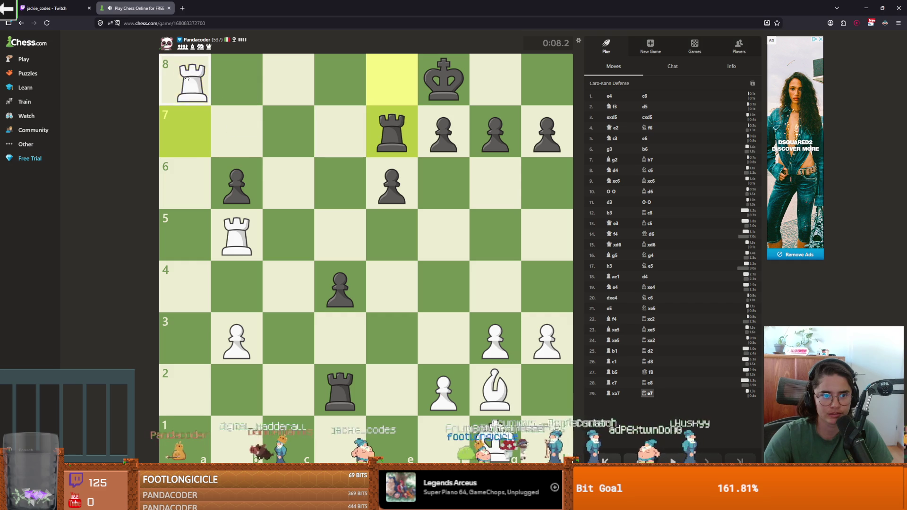
pyautogui.moveTo(240, 231); pyautogui.dragTo(222, 163)
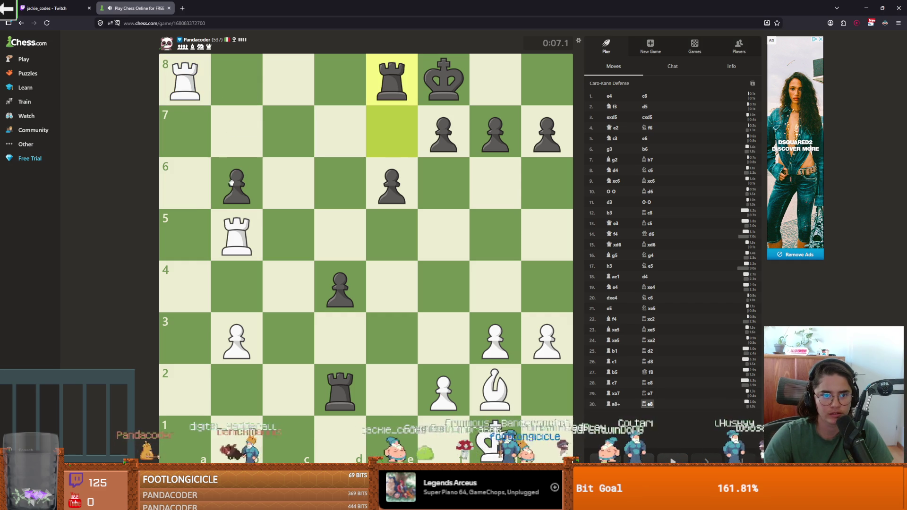
pyautogui.moveTo(181, 93); pyautogui.dragTo(184, 132)
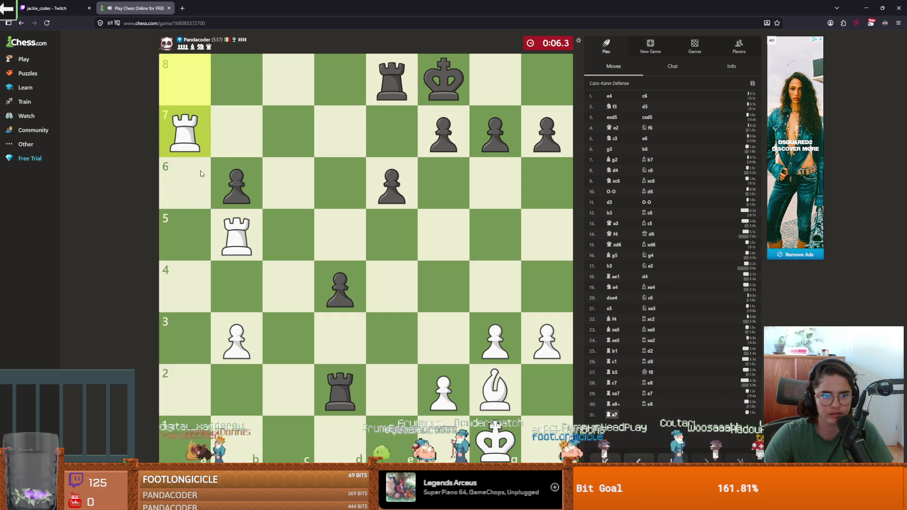
pyautogui.moveTo(495, 440); pyautogui.dragTo(547, 390)
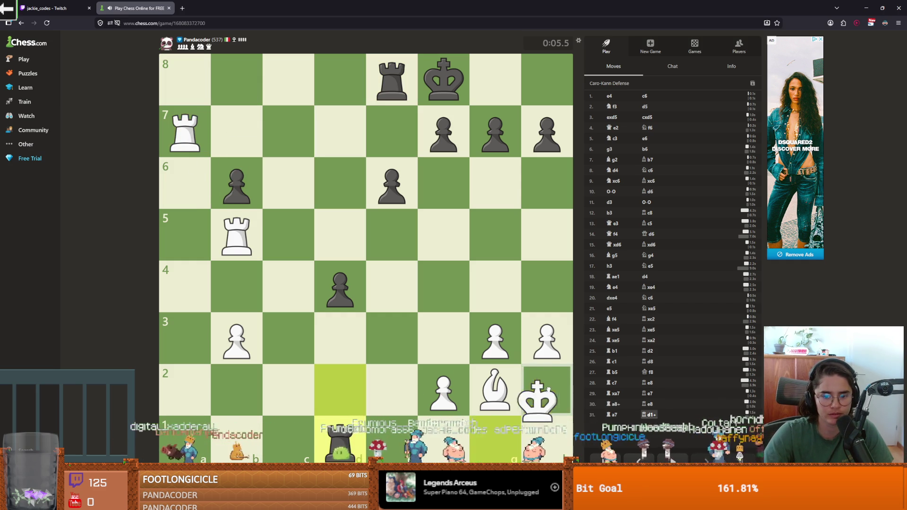
pyautogui.moveTo(240, 231)
pyautogui.mouseDown()
pyautogui.moveTo(236, 189)
pyautogui.moveTo(237, 233)
pyautogui.mouseUp()
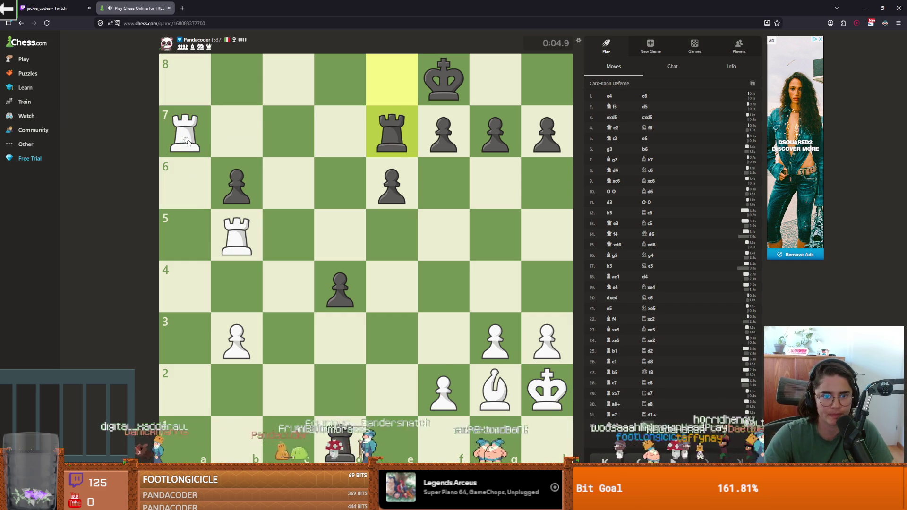
pyautogui.moveTo(188, 142); pyautogui.dragTo(184, 83)
pyautogui.moveTo(239, 238)
pyautogui.mouseDown()
pyautogui.moveTo(237, 203)
pyautogui.moveTo(238, 231)
pyautogui.mouseUp()
pyautogui.moveTo(185, 80)
pyautogui.mouseDown()
pyautogui.moveTo(193, 203)
pyautogui.moveTo(182, 278)
pyautogui.mouseUp()
pyautogui.moveTo(238, 233)
pyautogui.mouseDown()
pyautogui.moveTo(235, 138)
pyautogui.moveTo(234, 175)
pyautogui.mouseUp()
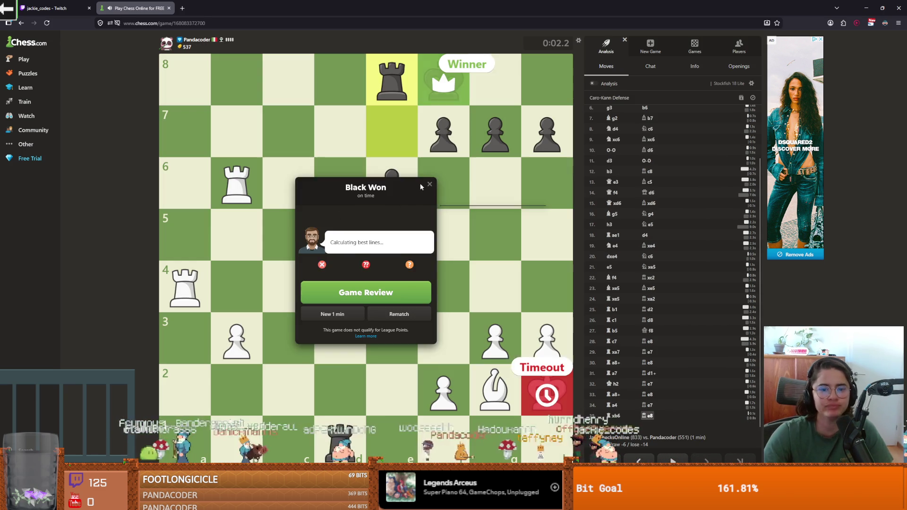
# Close the game-over result and return to the Godot editor.
pyautogui.click(428, 187)
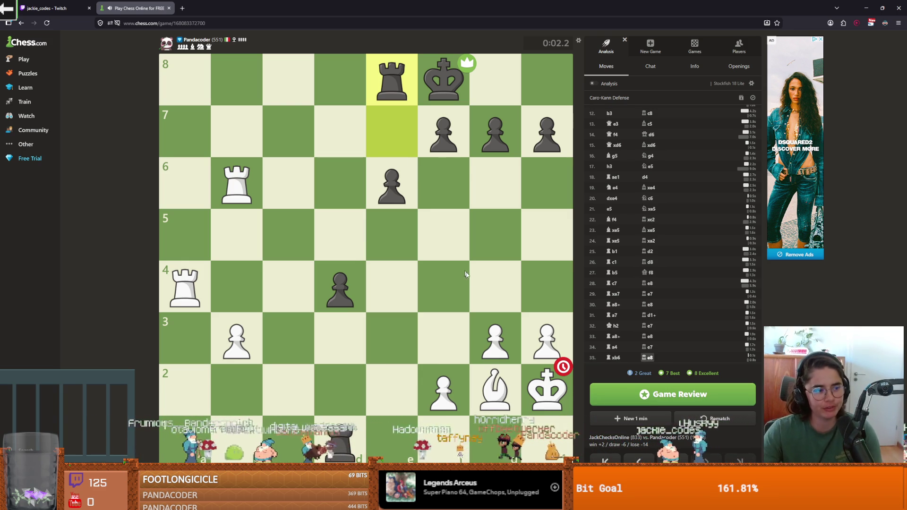
pyautogui.hotkey('alt', 'Tab')
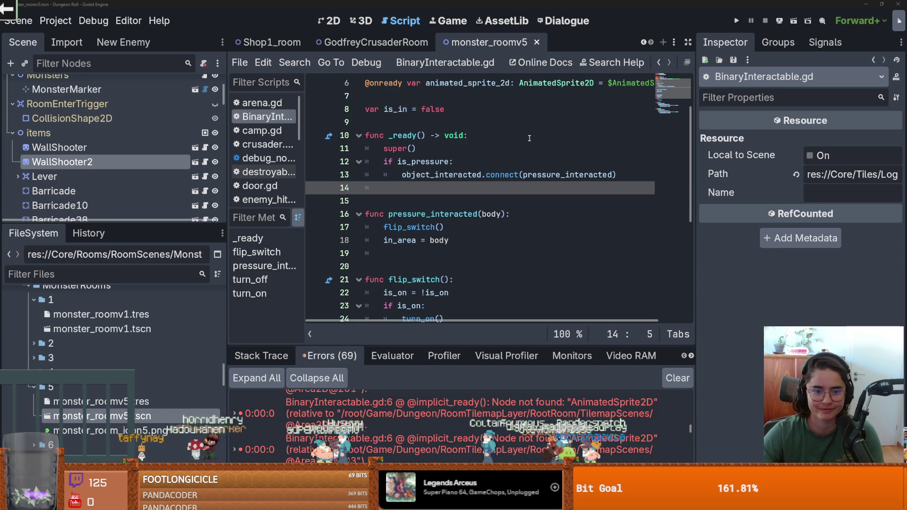
# Jump to the AnimatedSprite2D error line, delete the blank line after _ready, and save.
pyautogui.click(359, 409)
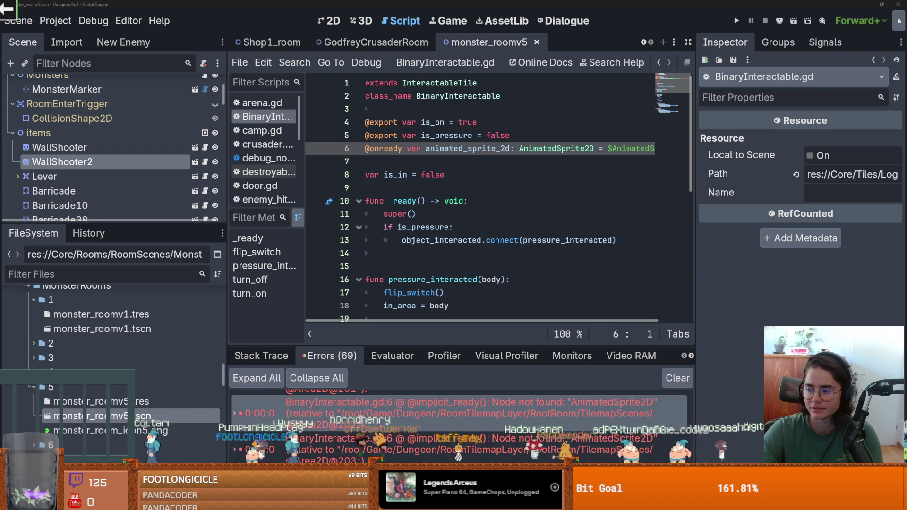
pyautogui.click(412, 200)
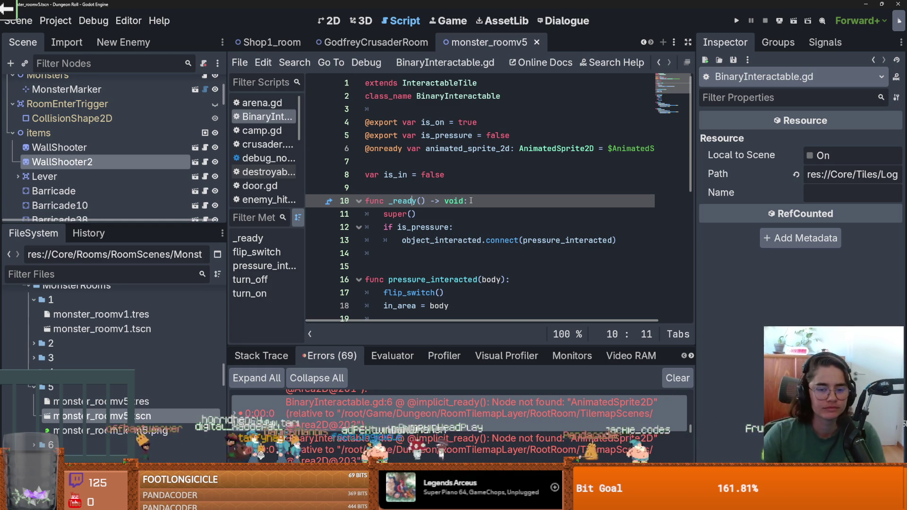
pyautogui.click(402, 262)
pyautogui.press('BackSpace')
pyautogui.hotkey('ctrl', 's')
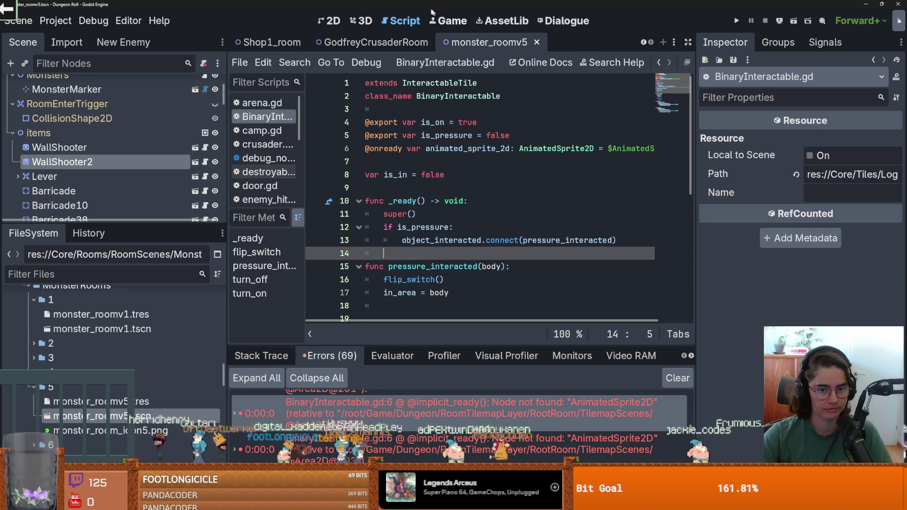
# Remove the blank line near is_in, save, widen the script view, and clear line 3's indentation.
pyautogui.click(437, 179)
pyautogui.hotkey('ctrl', 's')
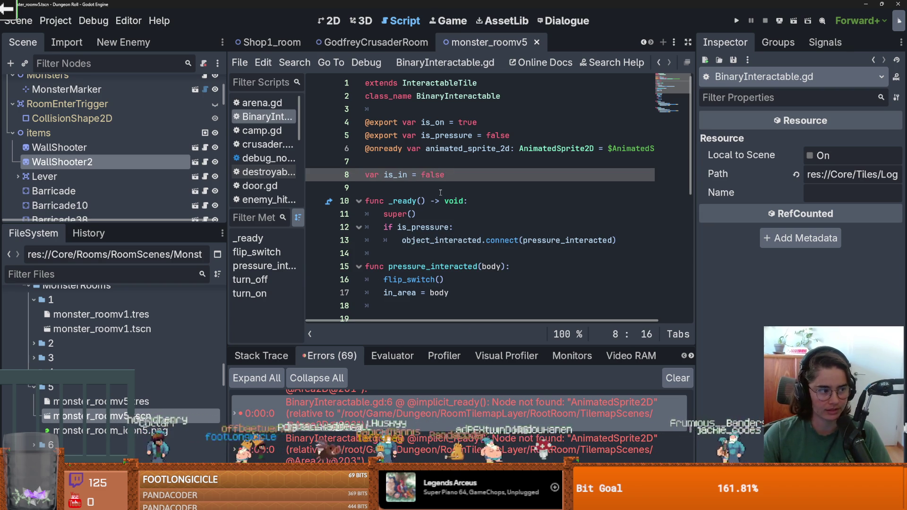
pyautogui.click(421, 189)
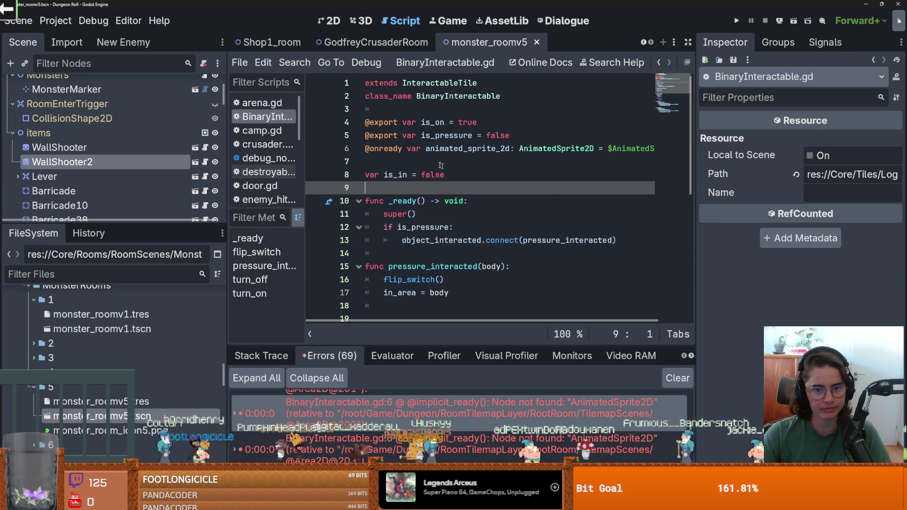
pyautogui.press('Up')
pyautogui.press('Up')
pyautogui.press('BackSpace')
pyautogui.hotkey('ctrl', 's')
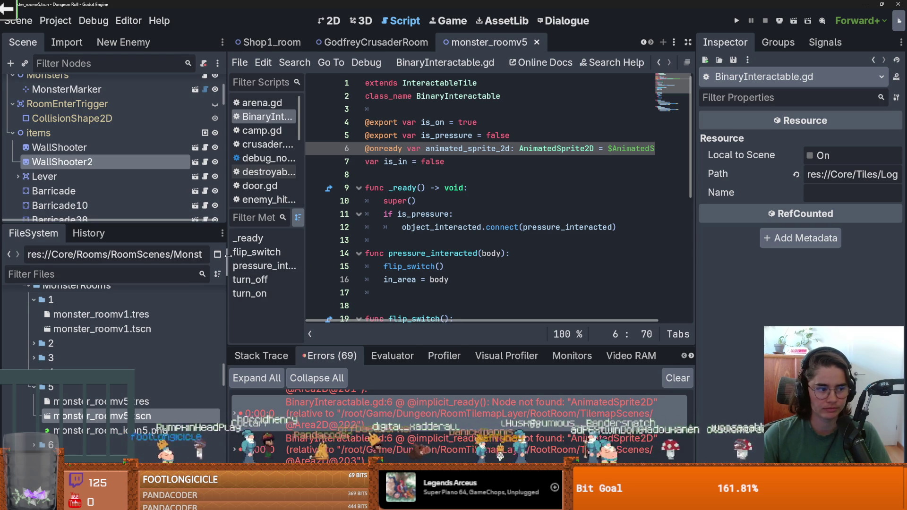
pyautogui.moveTo(228, 255); pyautogui.dragTo(197, 255)
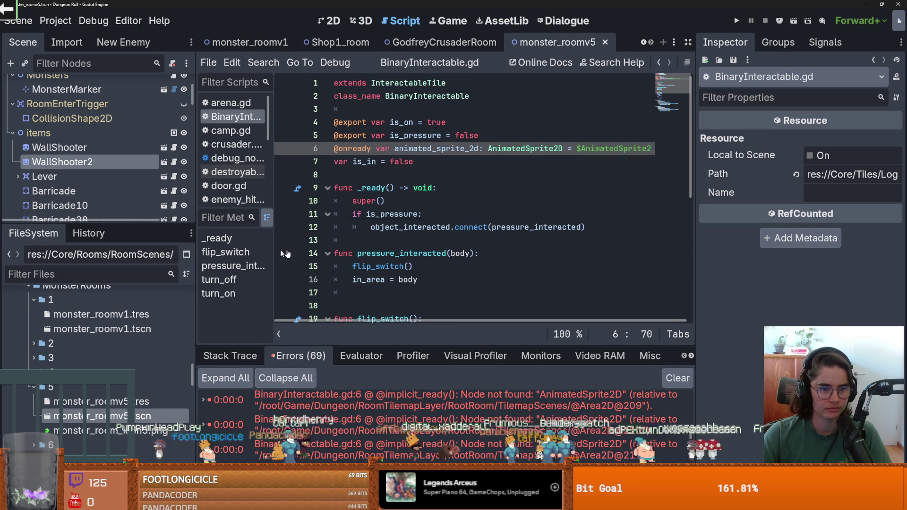
pyautogui.press('Up')
pyautogui.press('Up')
pyautogui.press('Up')
pyautogui.press('BackSpace')
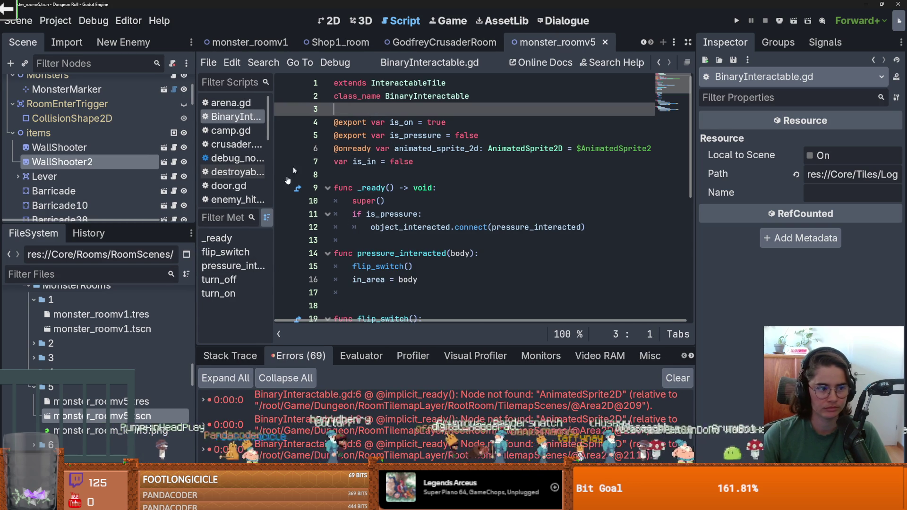
# Collapse the RoomEnterTrigger, items and Monsters branches, save, and switch to monster_roomv1.
pyautogui.moveTo(78, 221); pyautogui.dragTo(78, 331)
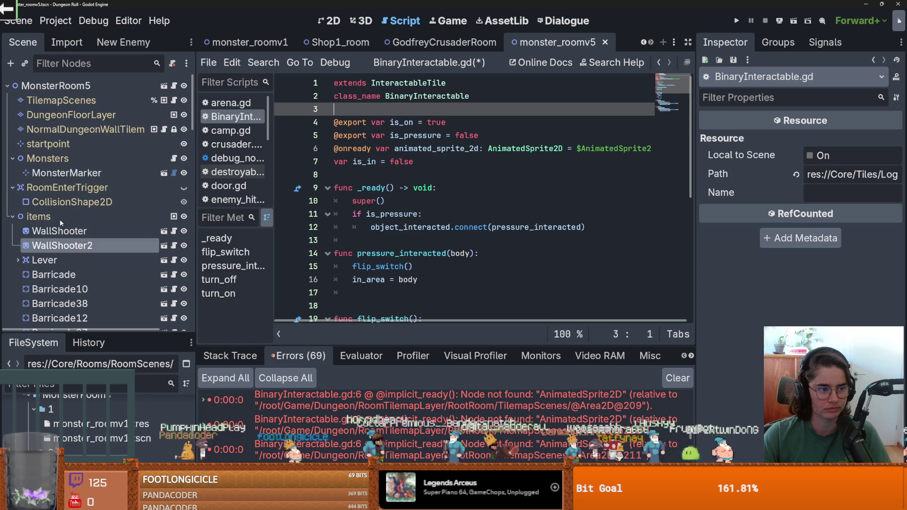
pyautogui.click(12, 187)
pyautogui.click(12, 202)
pyautogui.click(13, 158)
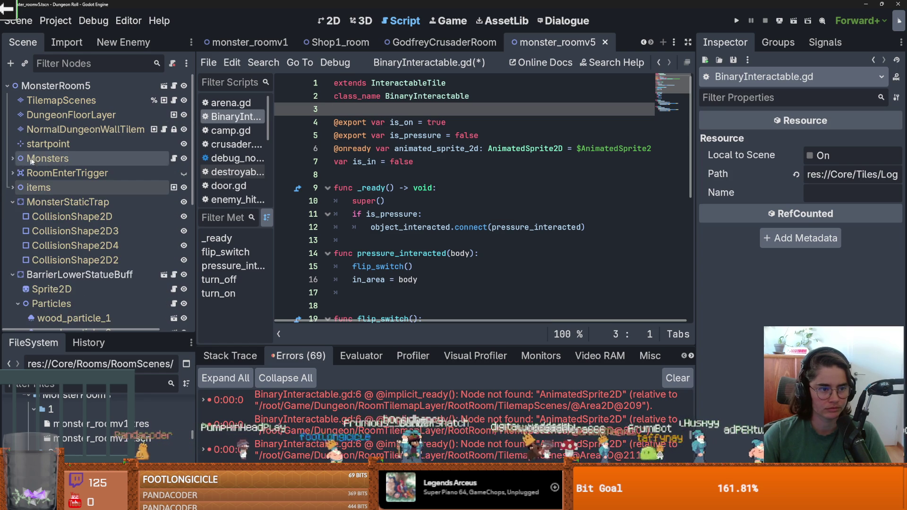
pyautogui.hotkey('ctrl', 's')
pyautogui.click(290, 40)
pyautogui.click(647, 41)
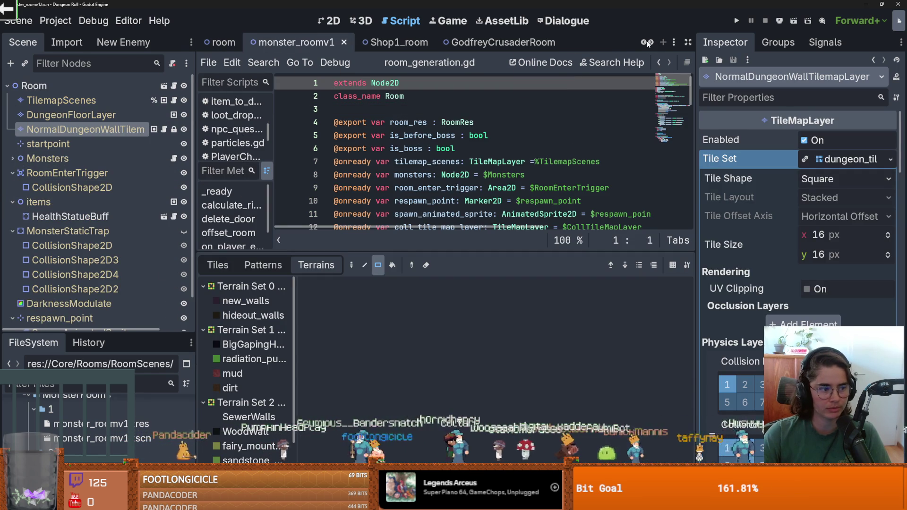
# Close the monster_roomv1 and extra shop room scene tabs and return to the 2D view.
pyautogui.click(647, 42)
pyautogui.click(647, 42)
pyautogui.click(647, 41)
pyautogui.click(647, 42)
pyautogui.click(608, 43)
pyautogui.click(543, 43)
pyautogui.hotkey('ctrl', 'shift', 'w')
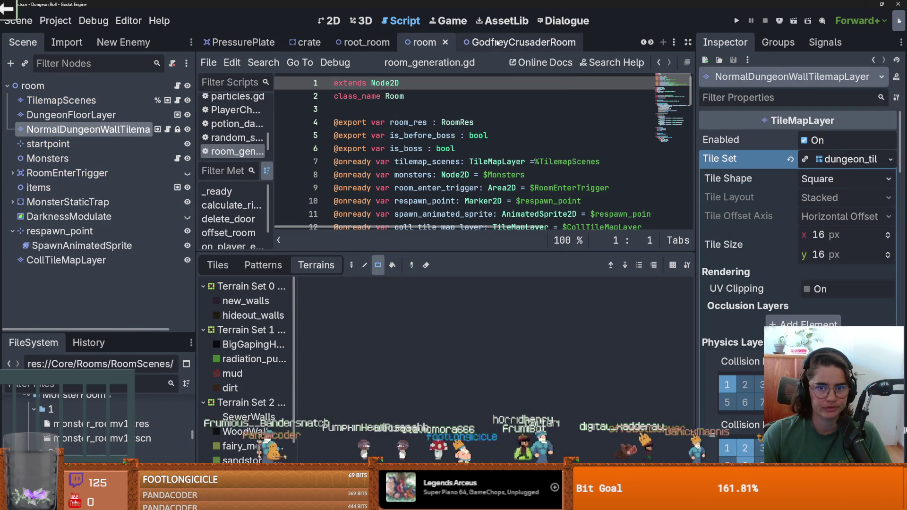
pyautogui.click(333, 21)
# Give the FileSystem dock more room and collapse folders 5, 1 and MonsterRooms.
pyautogui.scroll(-2, 460, 189)
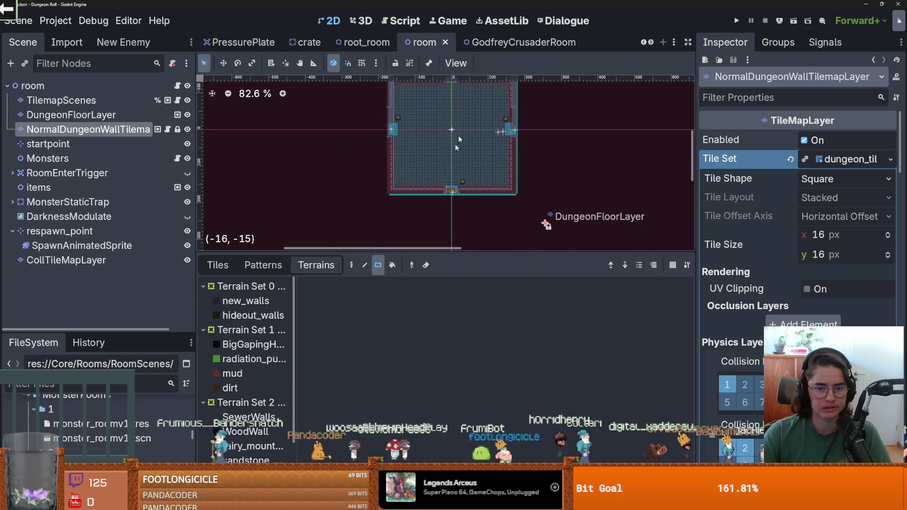
pyautogui.moveTo(142, 335); pyautogui.dragTo(145, 216)
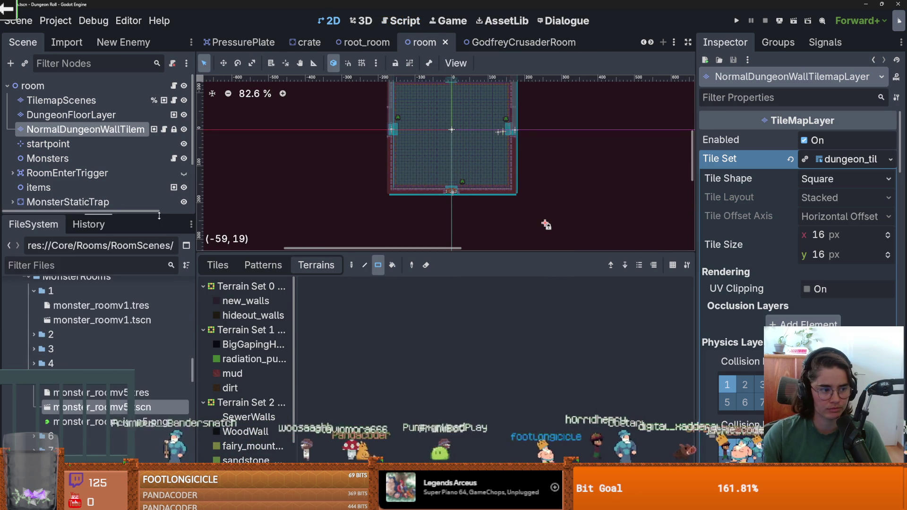
pyautogui.click(69, 263)
pyautogui.doubleClick(51, 378)
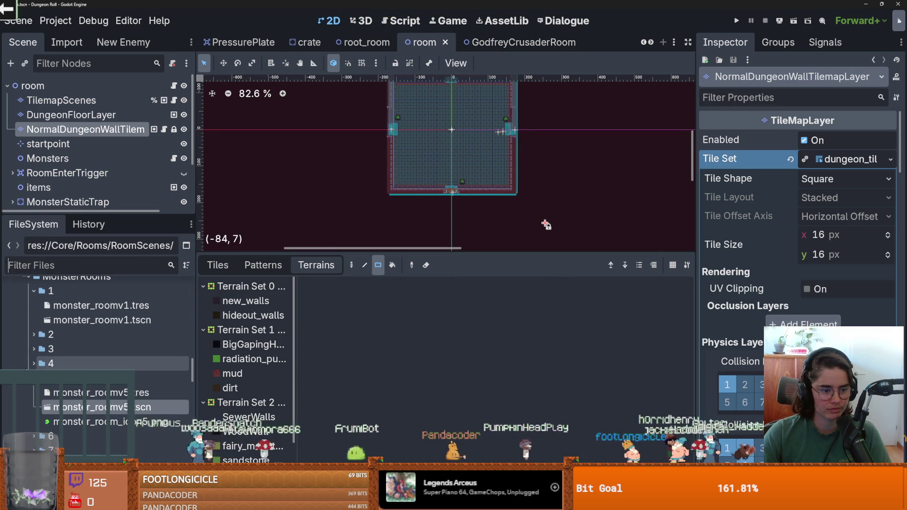
pyautogui.click(34, 290)
pyautogui.click(29, 277)
# Save the room scene and switch to the root_room scene tab.
pyautogui.hotkey('ctrl', 's')
pyautogui.click(644, 42)
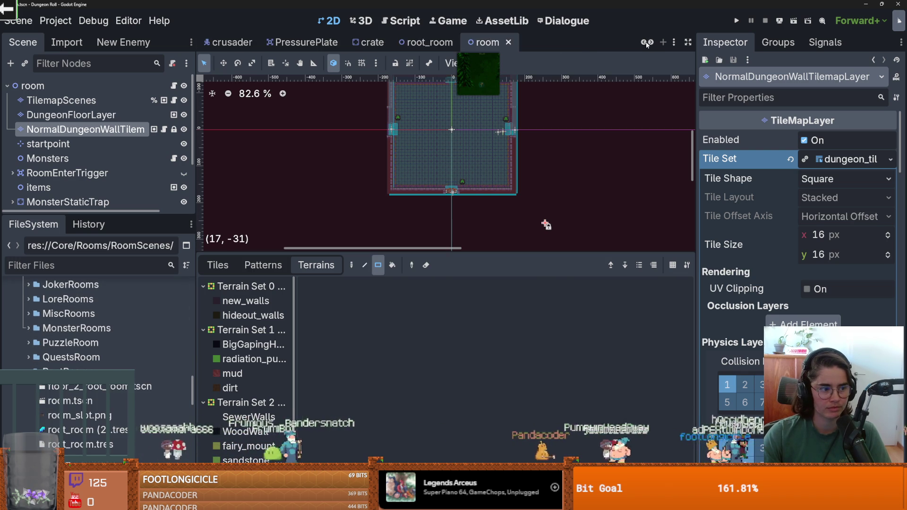
pyautogui.click(643, 42)
pyautogui.click(491, 42)
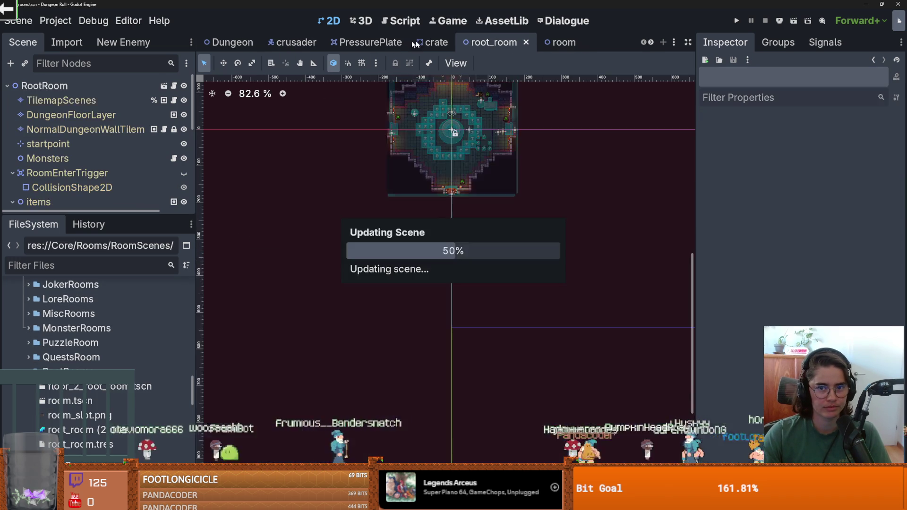
# On the TilemapScenes layer, erase the teal skull tiles on the left side and around the Chandelier.
pyautogui.hotkey('ctrl', 's')
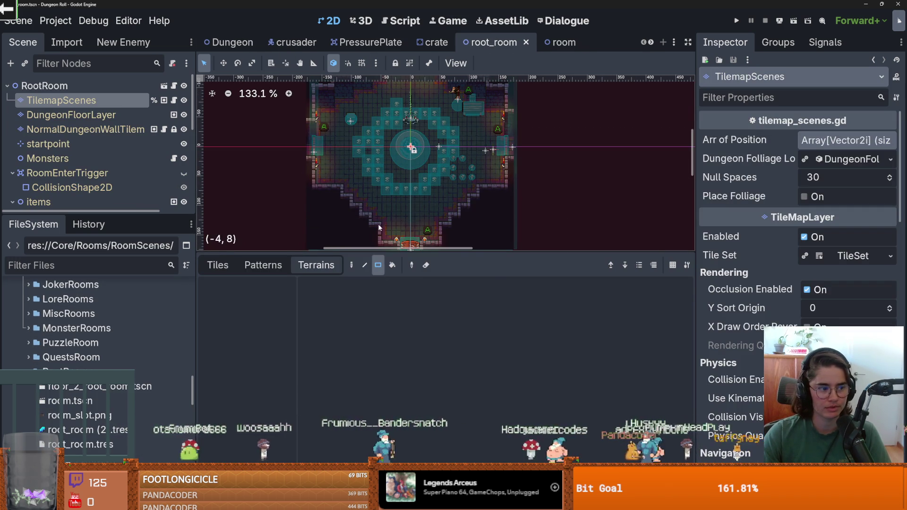
pyautogui.moveTo(374, 250); pyautogui.dragTo(374, 347)
pyautogui.scroll(5, 600, 297)
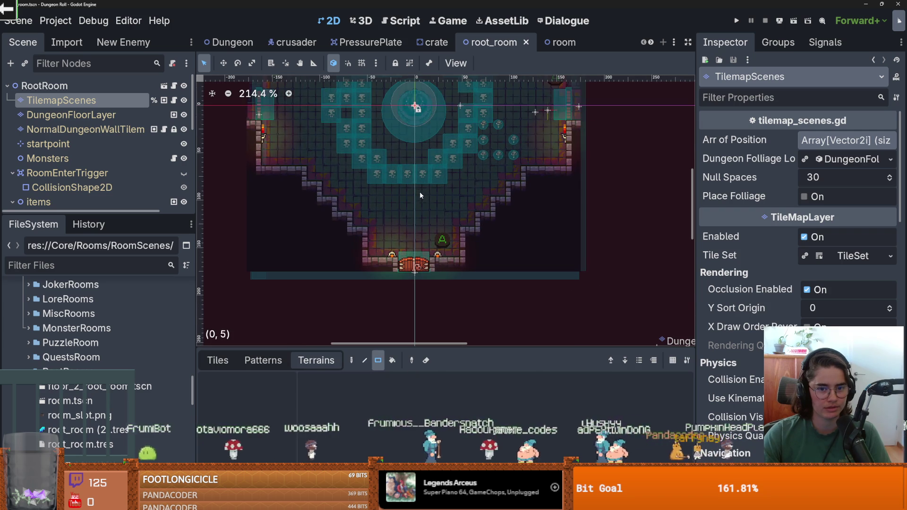
pyautogui.click(105, 115)
pyautogui.click(419, 100)
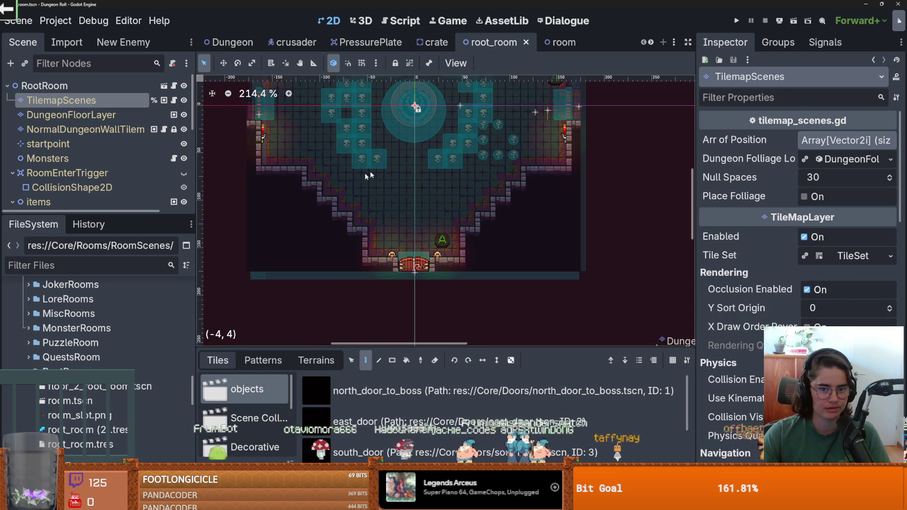
pyautogui.scroll(3, 386, 202)
pyautogui.moveTo(385, 202)
pyautogui.mouseDown()
pyautogui.moveTo(356, 155)
pyautogui.moveTo(344, 170)
pyautogui.moveTo(352, 175)
pyautogui.mouseUp()
pyautogui.moveTo(385, 129)
pyautogui.mouseDown()
pyautogui.moveTo(413, 101)
pyautogui.moveTo(477, 118)
pyautogui.moveTo(511, 144)
pyautogui.moveTo(501, 172)
pyautogui.moveTo(473, 125)
pyautogui.mouseUp()
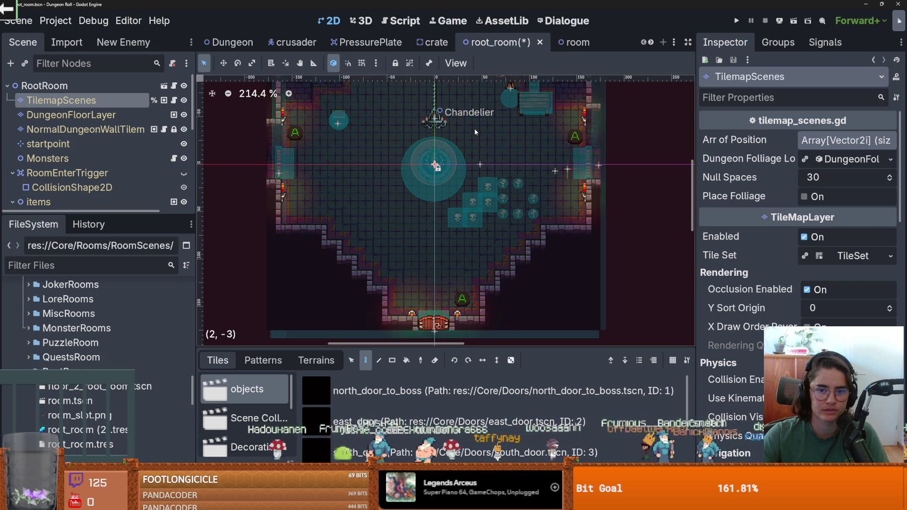
# Save root_room and filter the FileSystem for 'bone'.
pyautogui.hotkey('ctrl', 's')
pyautogui.click(101, 263)
pyautogui.write('bone')
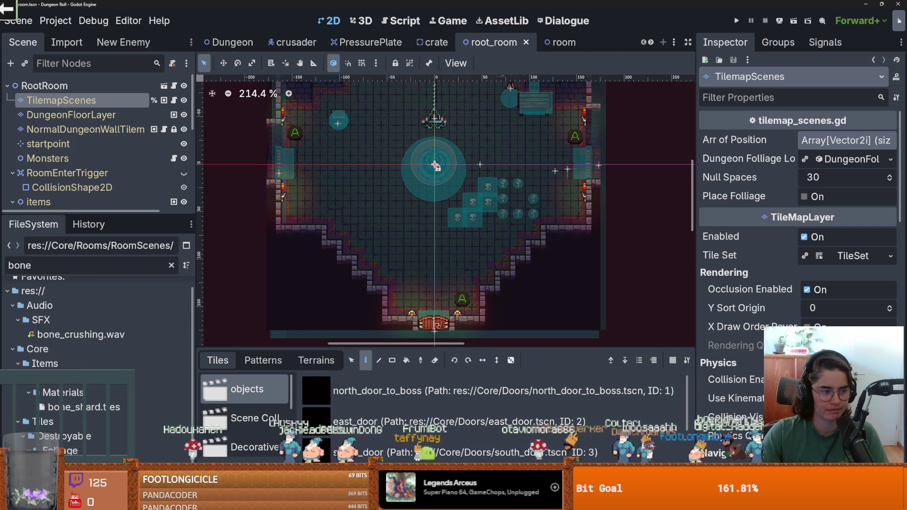
# Open bones_step.tscn, pan its viewport, then switch to the Chess.com browser window.
pyautogui.doubleClick(71, 466)
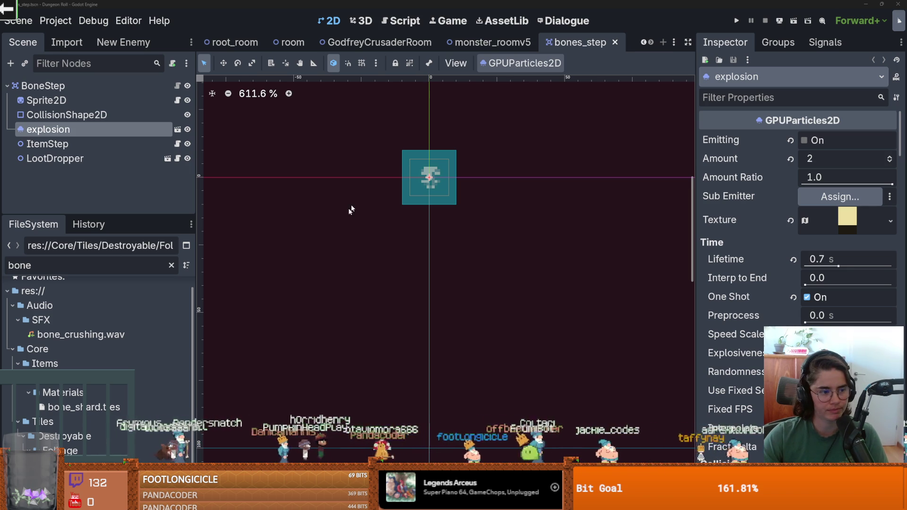
pyautogui.scroll(2, 351, 210)
pyautogui.hscroll(1, 351, 210)
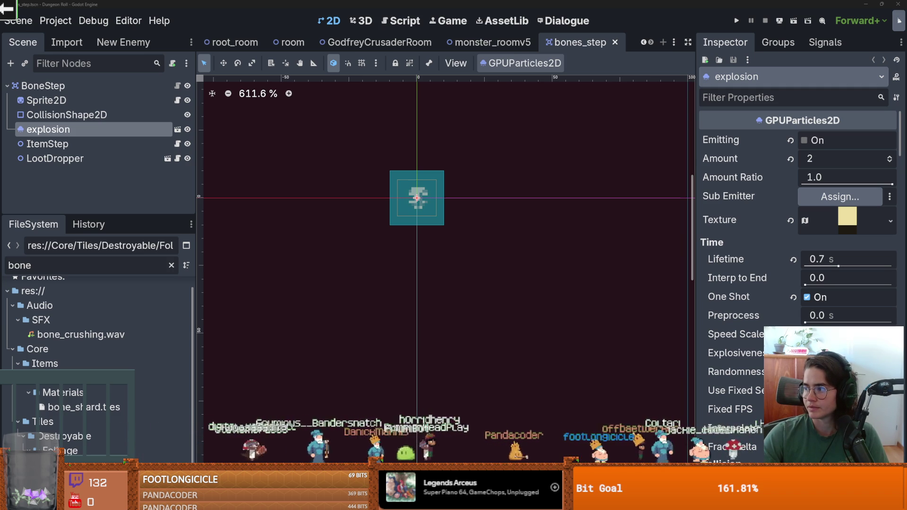
pyautogui.hotkey('alt', 'Tab')
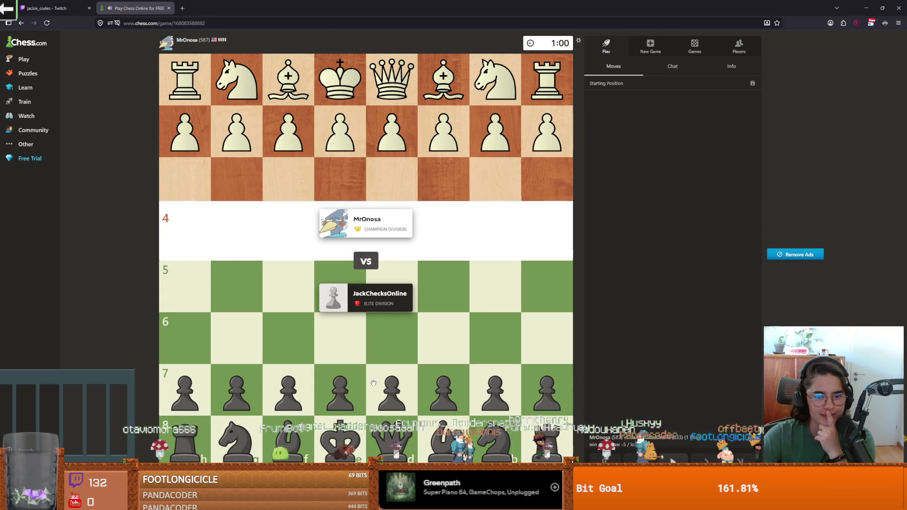
# Play Black's opening moves e5, Nc6, Nf6, exd4, Nxe4 and Nb4.
pyautogui.moveTo(351, 381); pyautogui.dragTo(340, 286)
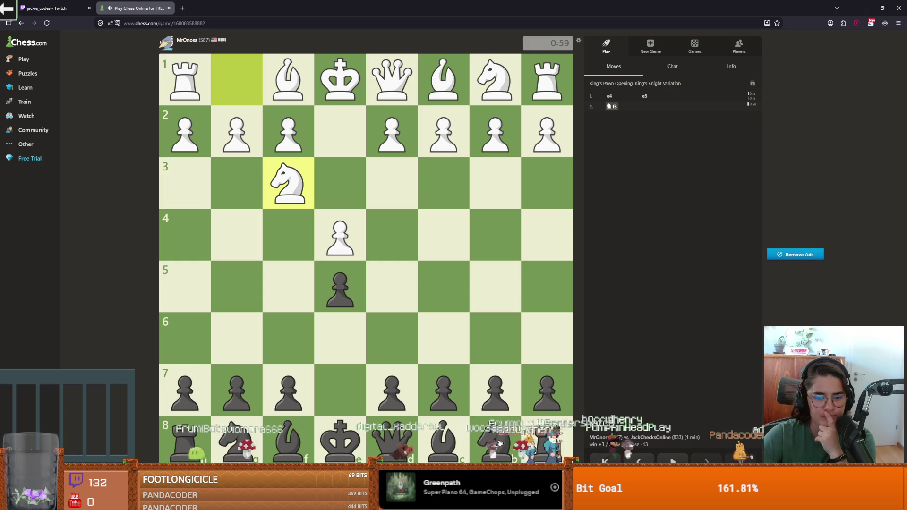
pyautogui.moveTo(491, 432); pyautogui.dragTo(443, 337)
pyautogui.moveTo(237, 437)
pyautogui.mouseDown()
pyautogui.moveTo(284, 401)
pyautogui.moveTo(296, 344)
pyautogui.mouseUp()
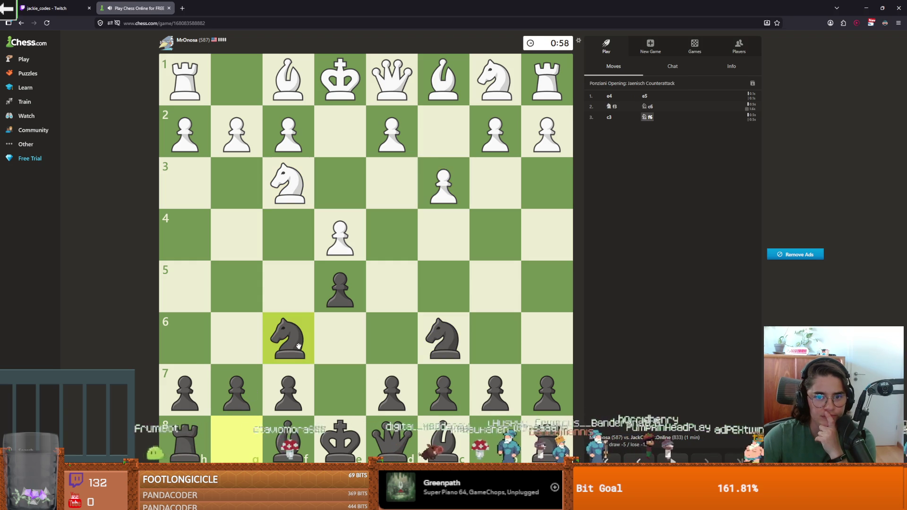
pyautogui.moveTo(340, 286); pyautogui.dragTo(390, 247)
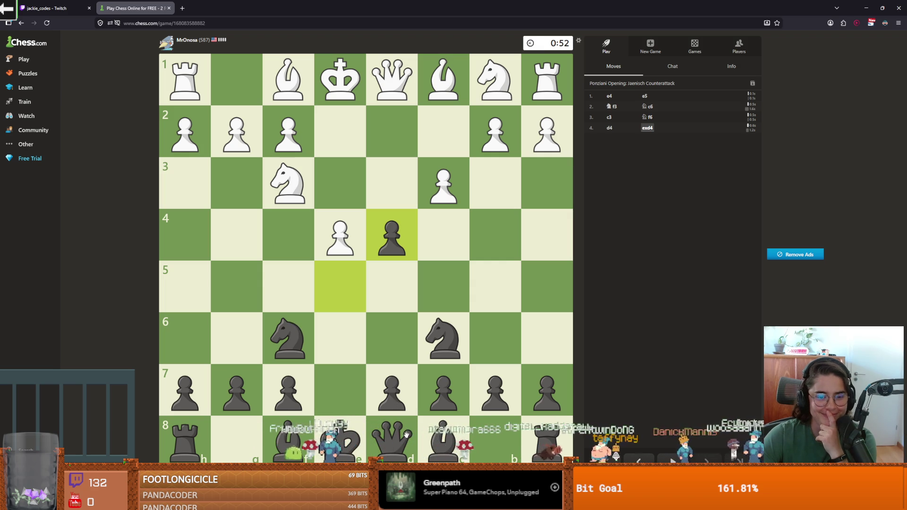
pyautogui.moveTo(399, 431)
pyautogui.mouseDown()
pyautogui.moveTo(358, 375)
pyautogui.moveTo(345, 374)
pyautogui.moveTo(392, 437)
pyautogui.mouseUp()
pyautogui.moveTo(288, 338)
pyautogui.mouseDown()
pyautogui.moveTo(273, 318)
pyautogui.moveTo(333, 235)
pyautogui.mouseUp()
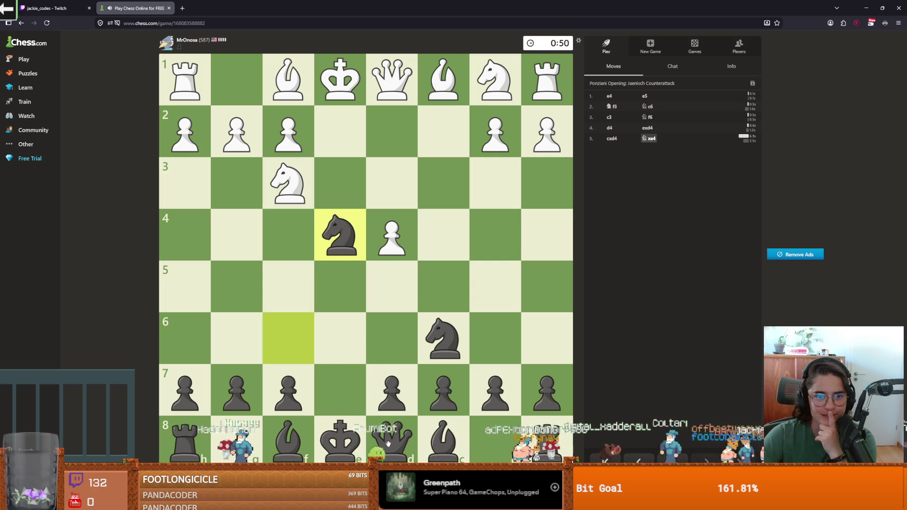
pyautogui.moveTo(439, 352)
pyautogui.mouseDown()
pyautogui.moveTo(449, 302)
pyautogui.moveTo(494, 236)
pyautogui.mouseUp()
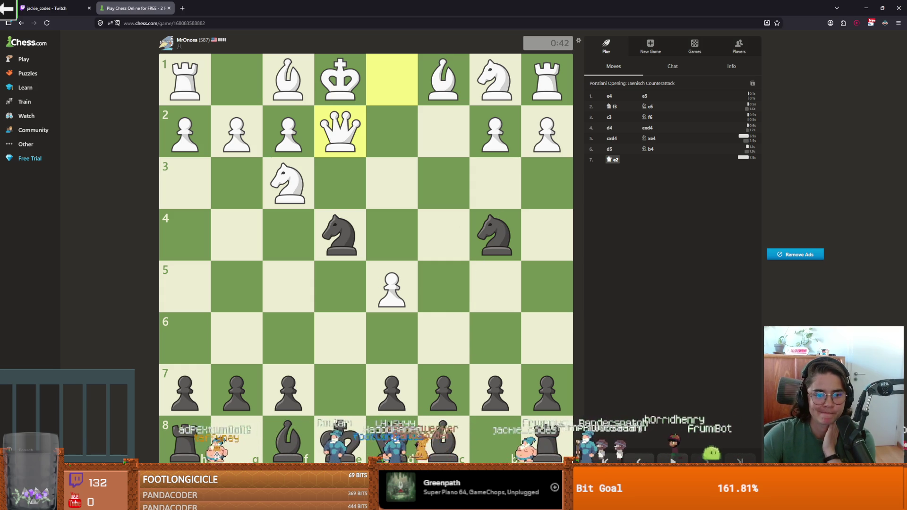
# Continue with Qe7 and f5, then recapture on e4 with the f-pawn.
pyautogui.moveTo(392, 380); pyautogui.dragTo(392, 375)
pyautogui.moveTo(336, 240)
pyautogui.mouseDown()
pyautogui.moveTo(275, 276)
pyautogui.moveTo(279, 329)
pyautogui.mouseUp()
pyautogui.click(335, 394)
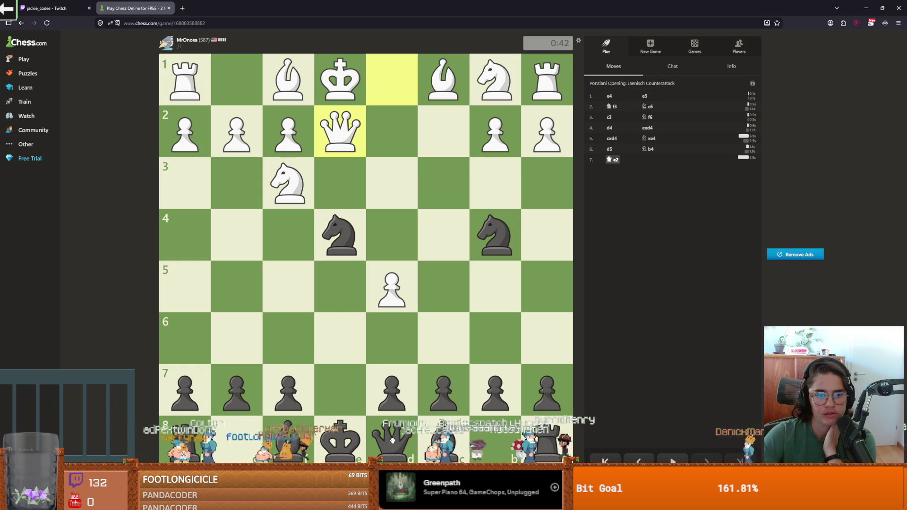
pyautogui.moveTo(394, 455); pyautogui.dragTo(340, 389)
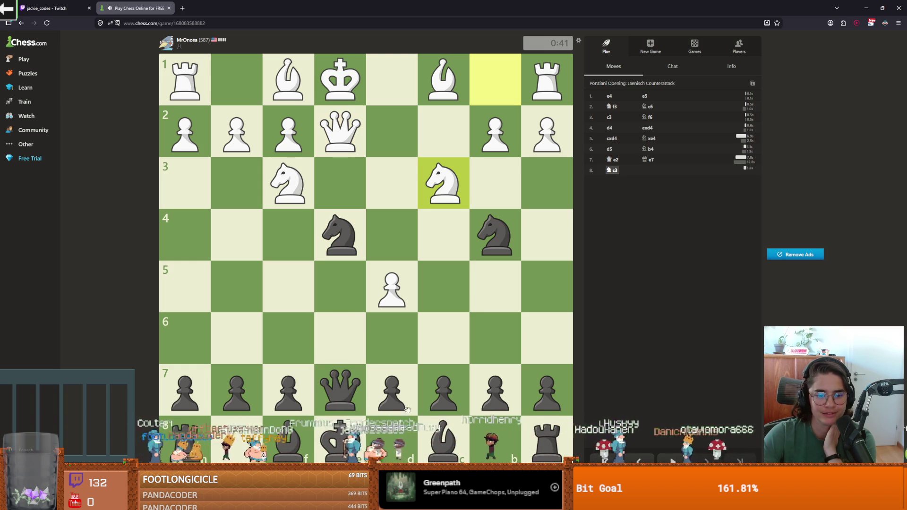
pyautogui.moveTo(288, 389); pyautogui.dragTo(289, 287)
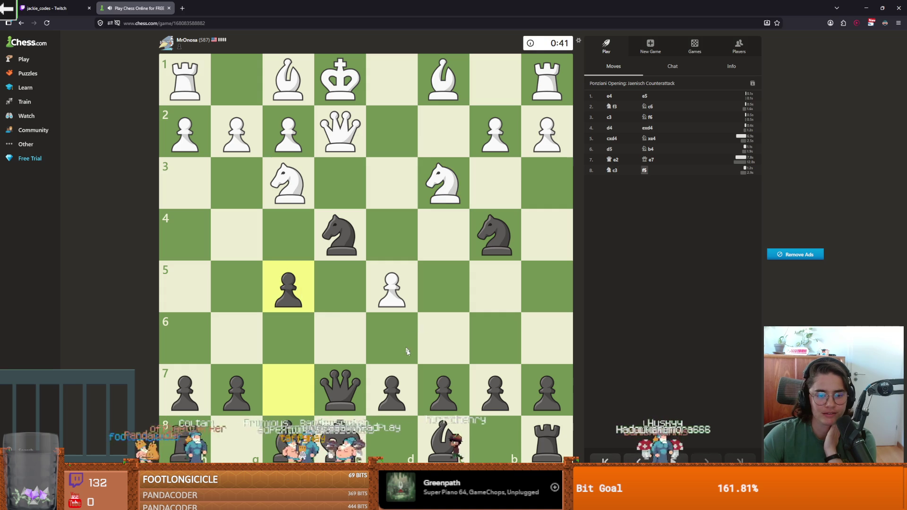
pyautogui.moveTo(288, 291); pyautogui.dragTo(354, 235)
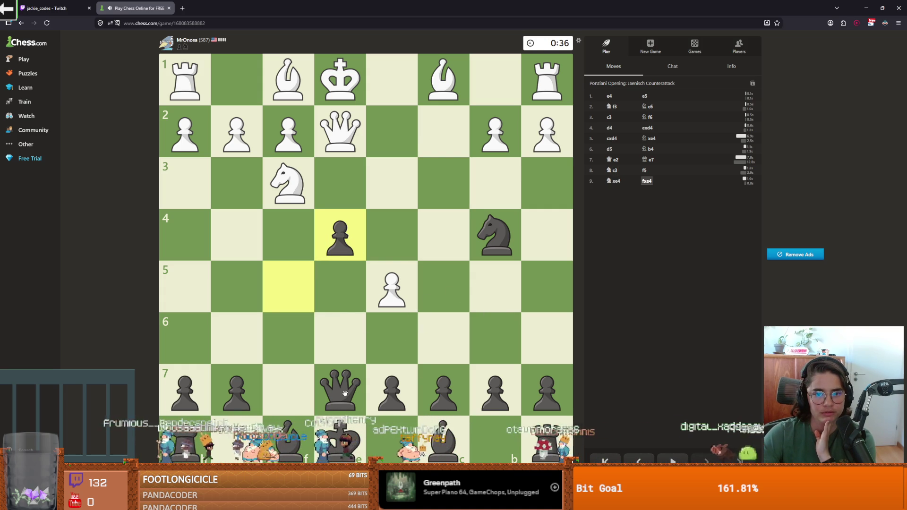
# Raid with the knight: Nc2+, Nxa1 and Nxb3.
pyautogui.moveTo(493, 230); pyautogui.dragTo(443, 139)
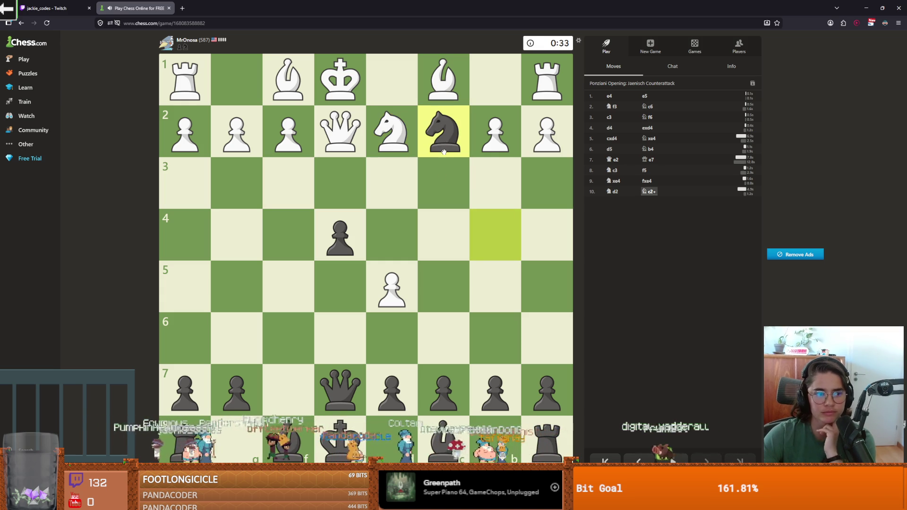
pyautogui.moveTo(443, 146)
pyautogui.mouseDown()
pyautogui.moveTo(472, 137)
pyautogui.moveTo(547, 81)
pyautogui.mouseUp()
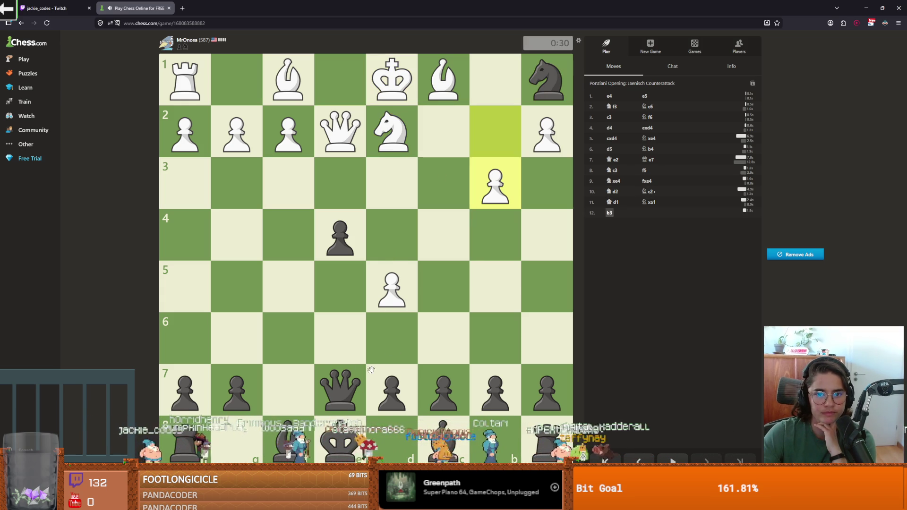
pyautogui.moveTo(538, 84); pyautogui.dragTo(492, 191)
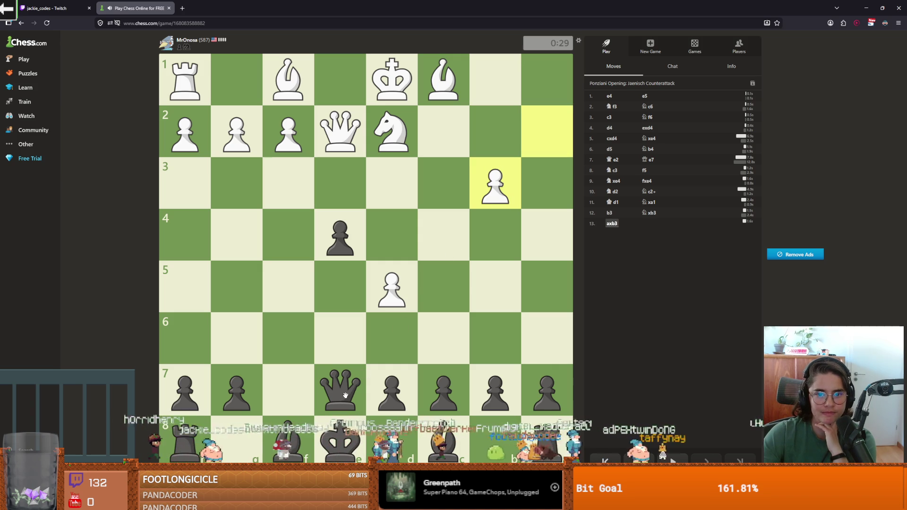
pyautogui.moveTo(346, 394)
pyautogui.mouseDown()
pyautogui.moveTo(543, 196)
pyautogui.moveTo(354, 383)
pyautogui.mouseUp()
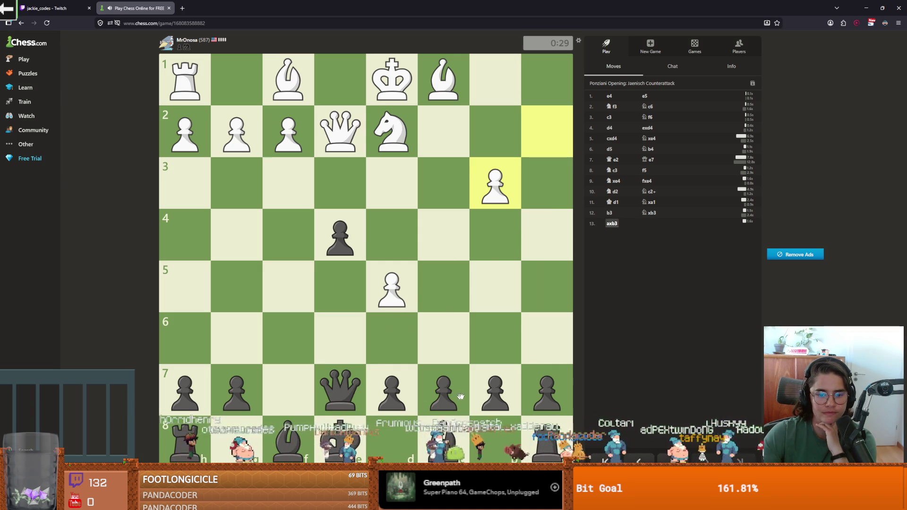
pyautogui.moveTo(485, 378); pyautogui.dragTo(453, 384)
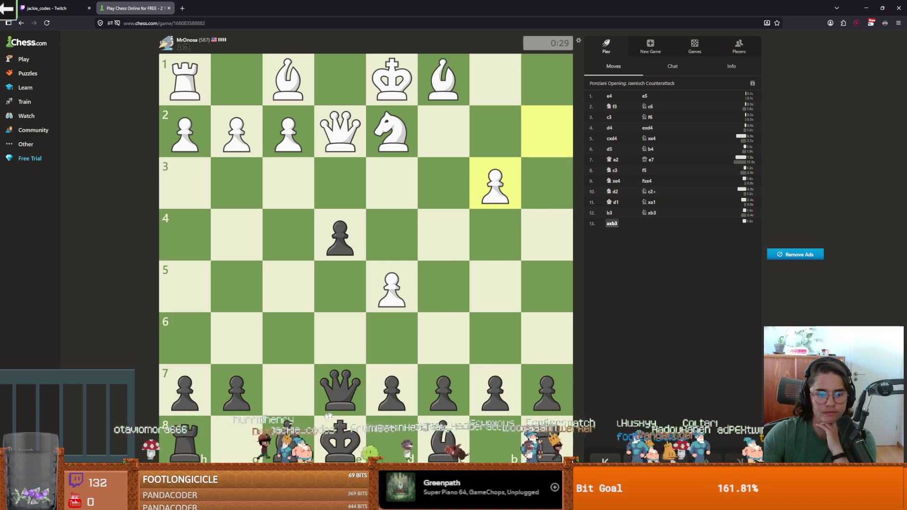
# Play d6, Bf5, O-O-O, Bxe4, Re8 and Qxe4, then take White's queen with Qxf3+.
pyautogui.moveTo(340, 390)
pyautogui.mouseDown()
pyautogui.moveTo(380, 337)
pyautogui.moveTo(340, 390)
pyautogui.moveTo(392, 342)
pyautogui.mouseUp()
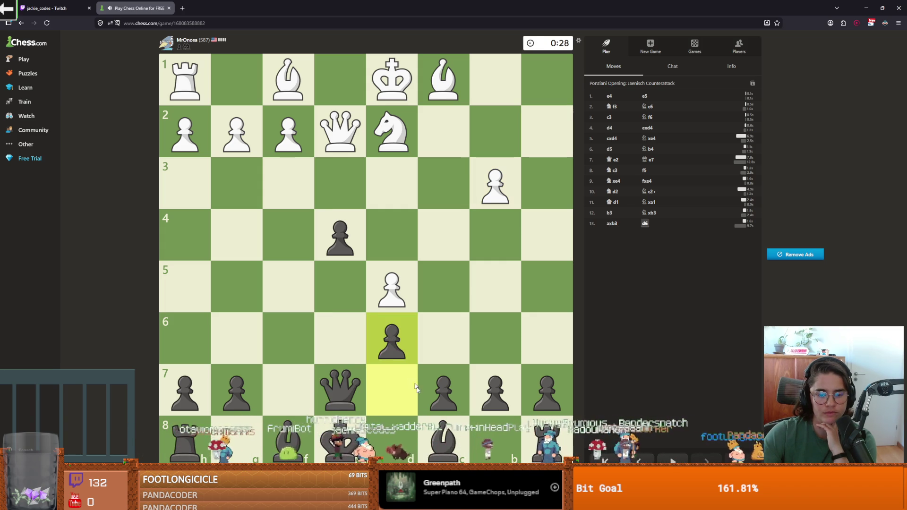
pyautogui.moveTo(443, 440)
pyautogui.mouseDown()
pyautogui.moveTo(356, 328)
pyautogui.moveTo(298, 287)
pyautogui.moveTo(315, 282)
pyautogui.mouseUp()
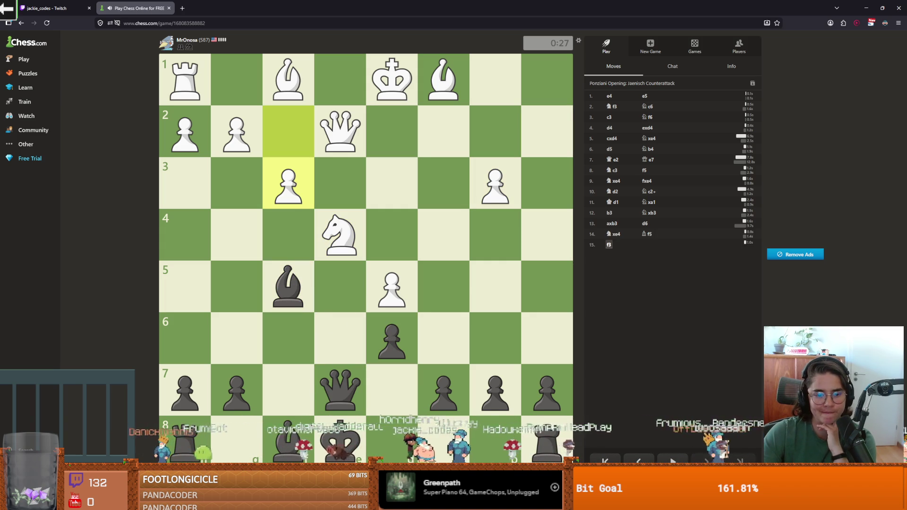
pyautogui.moveTo(340, 439); pyautogui.dragTo(448, 428)
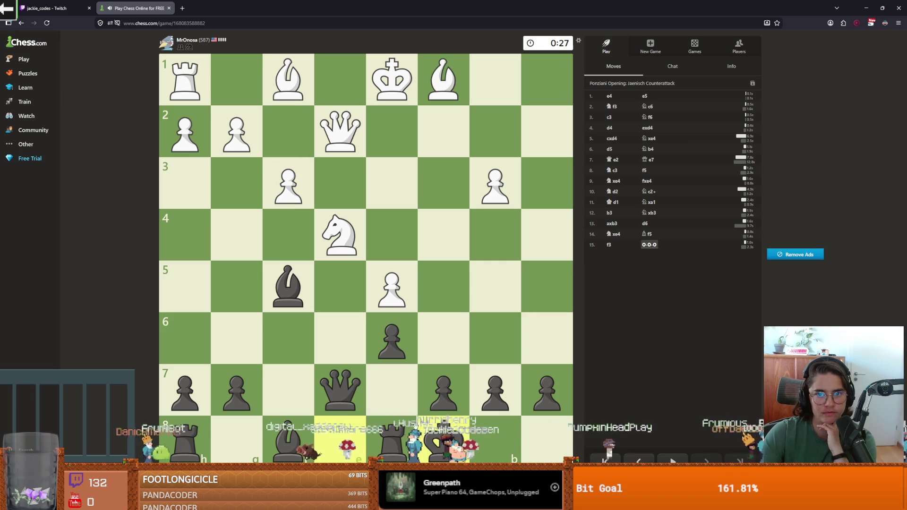
pyautogui.moveTo(291, 295); pyautogui.dragTo(333, 241)
pyautogui.moveTo(392, 439); pyautogui.dragTo(339, 437)
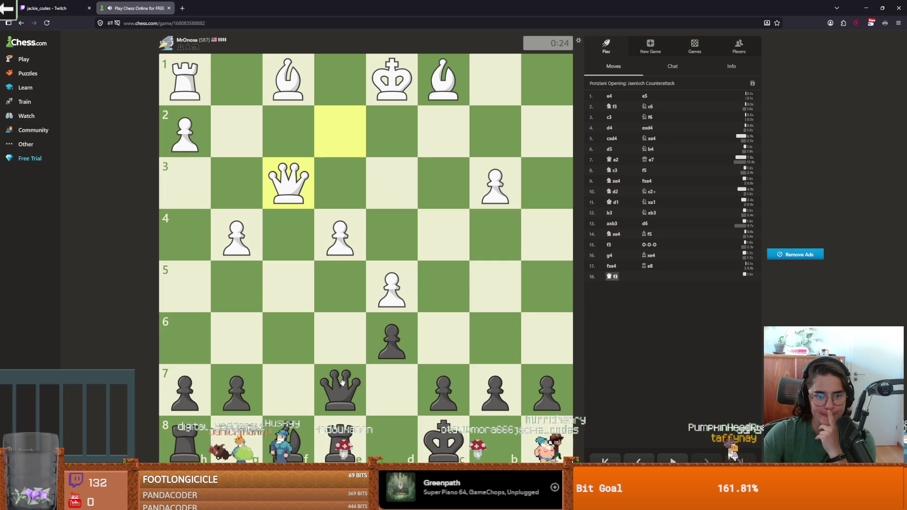
pyautogui.moveTo(341, 398); pyautogui.dragTo(345, 248)
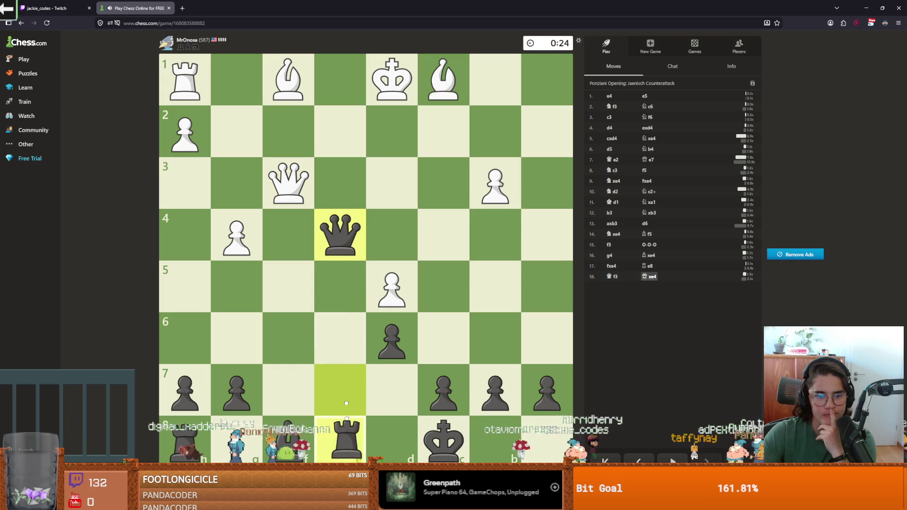
pyautogui.rightClick(340, 234)
pyautogui.click(340, 235)
pyautogui.click(283, 189)
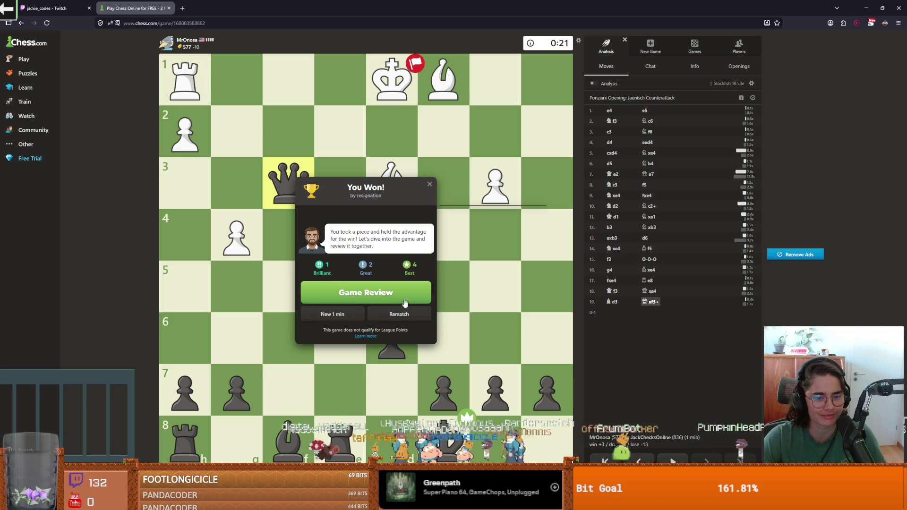
# Start a rematch as White and open with e4, Bc4, Nc3, Qf3 and d3.
pyautogui.click(397, 316)
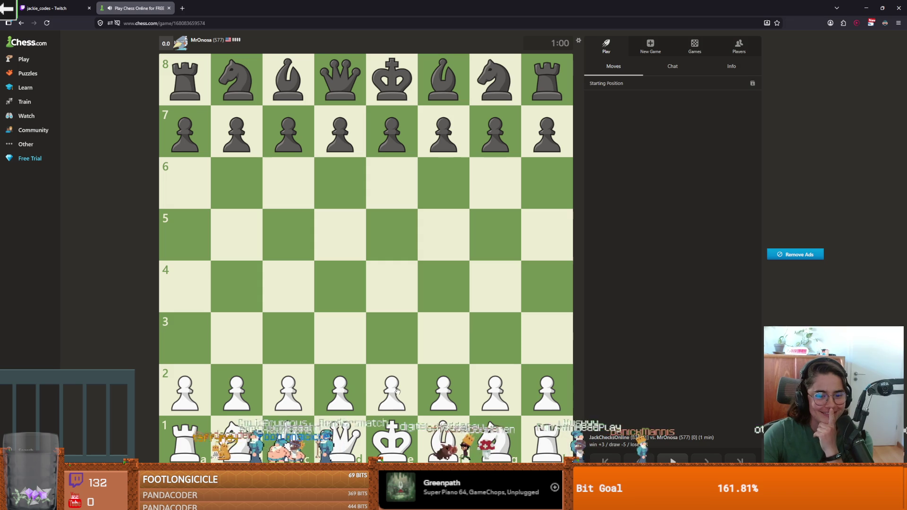
pyautogui.moveTo(396, 391); pyautogui.dragTo(392, 286)
pyautogui.moveTo(443, 439)
pyautogui.mouseDown()
pyautogui.moveTo(260, 272)
pyautogui.moveTo(288, 283)
pyautogui.mouseUp()
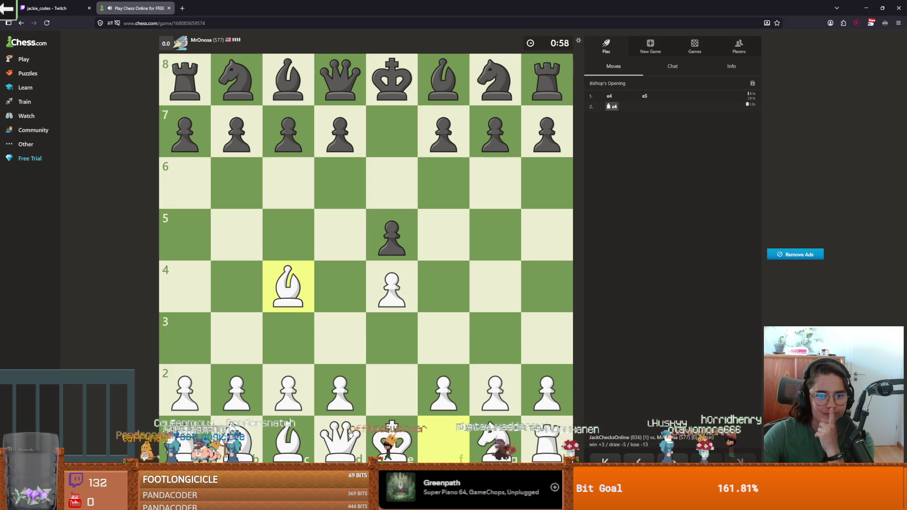
pyautogui.moveTo(350, 435)
pyautogui.mouseDown()
pyautogui.moveTo(449, 334)
pyautogui.moveTo(422, 348)
pyautogui.mouseUp()
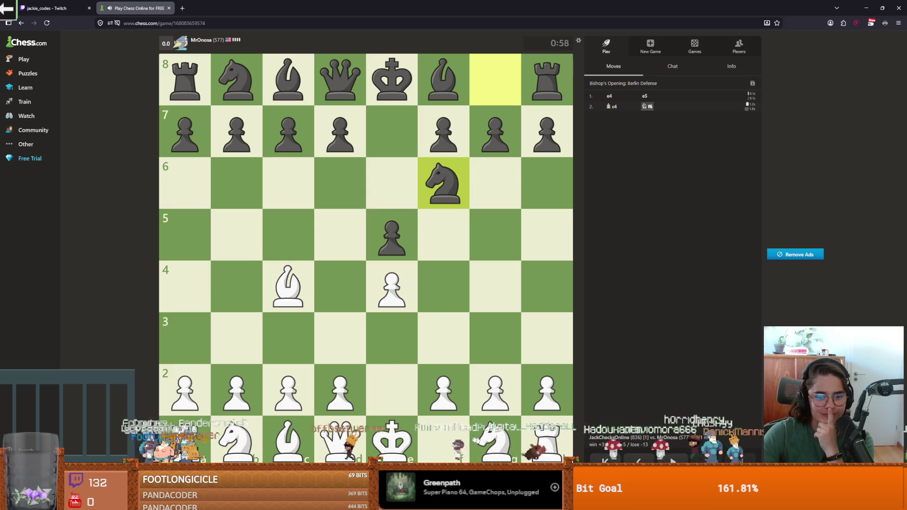
pyautogui.moveTo(236, 427); pyautogui.dragTo(288, 338)
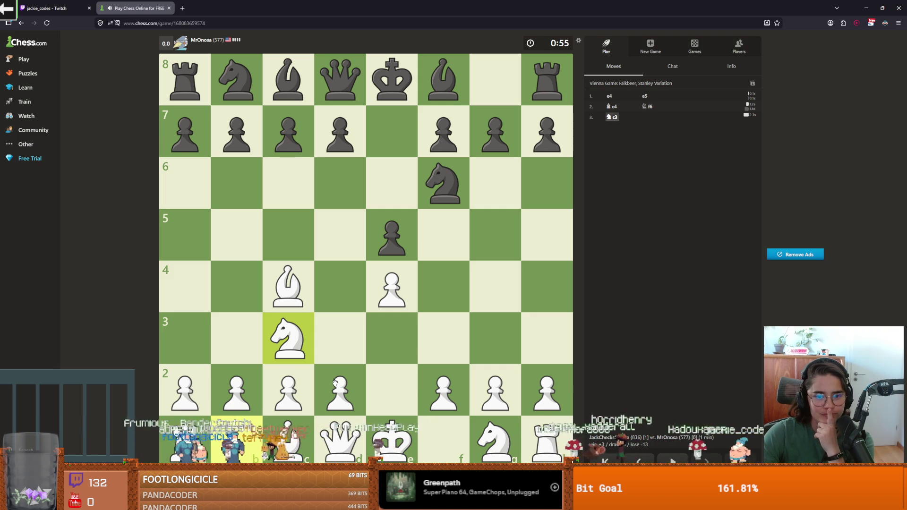
pyautogui.moveTo(340, 437); pyautogui.dragTo(443, 339)
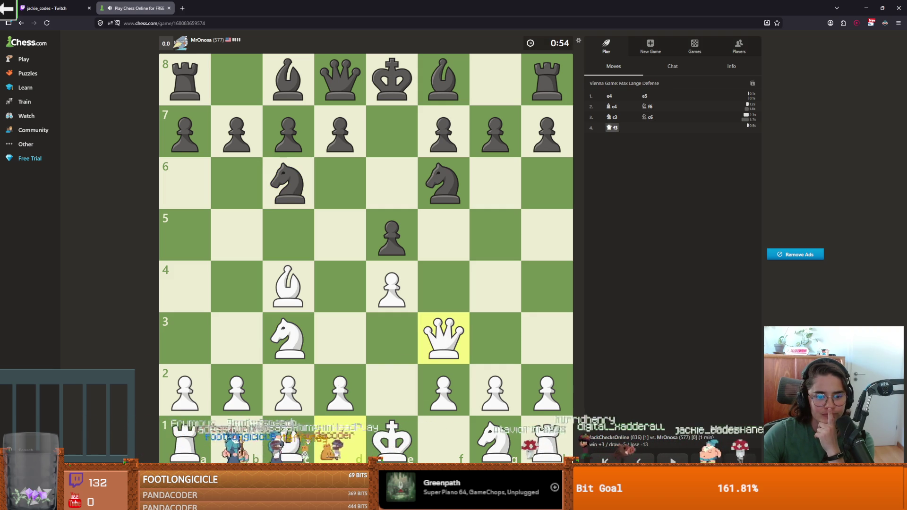
pyautogui.moveTo(335, 392); pyautogui.dragTo(340, 338)
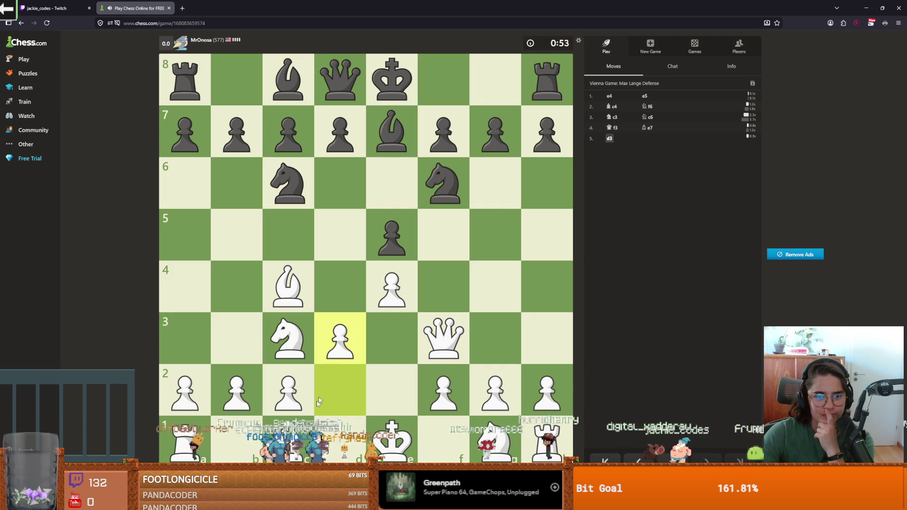
# Play Bg5, Bxf6, Nh3, Bxe6, O-O, then Nxg5 and Nxf3.
pyautogui.moveTo(288, 440)
pyautogui.mouseDown()
pyautogui.moveTo(457, 302)
pyautogui.moveTo(495, 257)
pyautogui.mouseUp()
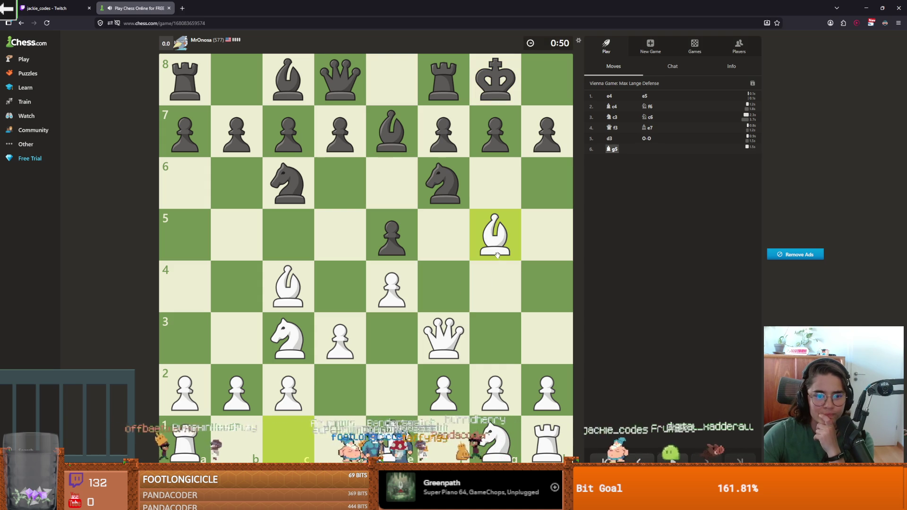
pyautogui.click(495, 236)
pyautogui.click(443, 183)
pyautogui.moveTo(545, 440); pyautogui.dragTo(539, 341)
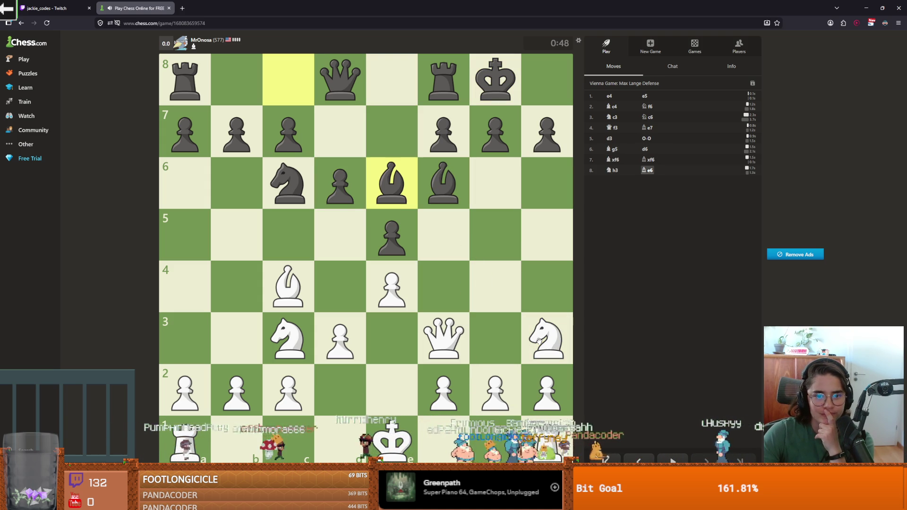
pyautogui.moveTo(285, 283); pyautogui.dragTo(391, 184)
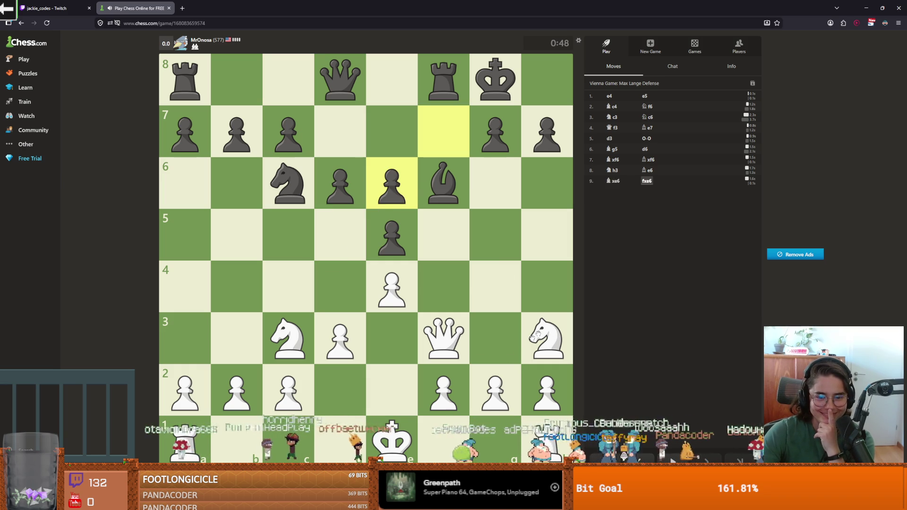
pyautogui.moveTo(416, 436); pyautogui.dragTo(495, 437)
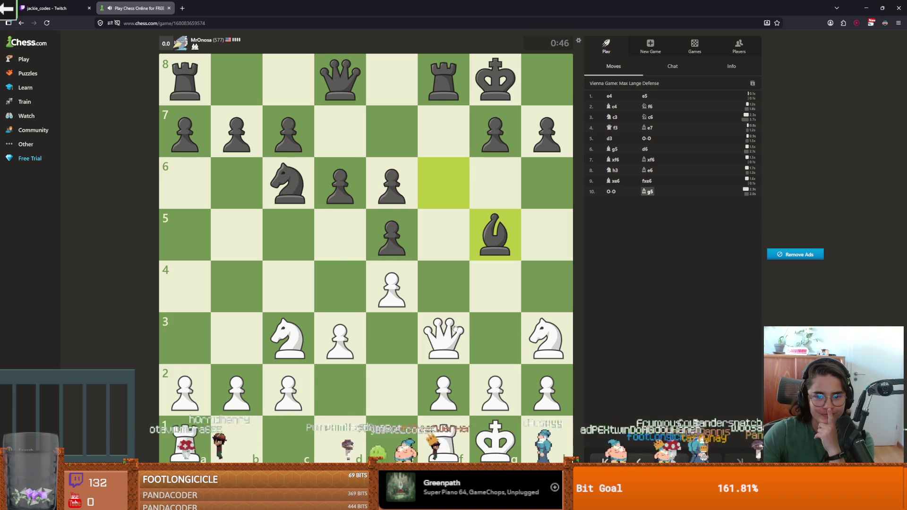
pyautogui.click(546, 338)
pyautogui.click(495, 235)
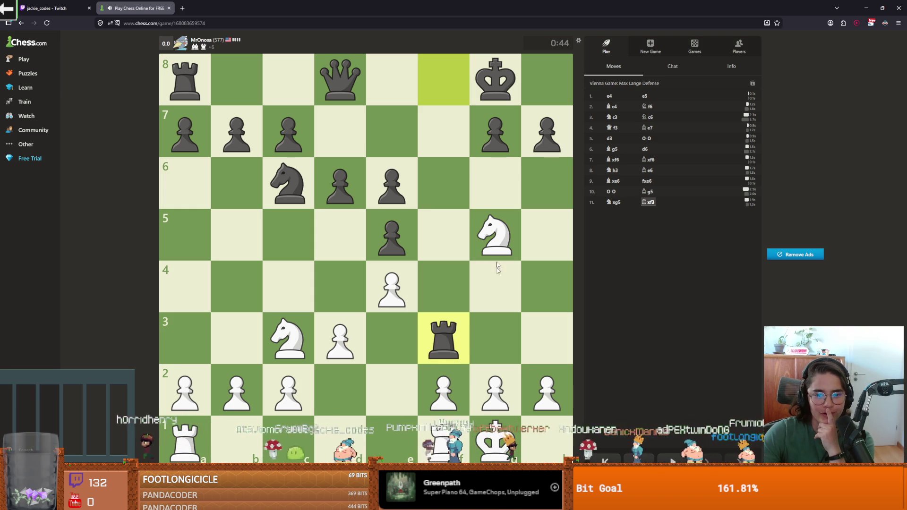
pyautogui.moveTo(495, 251); pyautogui.dragTo(465, 315)
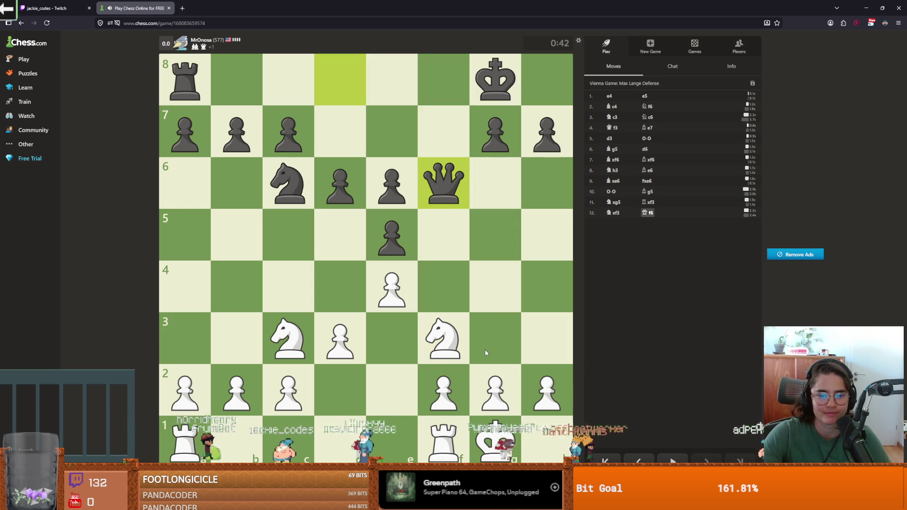
# Maneuver with Nb5, Ng5, Nf3, Rd1 and Nc3, take on d4, then rook back to d2.
pyautogui.moveTo(285, 325)
pyautogui.mouseDown()
pyautogui.moveTo(292, 292)
pyautogui.moveTo(246, 226)
pyautogui.mouseUp()
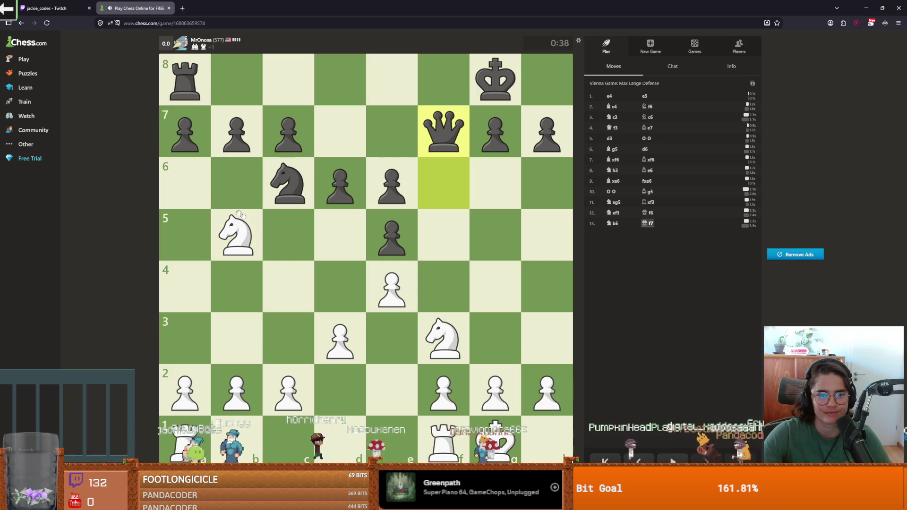
pyautogui.moveTo(449, 330); pyautogui.dragTo(498, 254)
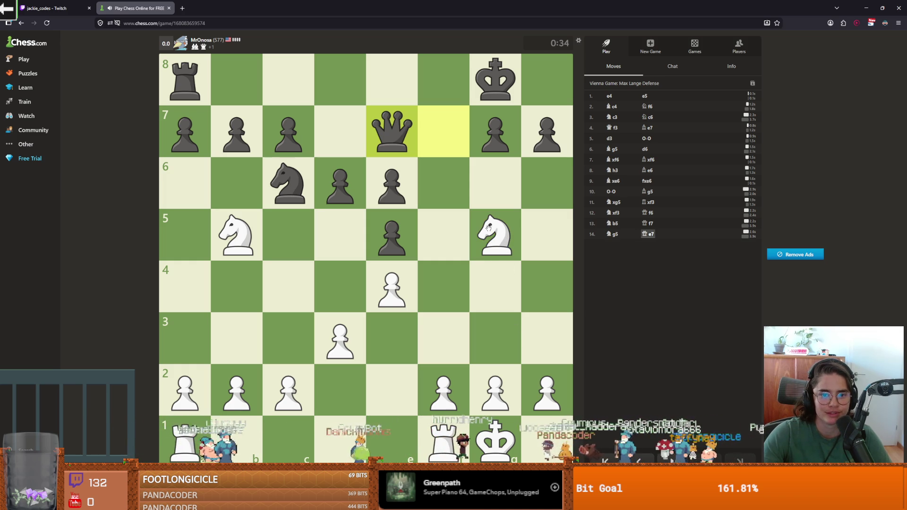
pyautogui.moveTo(489, 228); pyautogui.dragTo(443, 336)
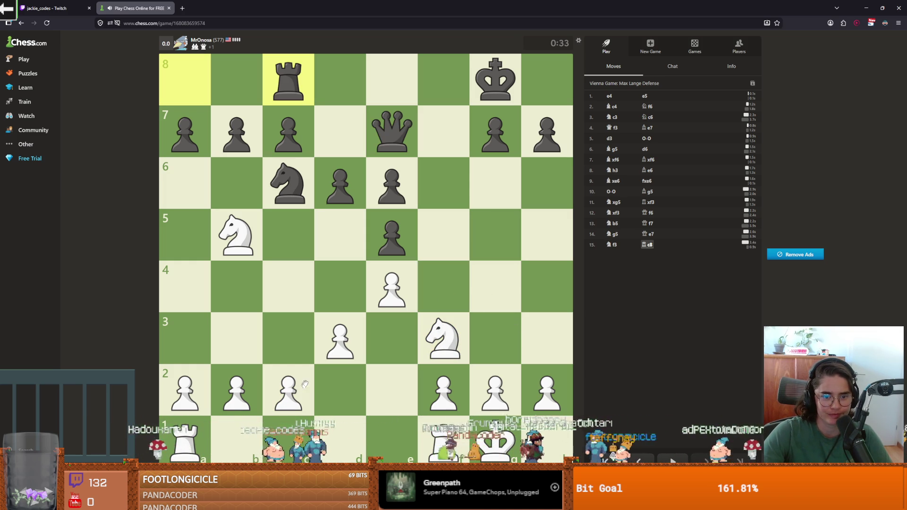
pyautogui.moveTo(306, 439); pyautogui.dragTo(356, 425)
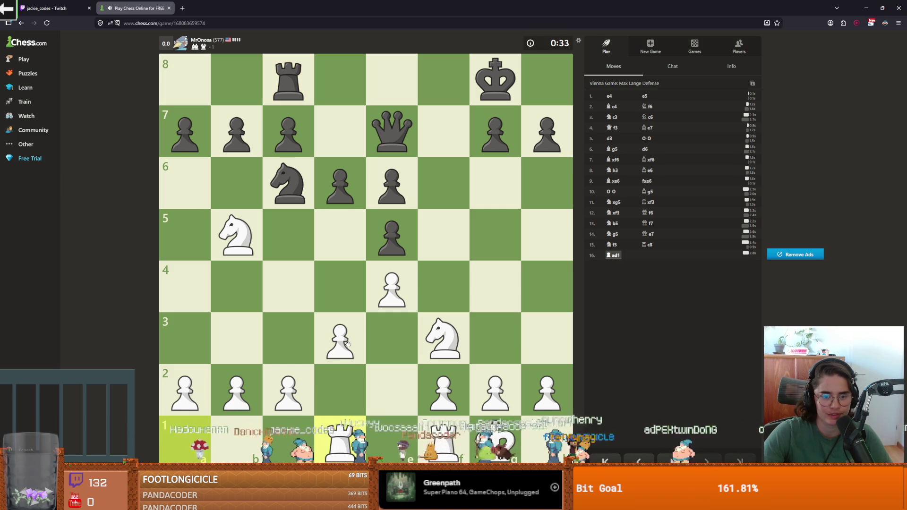
pyautogui.moveTo(251, 237)
pyautogui.mouseDown()
pyautogui.moveTo(202, 131)
pyautogui.moveTo(239, 279)
pyautogui.moveTo(263, 317)
pyautogui.moveTo(297, 342)
pyautogui.moveTo(340, 289)
pyautogui.mouseUp()
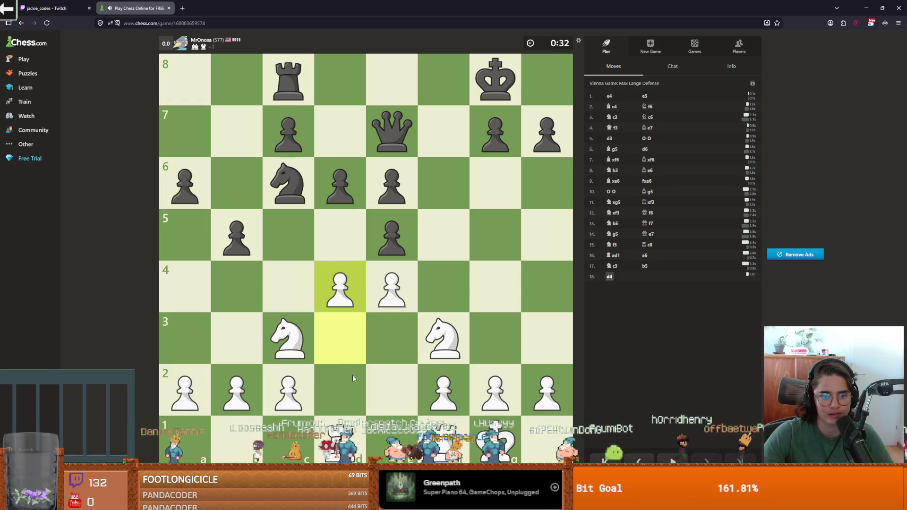
pyautogui.moveTo(438, 341); pyautogui.dragTo(388, 311)
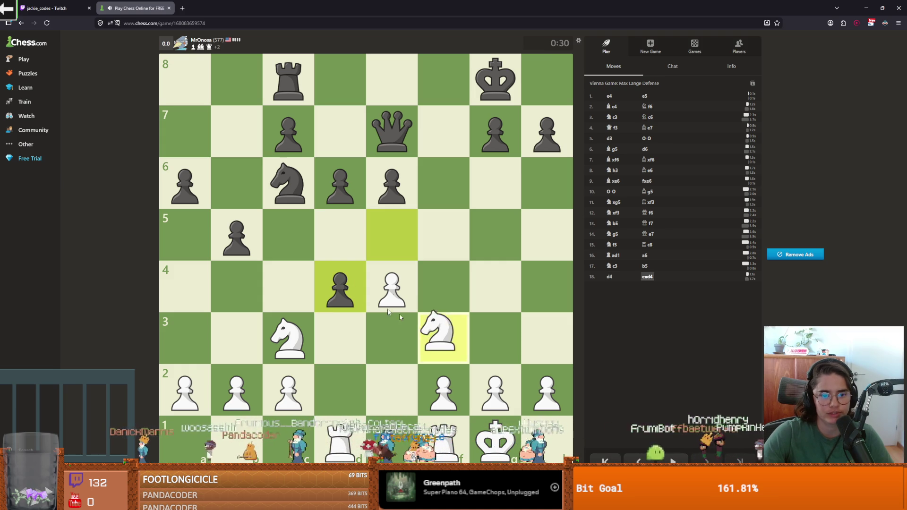
pyautogui.click(363, 310)
pyautogui.moveTo(341, 431); pyautogui.dragTo(345, 238)
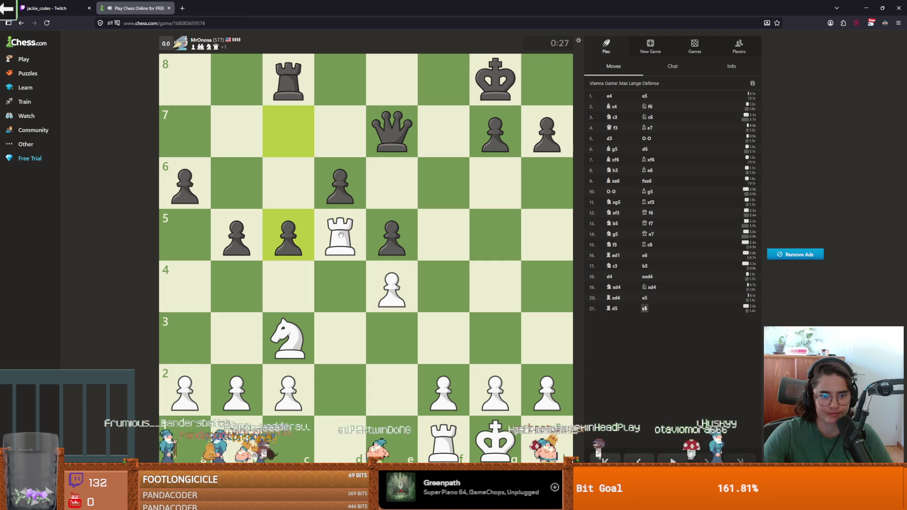
pyautogui.moveTo(340, 240); pyautogui.dragTo(342, 387)
# Play Nd5, f3, b3 and Ne7+, then march the rooks up to mate with Rh8#.
pyautogui.moveTo(300, 341)
pyautogui.mouseDown()
pyautogui.moveTo(298, 288)
pyautogui.moveTo(344, 241)
pyautogui.mouseUp()
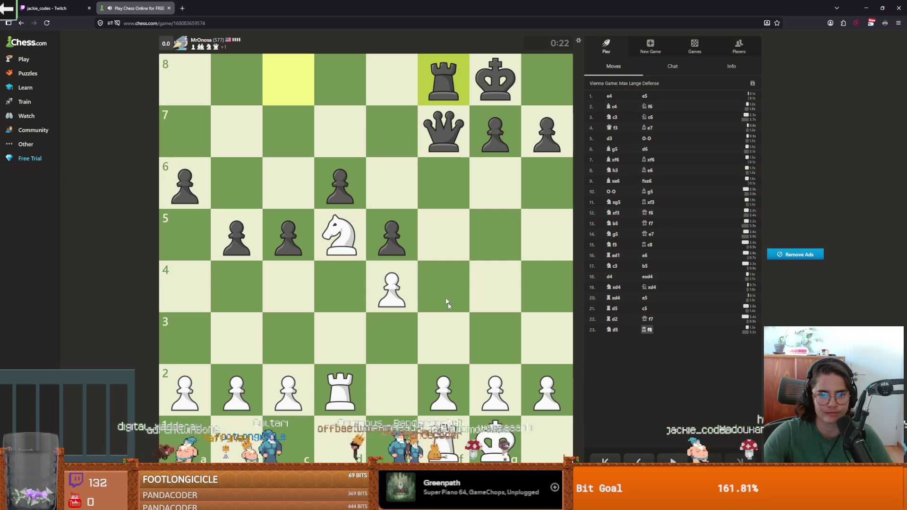
pyautogui.moveTo(446, 392); pyautogui.dragTo(449, 339)
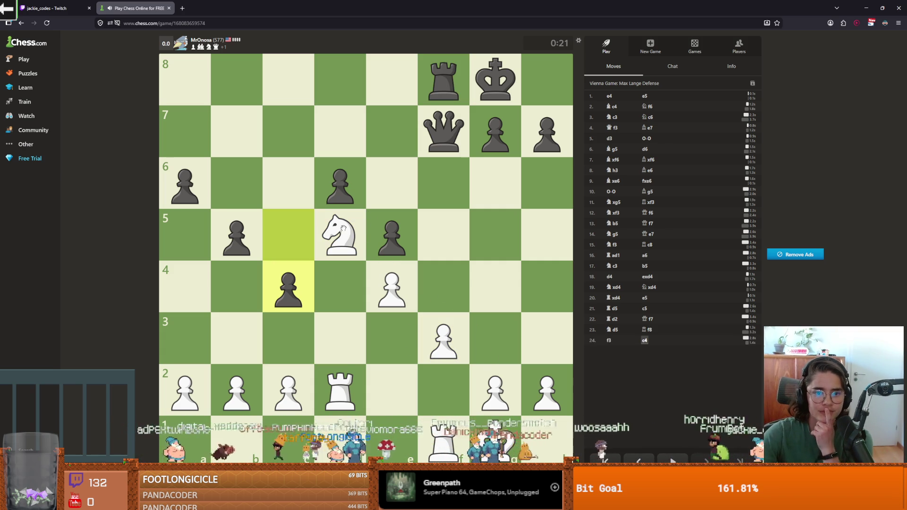
pyautogui.moveTo(236, 390); pyautogui.dragTo(237, 338)
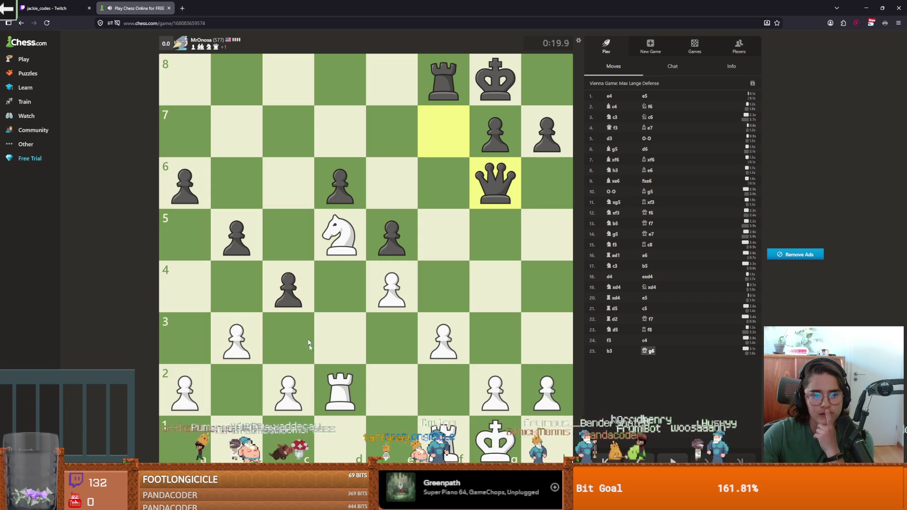
pyautogui.moveTo(343, 235)
pyautogui.mouseDown()
pyautogui.moveTo(392, 130)
pyautogui.moveTo(432, 137)
pyautogui.moveTo(495, 182)
pyautogui.mouseUp()
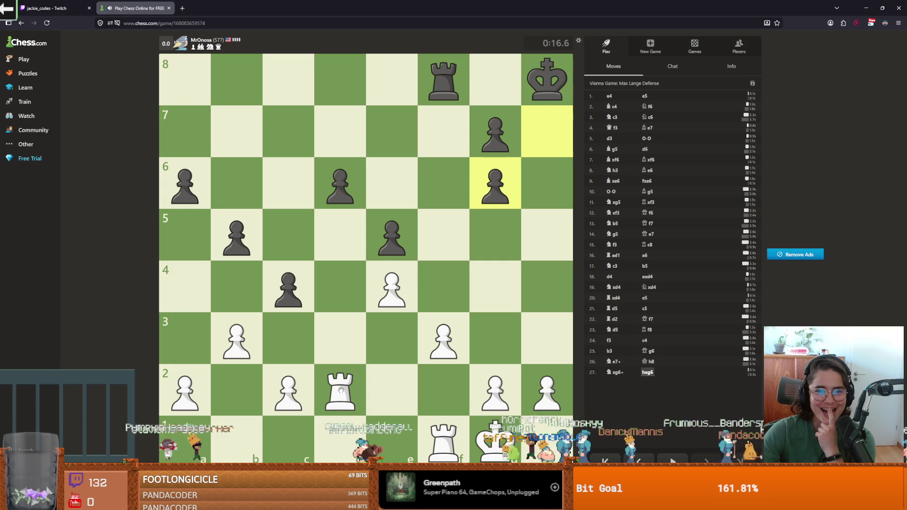
pyautogui.click(341, 390)
pyautogui.click(352, 242)
pyautogui.moveTo(352, 242); pyautogui.dragTo(338, 88)
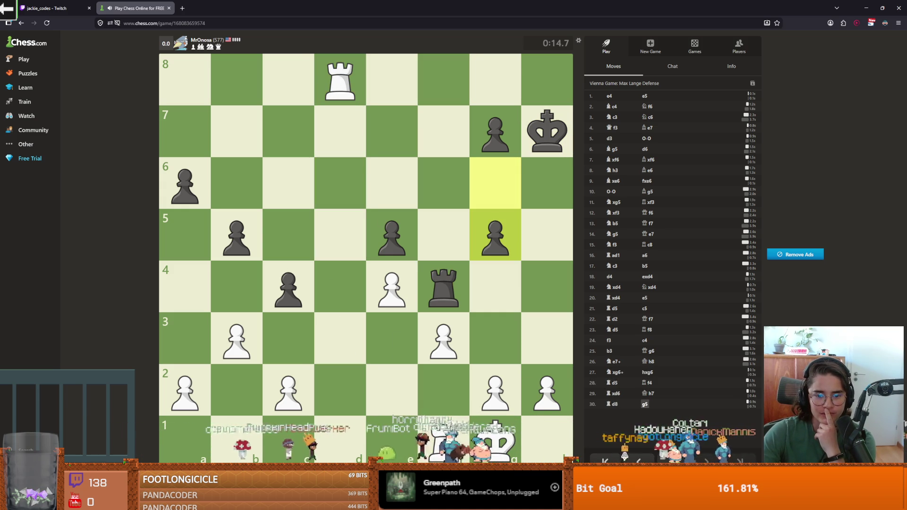
pyautogui.moveTo(346, 441)
pyautogui.mouseDown()
pyautogui.moveTo(353, 289)
pyautogui.moveTo(341, 134)
pyautogui.moveTo(368, 120)
pyautogui.moveTo(494, 132)
pyautogui.mouseUp()
pyautogui.moveTo(340, 80); pyautogui.dragTo(390, 81)
pyautogui.moveTo(455, 83); pyautogui.dragTo(546, 79)
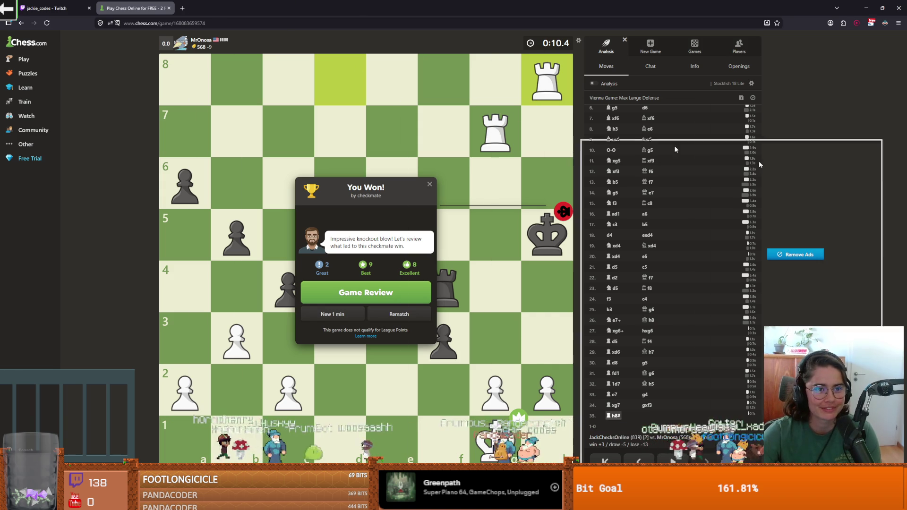
# Alt+Tab from the finished Chess.com game back to the Godot editor.
pyautogui.hotkey('alt', 'Tab')
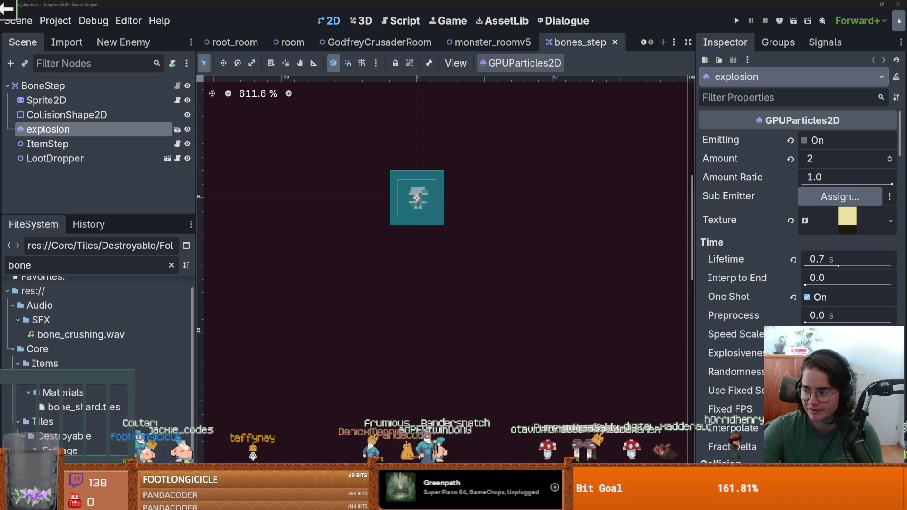
pyautogui.scroll(2, 390, 210)
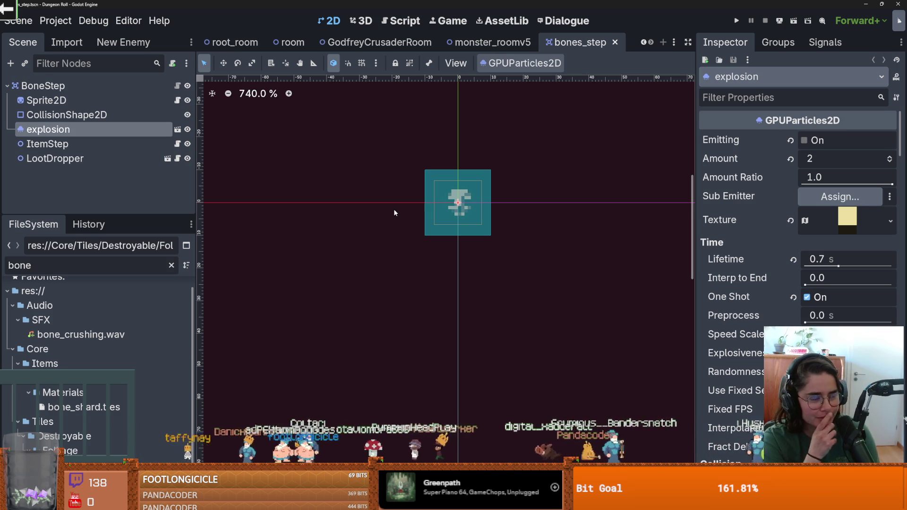
pyautogui.moveTo(138, 215)
pyautogui.mouseDown()
pyautogui.moveTo(144, 169)
pyautogui.moveTo(157, 181)
pyautogui.mouseUp()
pyautogui.scroll(2, 404, 129)
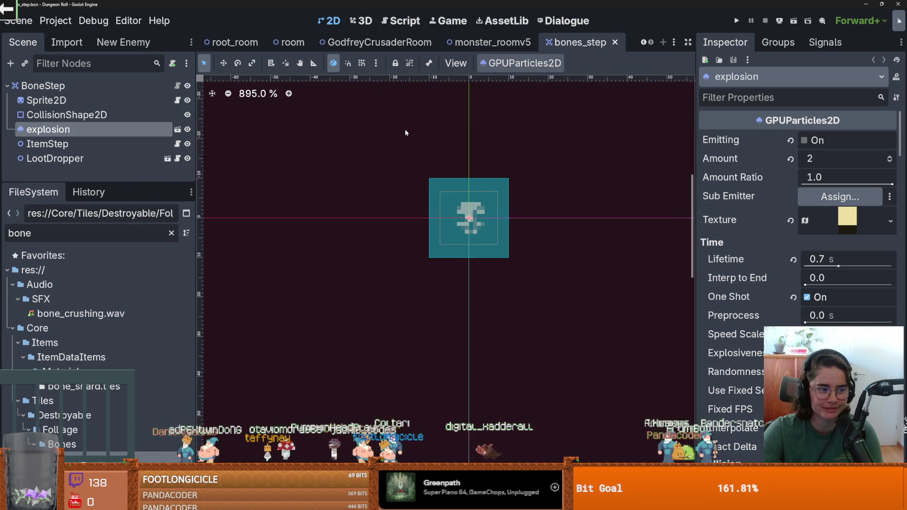
pyautogui.hscroll(2, 404, 129)
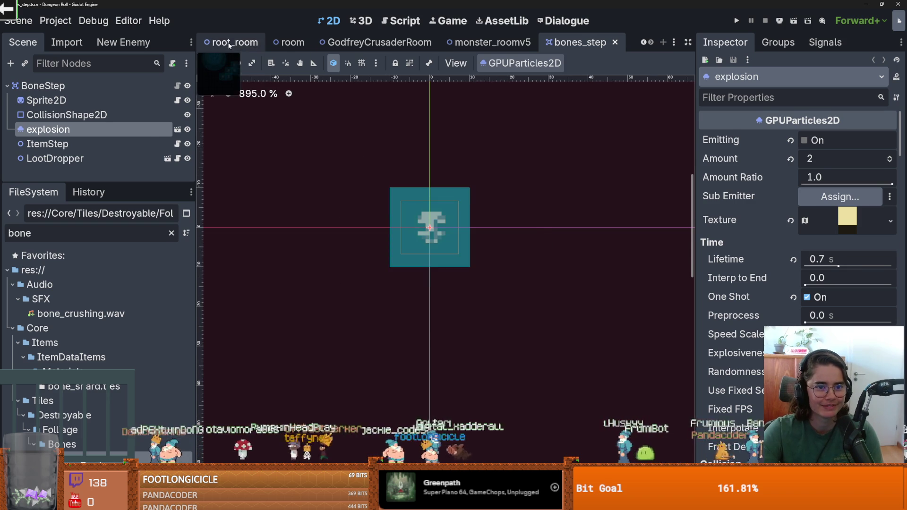
pyautogui.click(231, 42)
pyautogui.hotkey('ctrl', 's')
pyautogui.scroll(5, 435, 196)
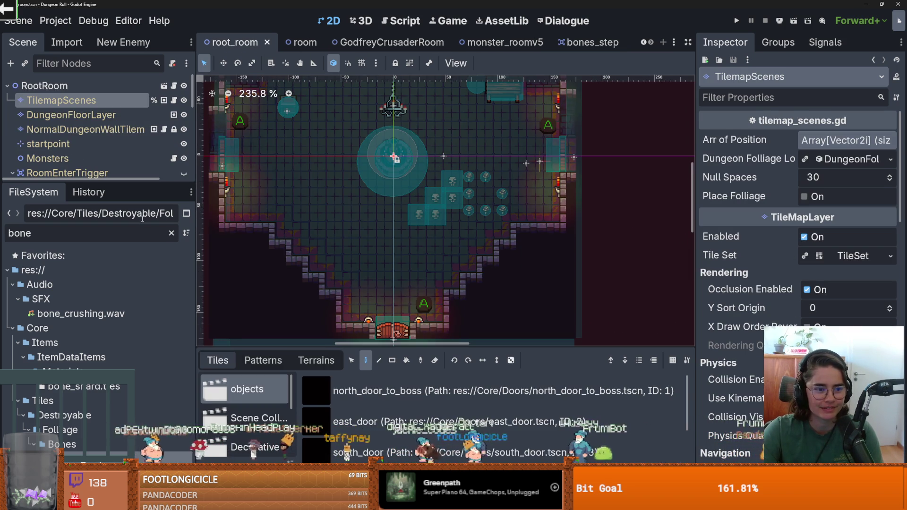
pyautogui.moveTo(121, 183); pyautogui.dragTo(121, 235)
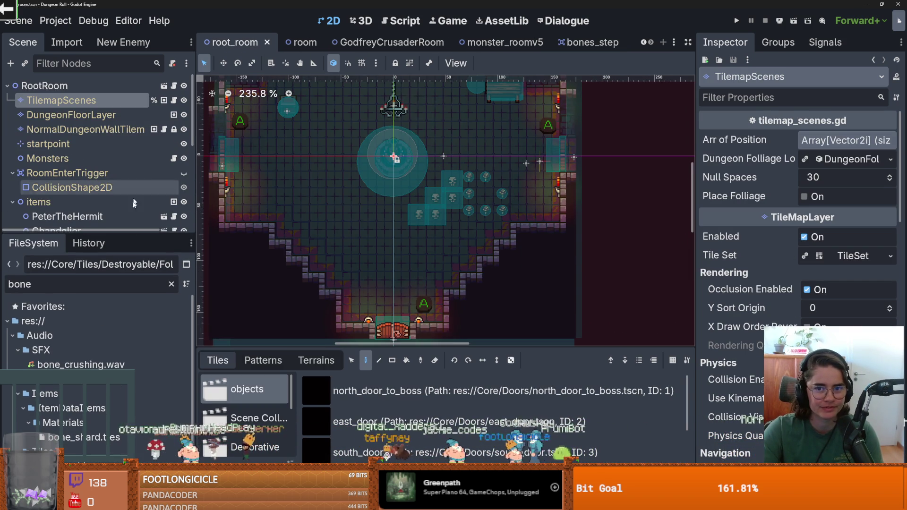
pyautogui.click(585, 42)
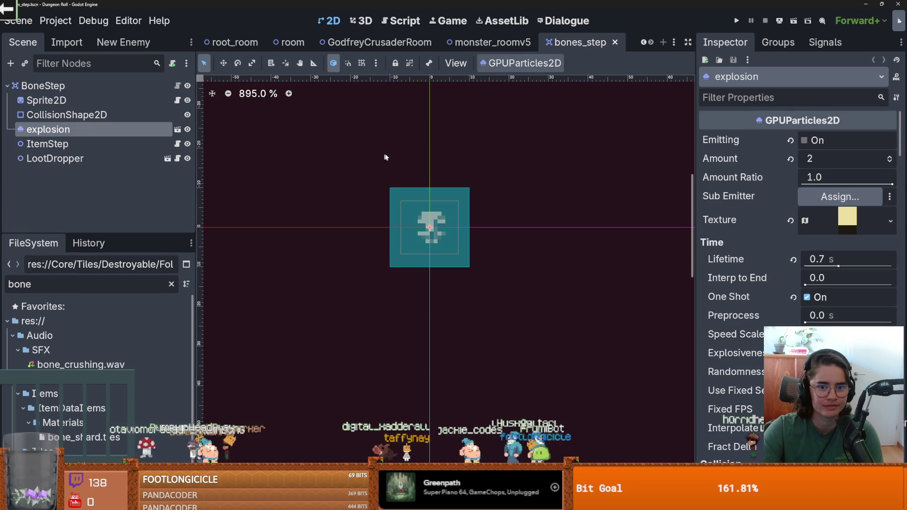
pyautogui.click(95, 85)
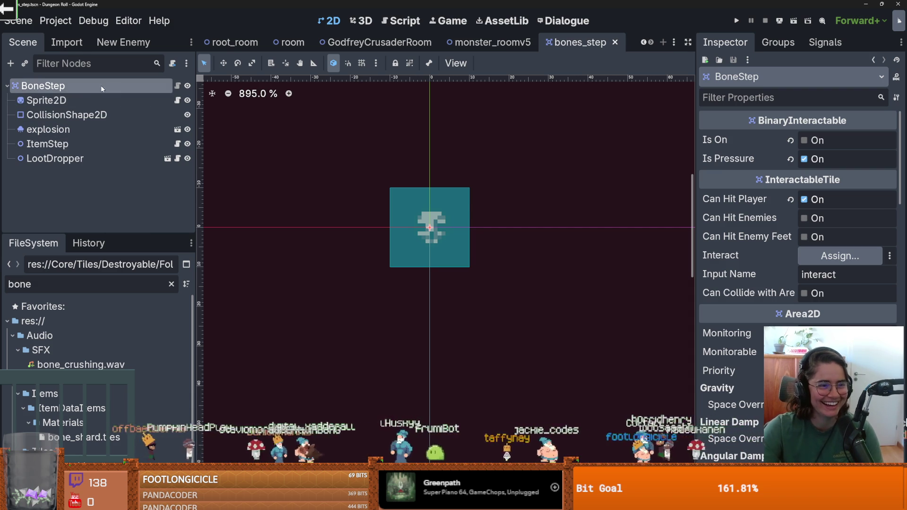
# Add an AnimatedSprite2D child, try quick-loading the Balin sprite frames, then undo it.
pyautogui.click(14, 66)
pyautogui.write('animate')
pyautogui.press('Return')
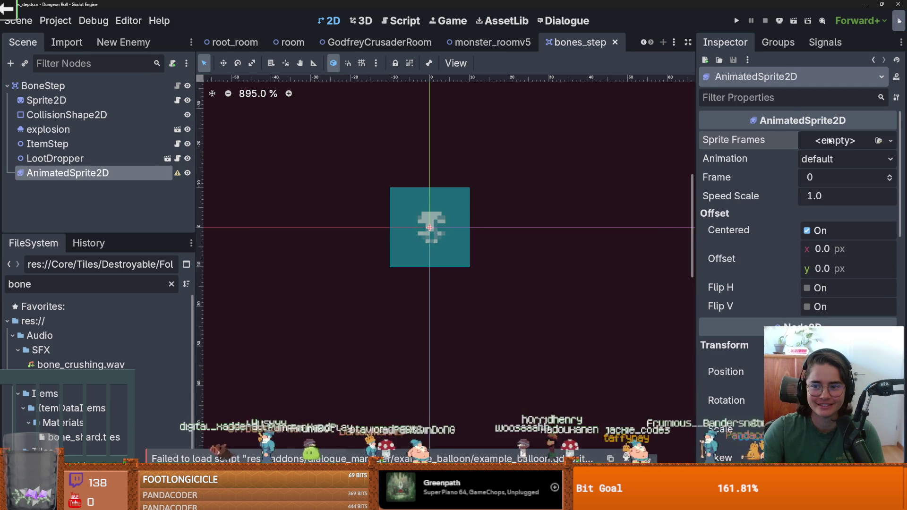
pyautogui.click(835, 140)
pyautogui.click(846, 192)
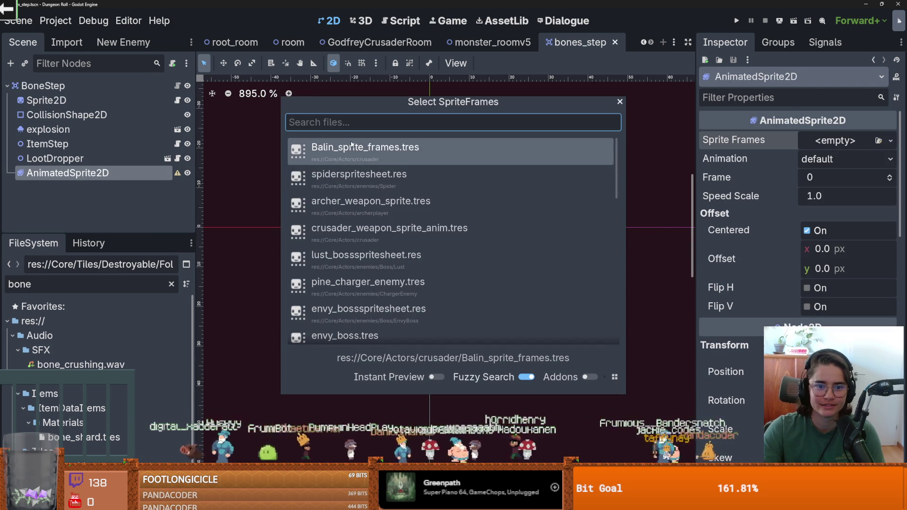
pyautogui.press('Return')
pyautogui.hotkey('ctrl', 'z')
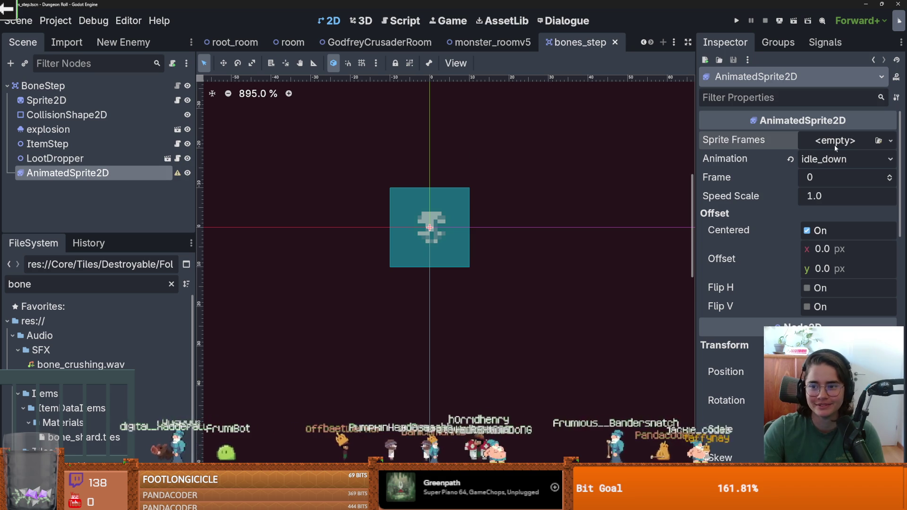
# Run and stop the game, then clear the leftover idle_down animation and save.
pyautogui.click(738, 23)
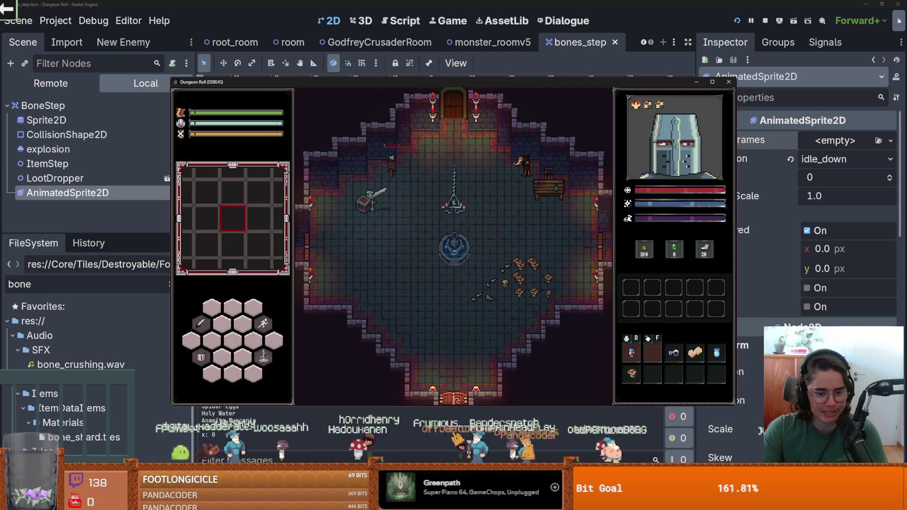
pyautogui.press('F8')
pyautogui.moveTo(425, 346)
pyautogui.mouseDown()
pyautogui.moveTo(427, 208)
pyautogui.moveTo(432, 362)
pyautogui.mouseUp()
pyautogui.hotkey('ctrl', 's')
pyautogui.click(812, 172)
pyautogui.hotkey('ctrl', 's')
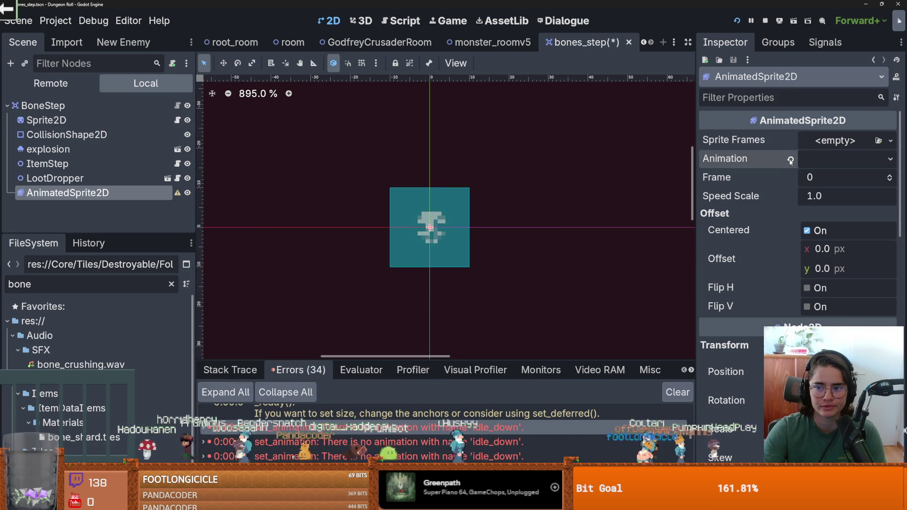
# Delete the AnimatedSprite2D node and confirm the prompt.
pyautogui.rightClick(140, 192)
pyautogui.press('Delete')
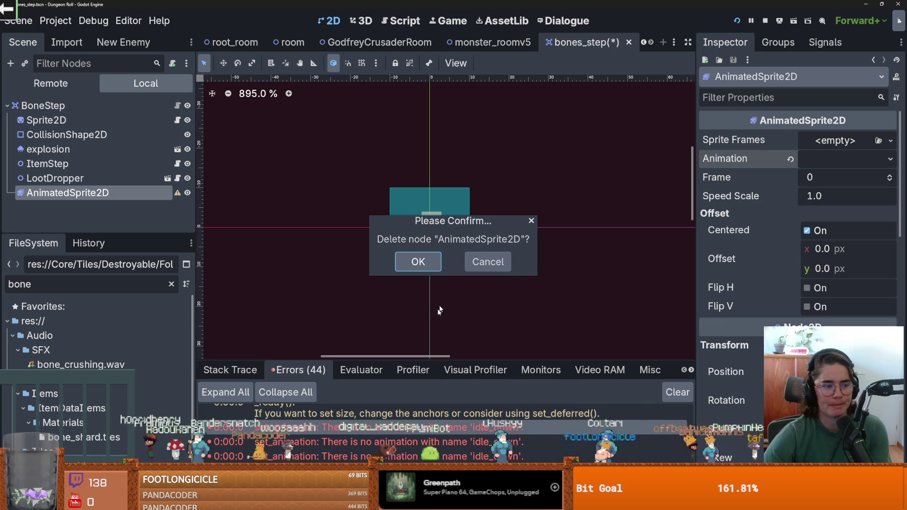
pyautogui.click(418, 260)
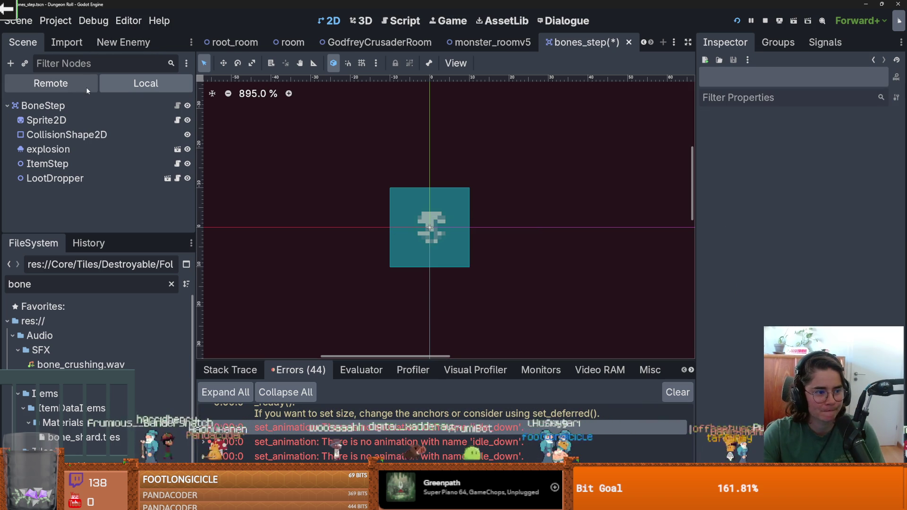
# Select BoneStep, resize the Scene/FileSystem split, and switch to the Chess.com window.
pyautogui.click(66, 106)
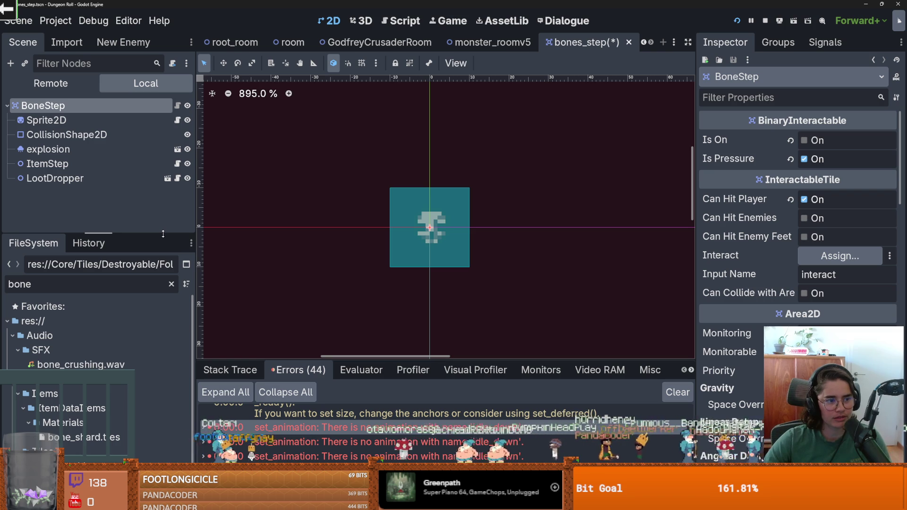
pyautogui.moveTo(84, 233)
pyautogui.mouseDown()
pyautogui.moveTo(84, 264)
pyautogui.moveTo(84, 217)
pyautogui.mouseUp()
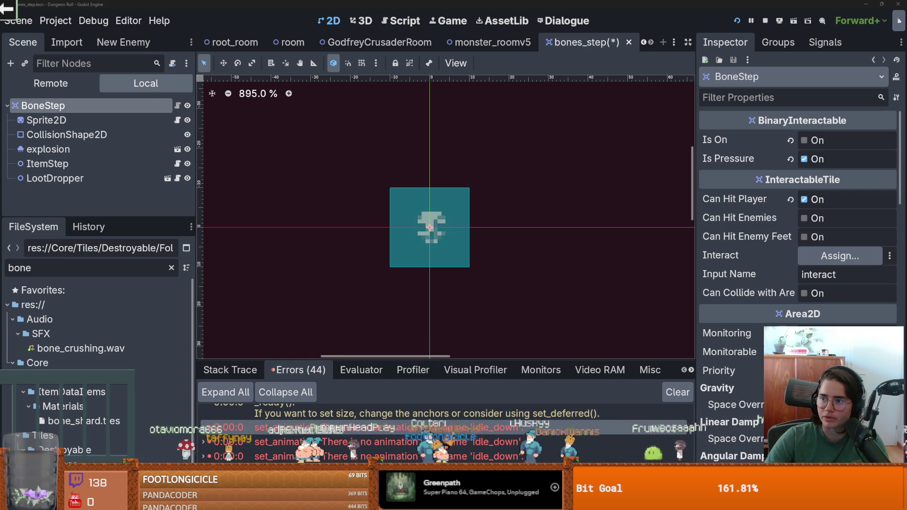
pyautogui.hotkey('alt', 'Tab')
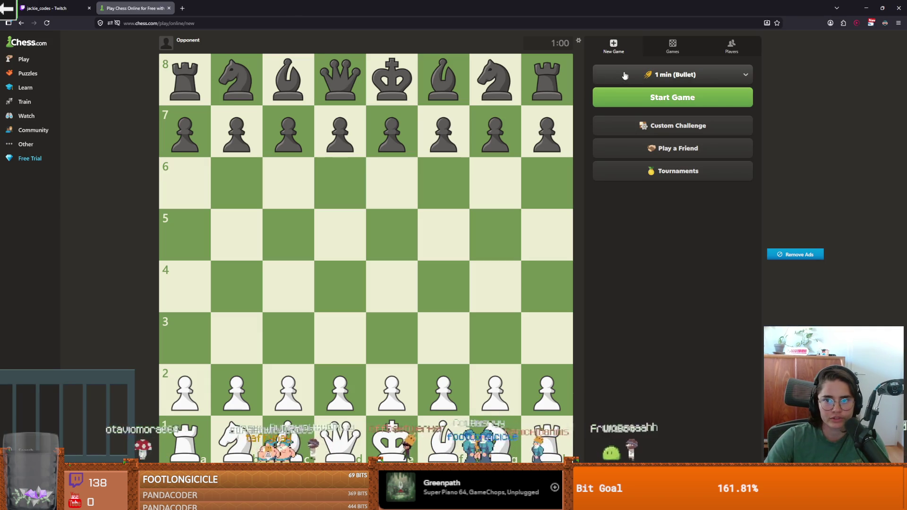
# Expand the 1 min (Bullet) time-control list, then switch back to Godot.
pyautogui.click(671, 76)
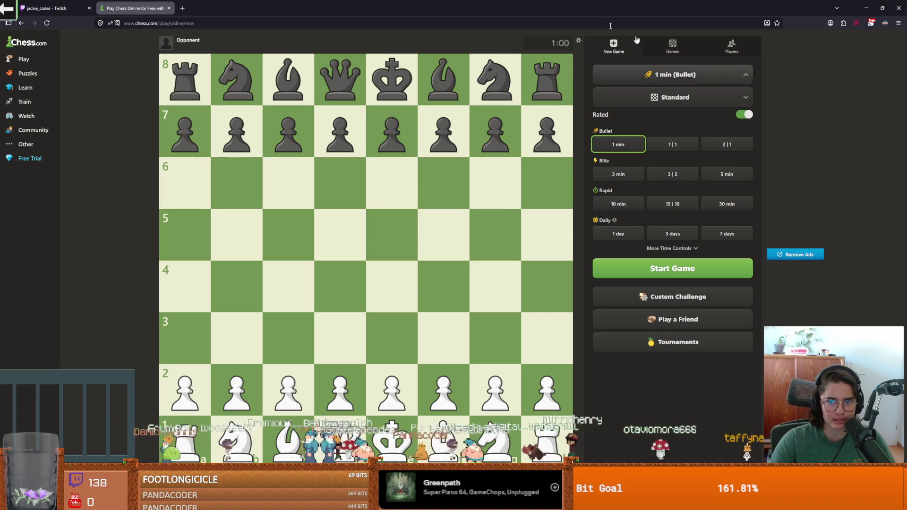
pyautogui.hotkey('alt', 'Tab')
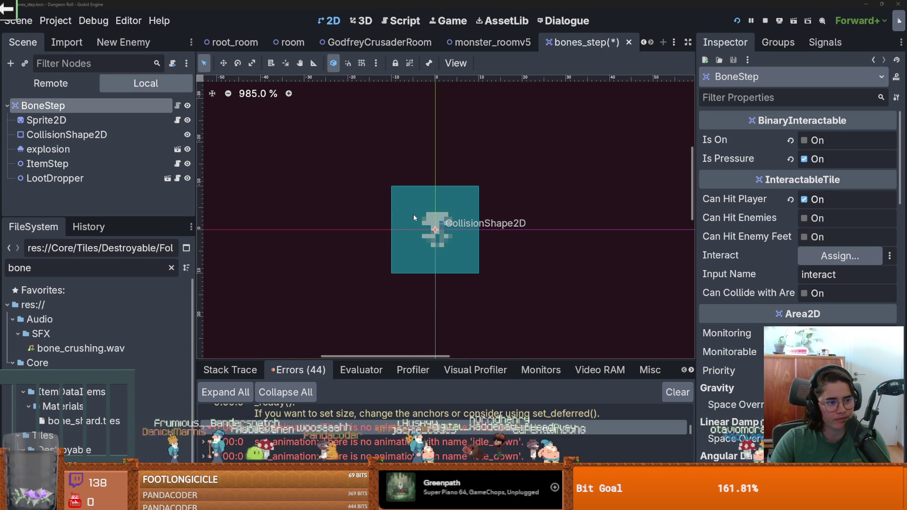
# Save bones_step, then give the BoneStep node an AnimatedSprite2D child found by searching 'anim'.
pyautogui.scroll(1, 384, 231)
pyautogui.hotkey('ctrl', 's')
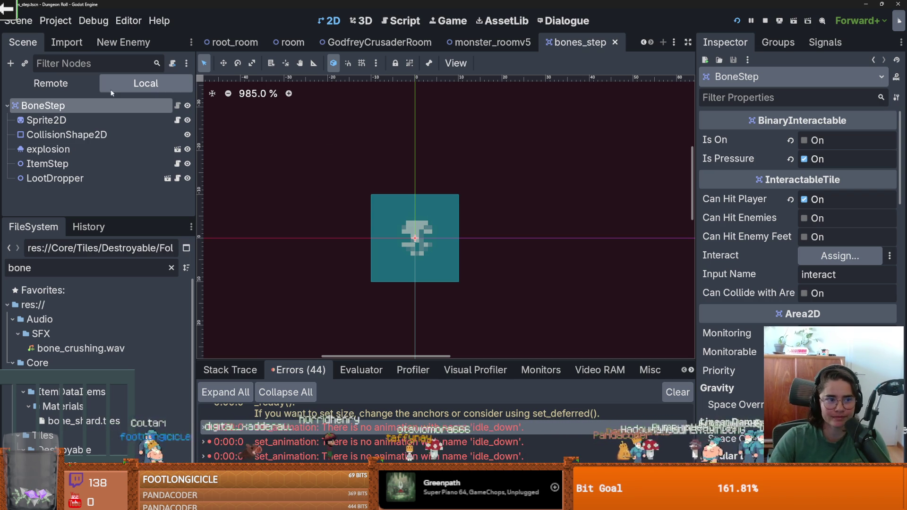
pyautogui.rightClick(93, 106)
pyautogui.click(134, 135)
pyautogui.write('anim')
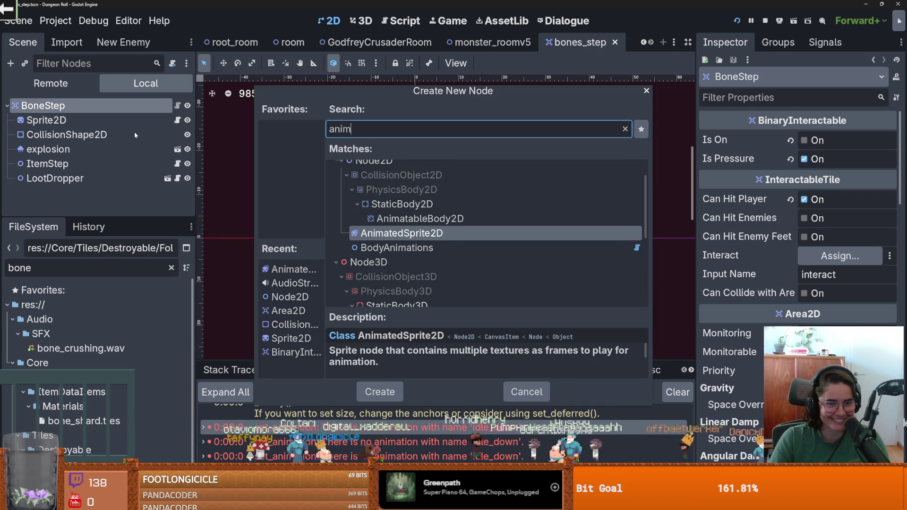
pyautogui.press('Return')
# Test-run the scene with F6, close the game window, and save the scene again.
pyautogui.press('F6')
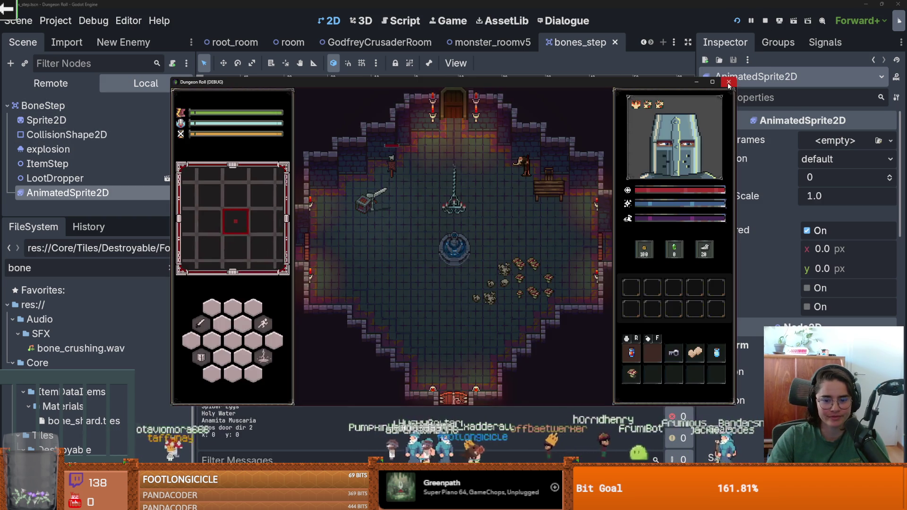
pyautogui.click(729, 81)
pyautogui.hotkey('ctrl', 's')
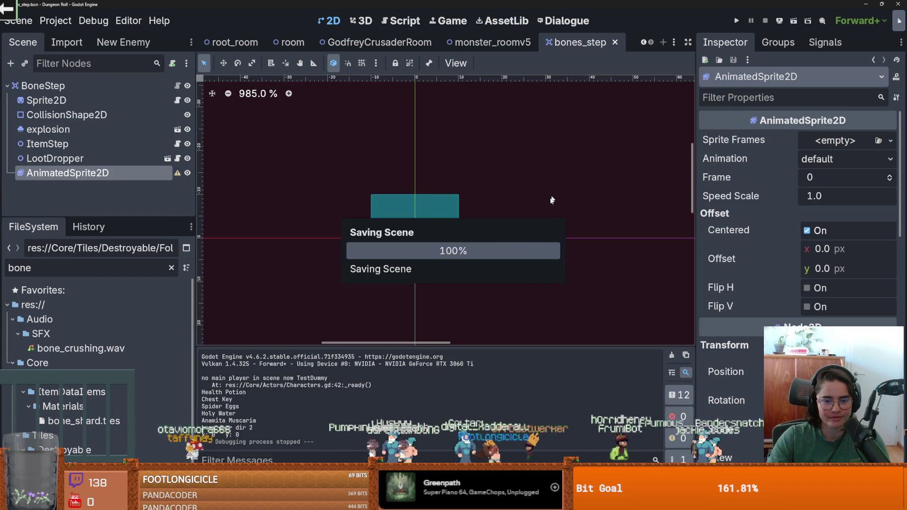
pyautogui.scroll(-2, 514, 237)
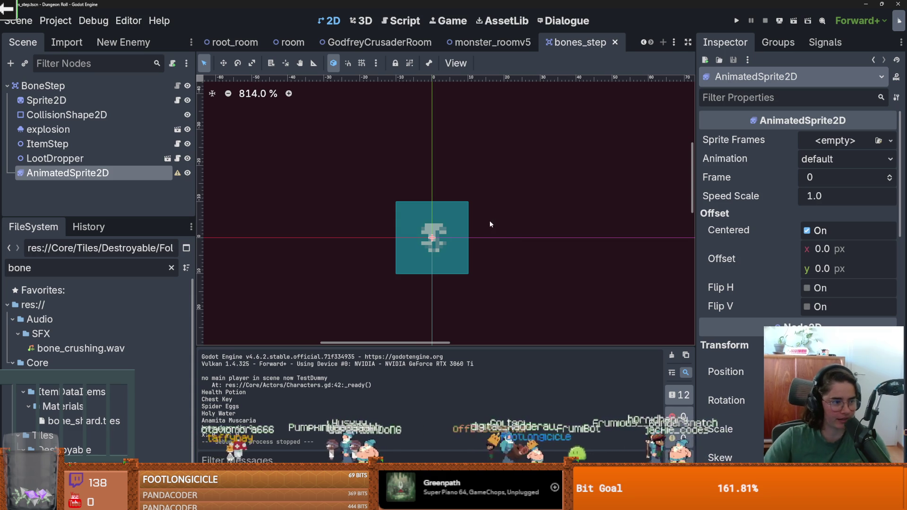
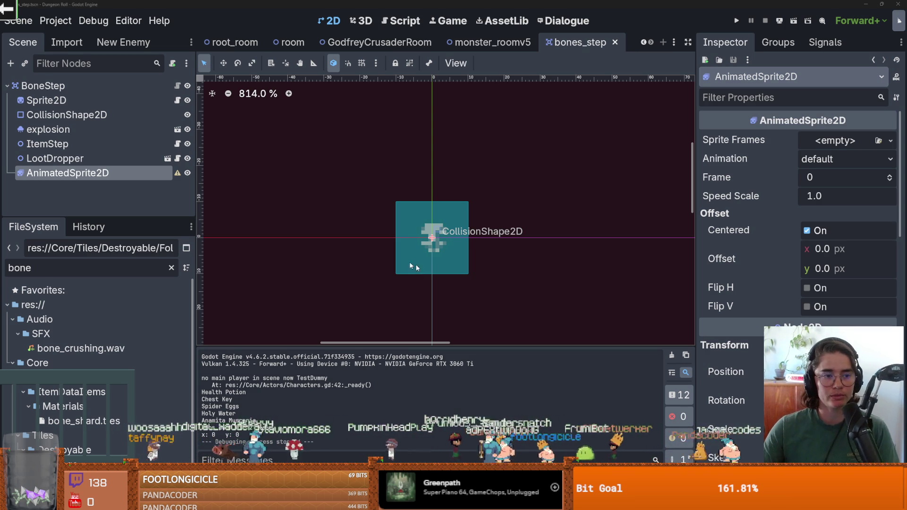
# Save the current scene and resize the left-side dock panels to enlarge the file browser.
pyautogui.hotkey('ctrl', 's')
pyautogui.scroll(-10, 341, 210)
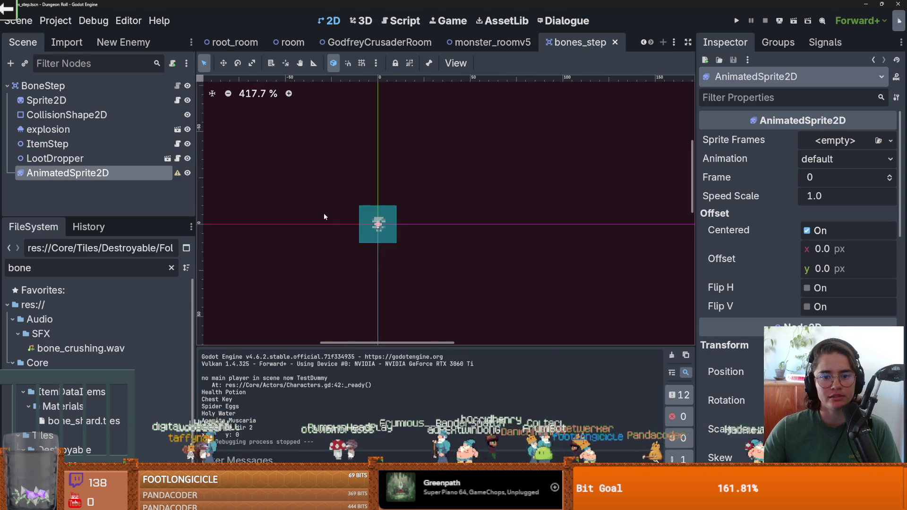
pyautogui.scroll(9, 393, 202)
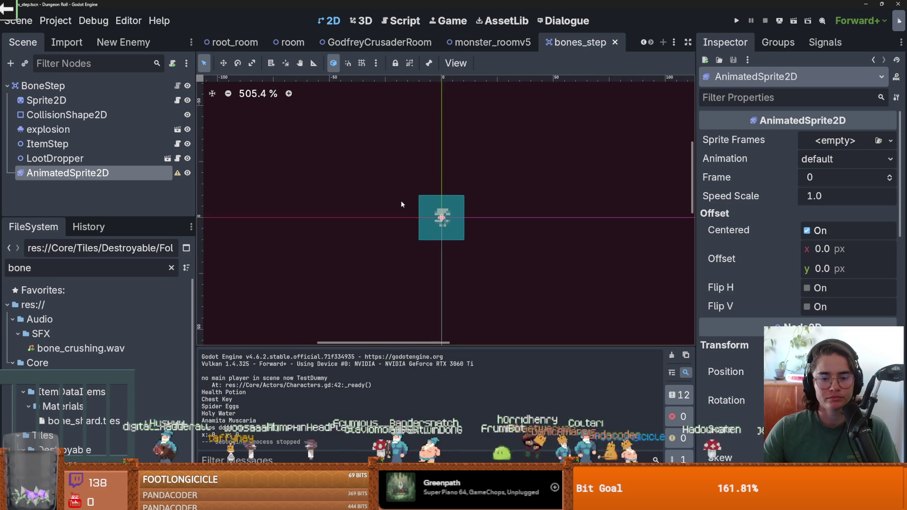
pyautogui.hotkey('ctrl', 's')
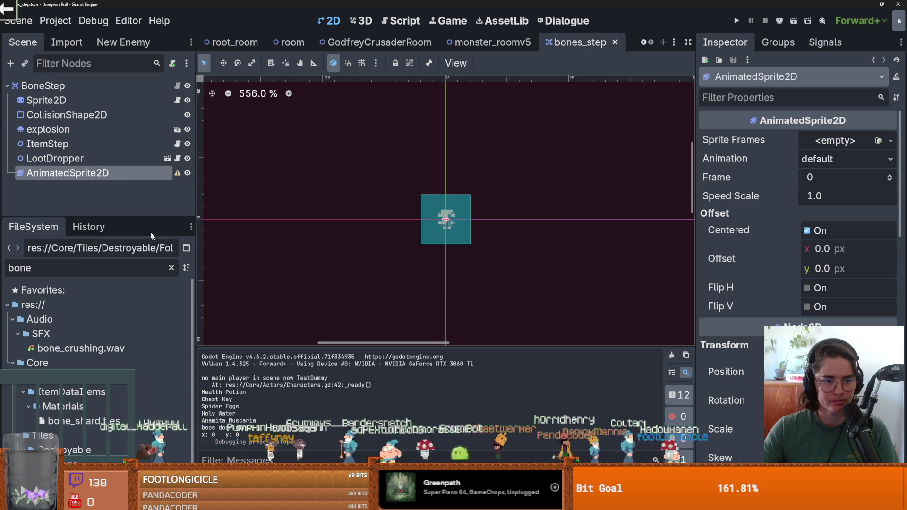
pyautogui.moveTo(147, 218); pyautogui.dragTo(146, 151)
pyautogui.moveTo(196, 239)
pyautogui.mouseDown()
pyautogui.moveTo(164, 239)
pyautogui.moveTo(217, 239)
pyautogui.mouseUp()
# Replace the FileSystem filter with 'joker' and open joker_room_1.tscn.
pyautogui.click(117, 205)
pyautogui.press('BackSpace')
pyautogui.press('BackSpace')
pyautogui.press('BackSpace')
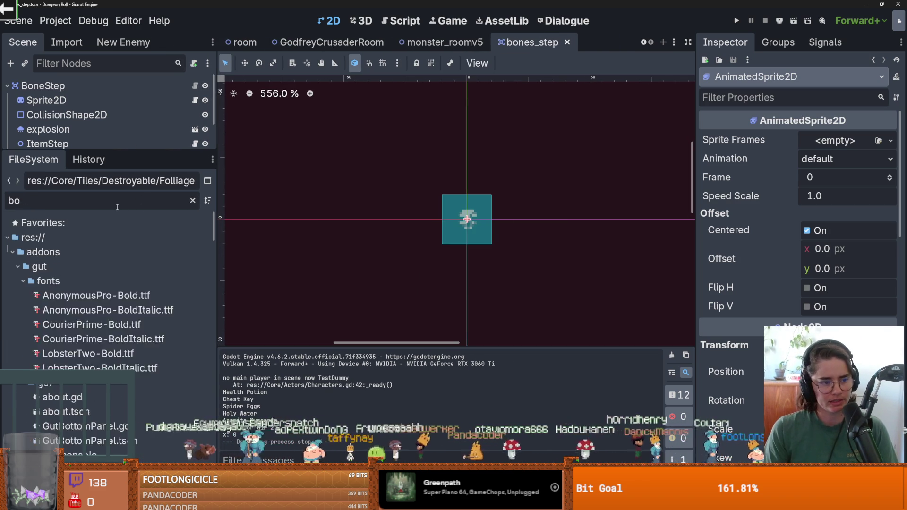
pyautogui.write('joker')
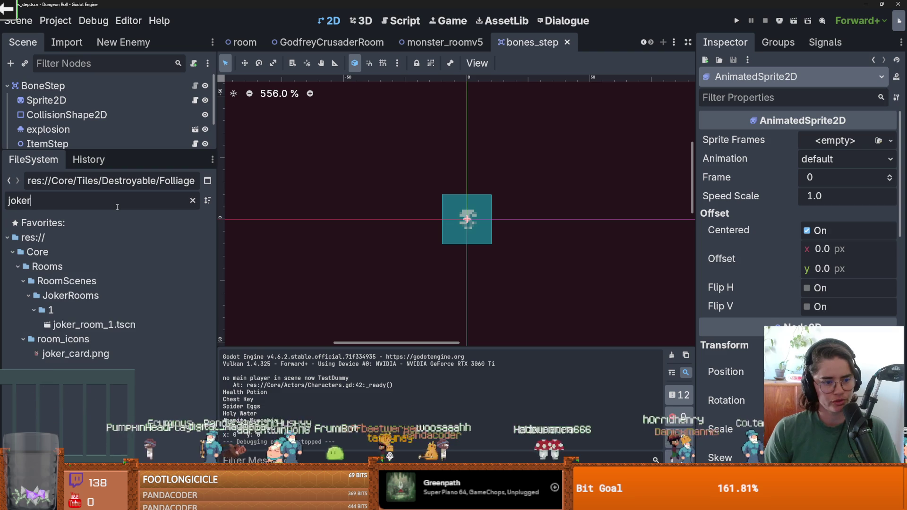
pyautogui.doubleClick(95, 324)
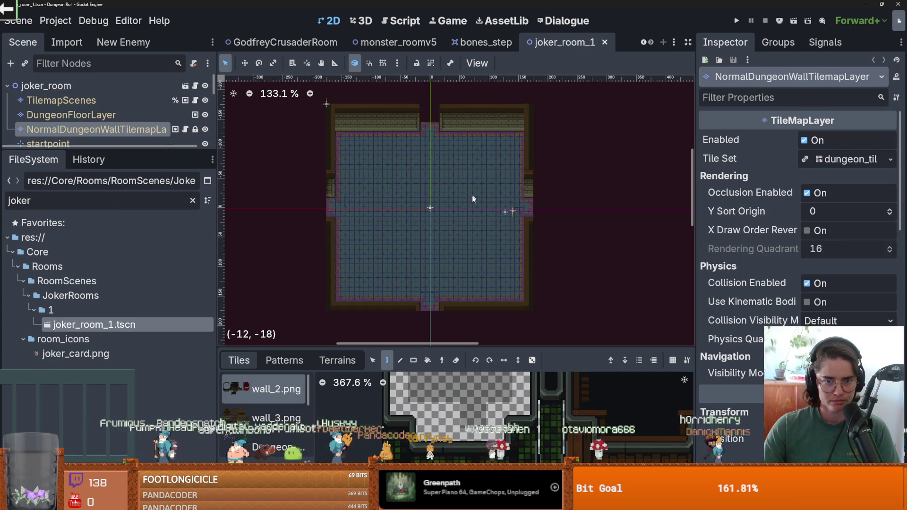
pyautogui.moveTo(198, 152); pyautogui.dragTo(341, 252)
pyautogui.scroll(-2, 352, 253)
pyautogui.moveTo(430, 351); pyautogui.dragTo(430, 261)
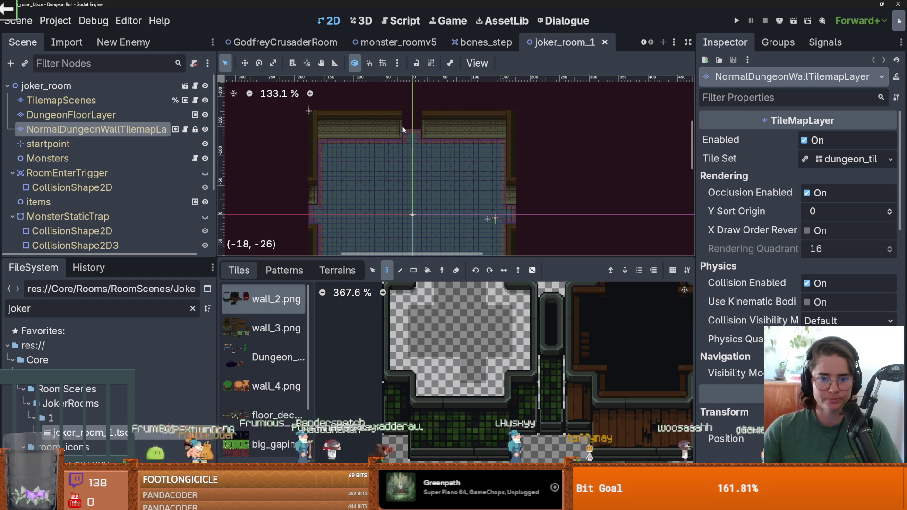
pyautogui.hscroll(-2, 402, 203)
pyautogui.moveTo(643, 415); pyautogui.dragTo(613, 405)
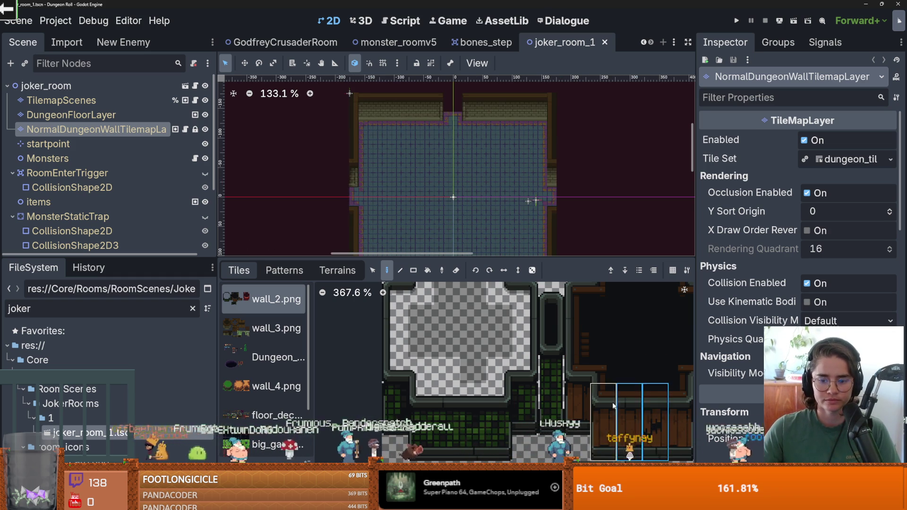
pyautogui.hscroll(5, 661, 417)
pyautogui.moveTo(492, 369); pyautogui.dragTo(473, 370)
pyautogui.scroll(3, 438, 140)
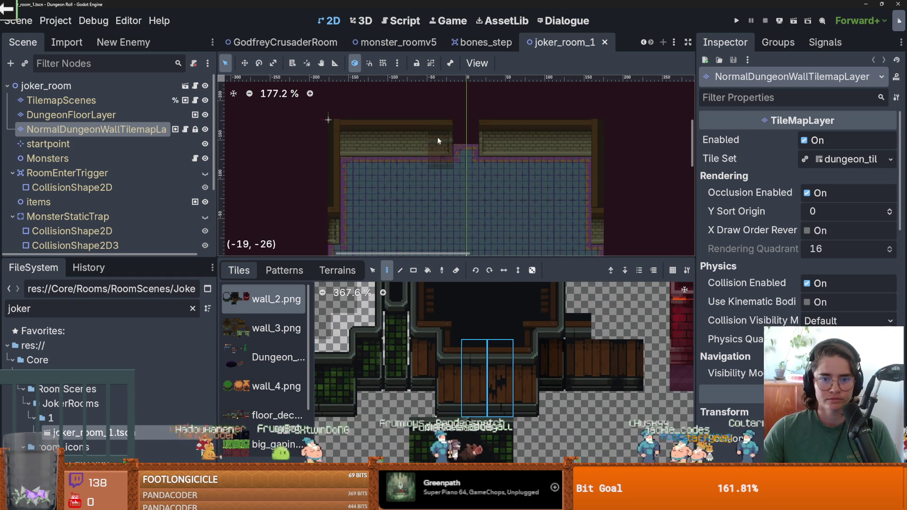
pyautogui.moveTo(438, 131); pyautogui.dragTo(359, 131)
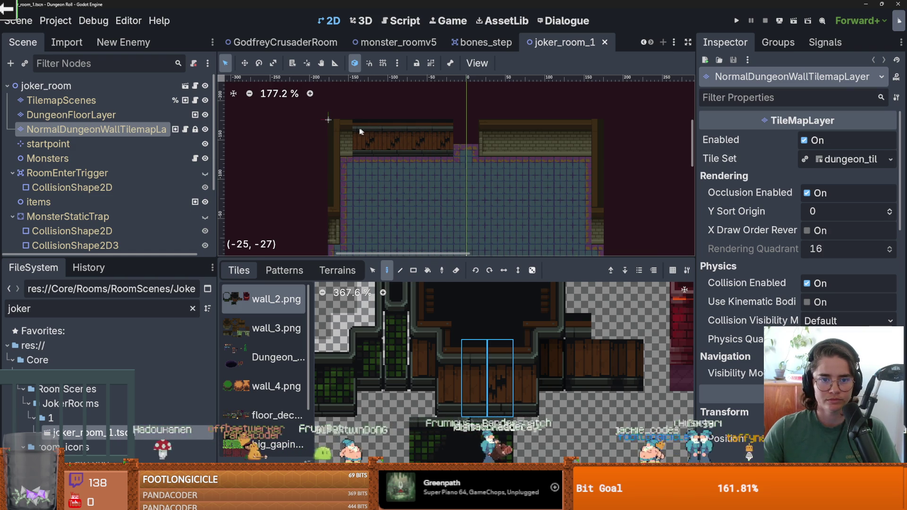
pyautogui.hotkey('ctrl', 'z')
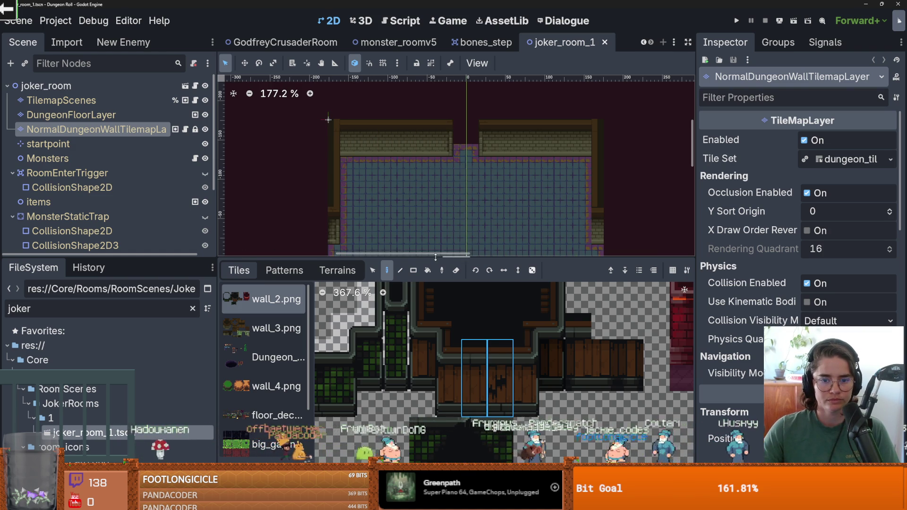
pyautogui.moveTo(435, 257); pyautogui.dragTo(436, 378)
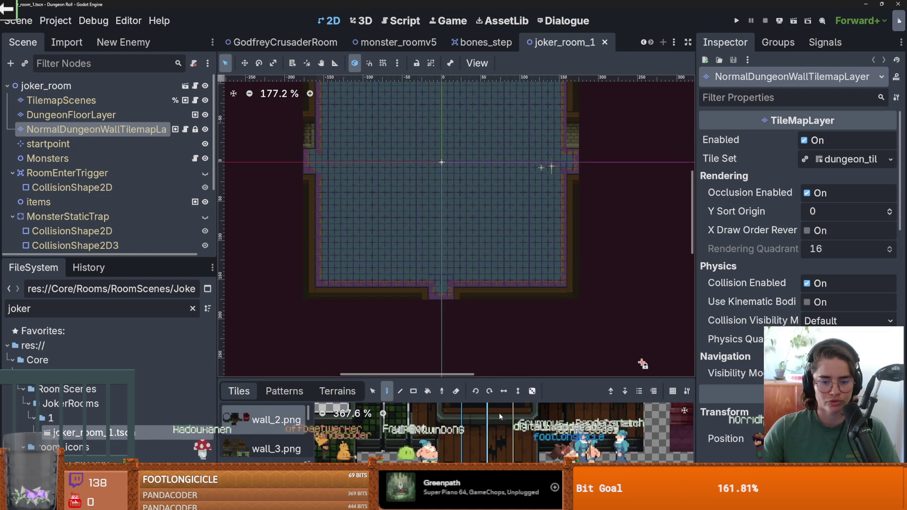
pyautogui.moveTo(500, 379); pyautogui.dragTo(500, 230)
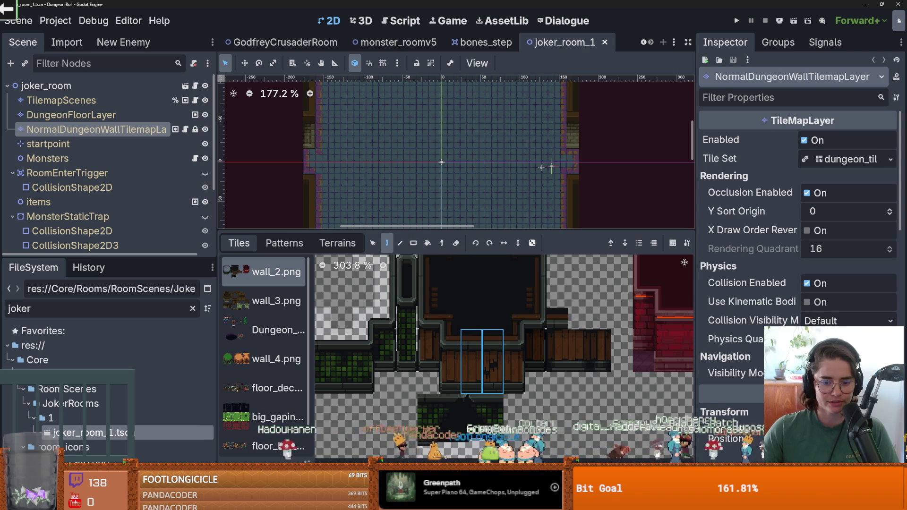
pyautogui.moveTo(409, 230); pyautogui.dragTo(409, 377)
pyautogui.scroll(1, 410, 84)
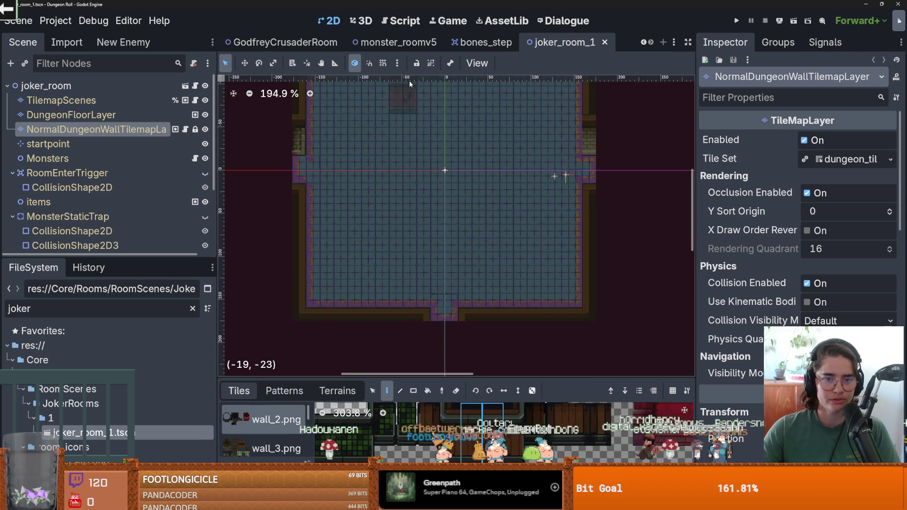
pyautogui.scroll(-1, 410, 84)
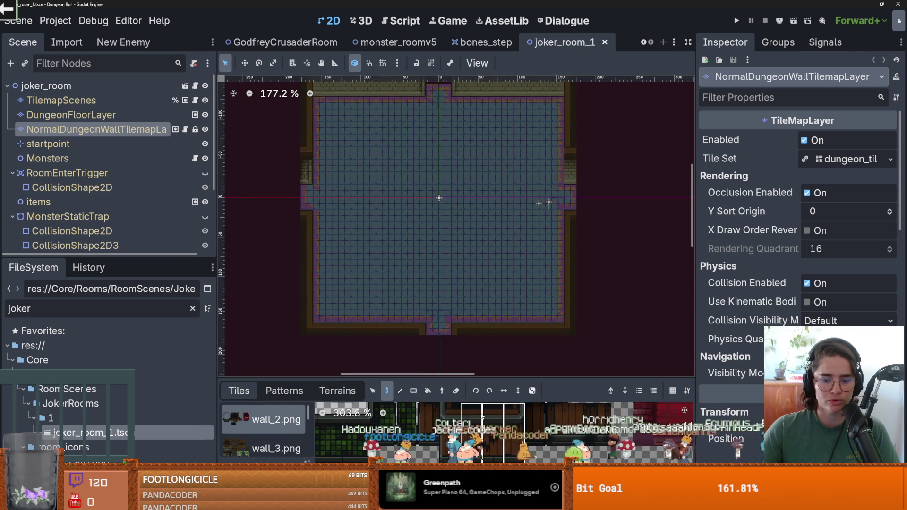
pyautogui.scroll(3, 410, 103)
# Paint wooden wall tiles over the top-left brick wall.
pyautogui.click(403, 143)
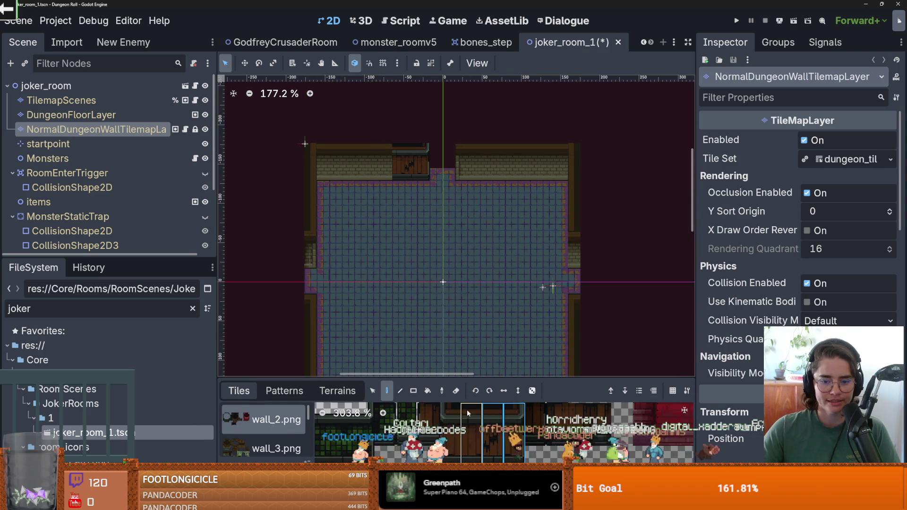
pyautogui.scroll(3, 378, 185)
pyautogui.click(372, 151)
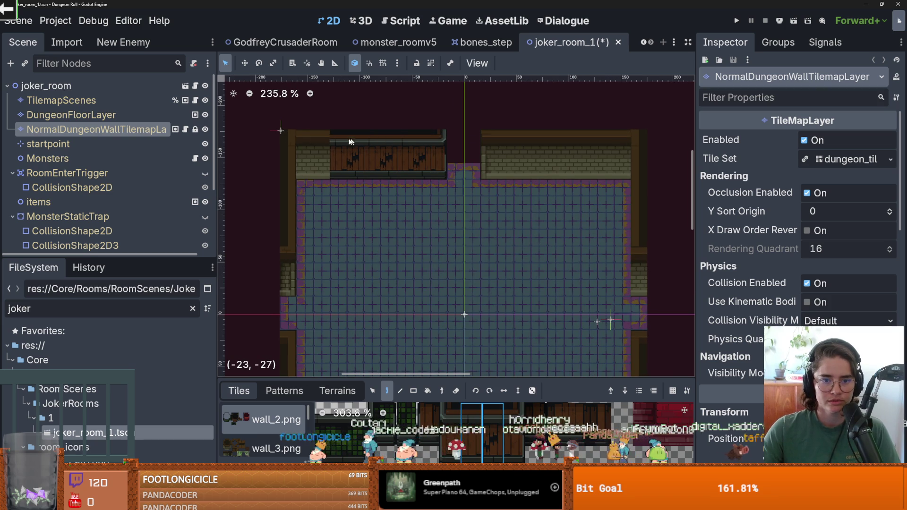
pyautogui.click(323, 151)
# Resize the tile palette, paint wooden wall over the right brick wall, and save.
pyautogui.moveTo(515, 379); pyautogui.dragTo(520, 156)
pyautogui.scroll(-1, 534, 307)
pyautogui.scroll(2, 536, 319)
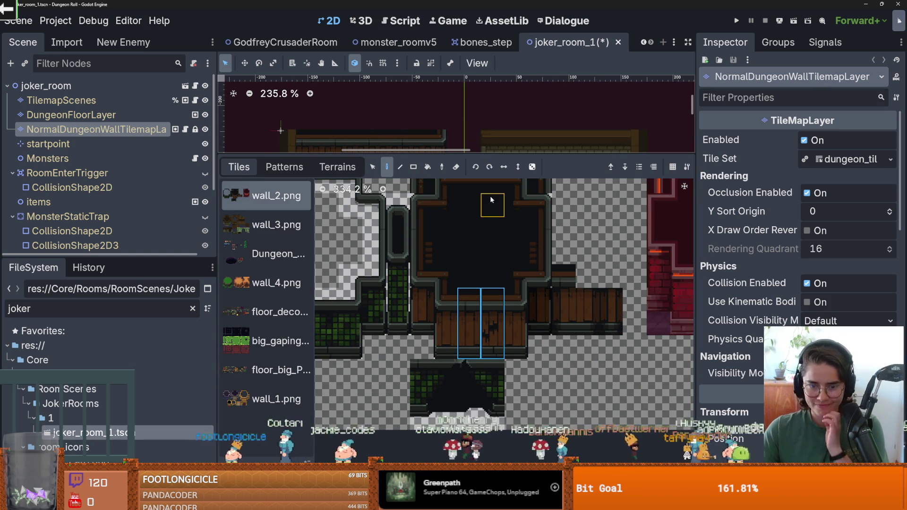
pyautogui.moveTo(471, 156); pyautogui.dragTo(485, 281)
pyautogui.scroll(1, 427, 171)
pyautogui.scroll(-1, 364, 184)
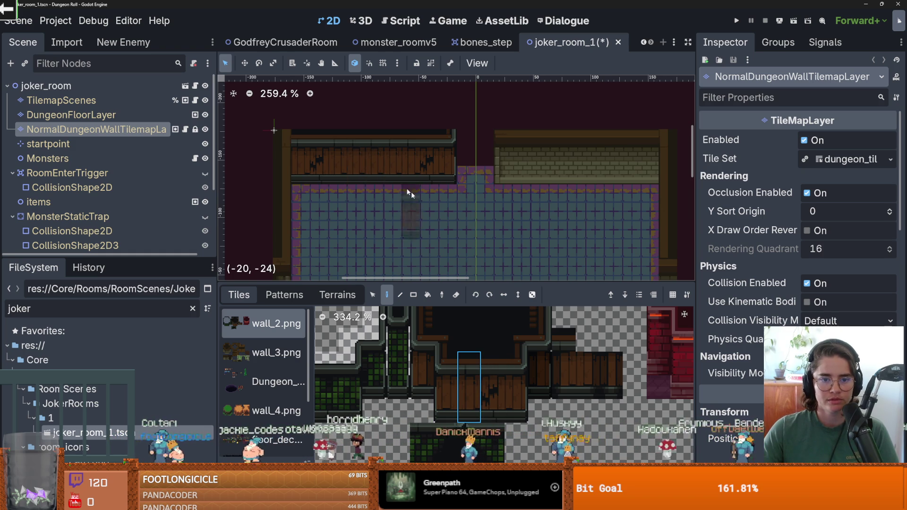
pyautogui.scroll(-2, 441, 208)
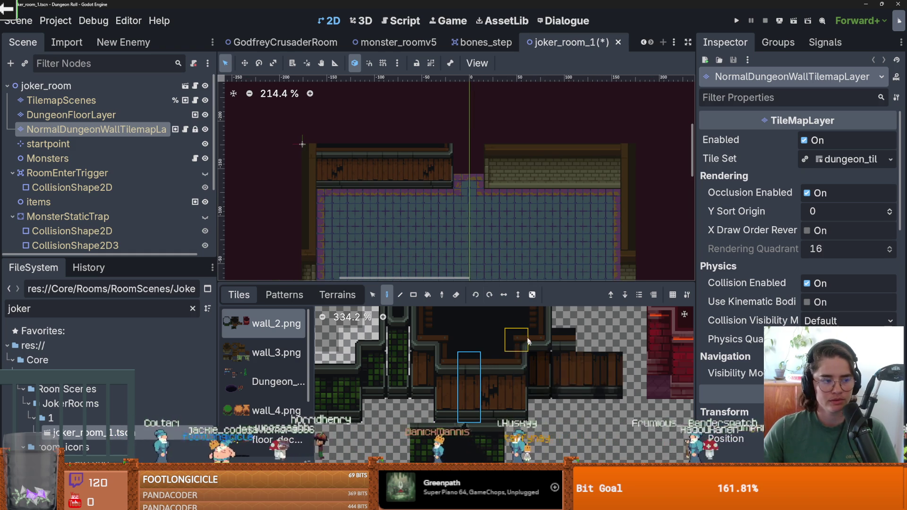
pyautogui.hscroll(2, 528, 341)
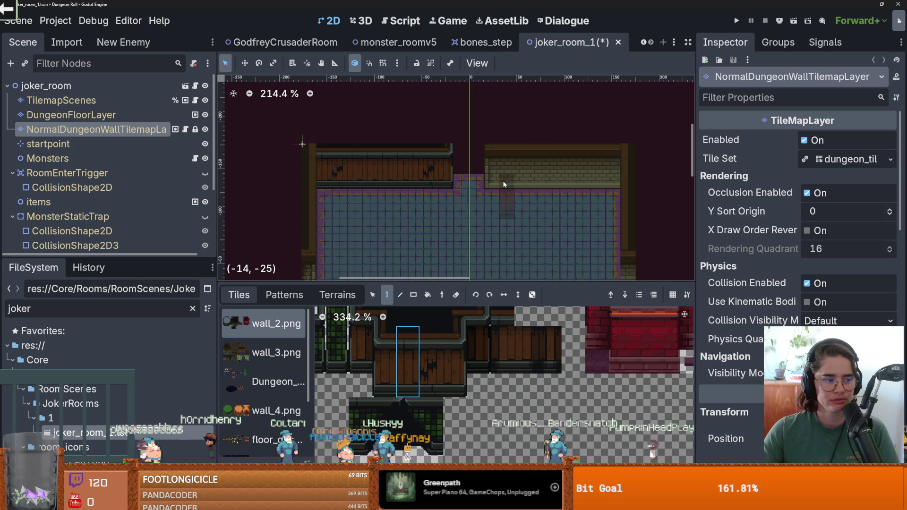
pyautogui.scroll(2, 432, 363)
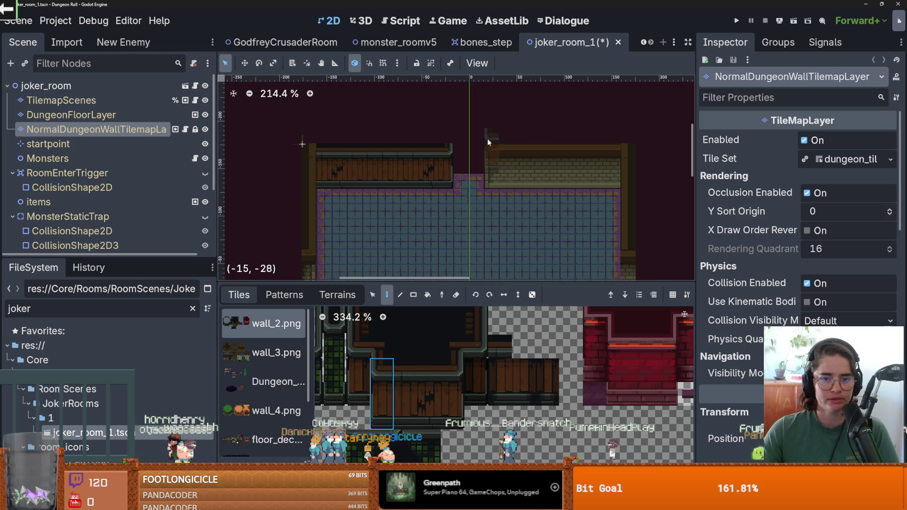
pyautogui.click(405, 392)
pyautogui.moveTo(503, 144); pyautogui.dragTo(614, 150)
pyautogui.hotkey('ctrl', 's')
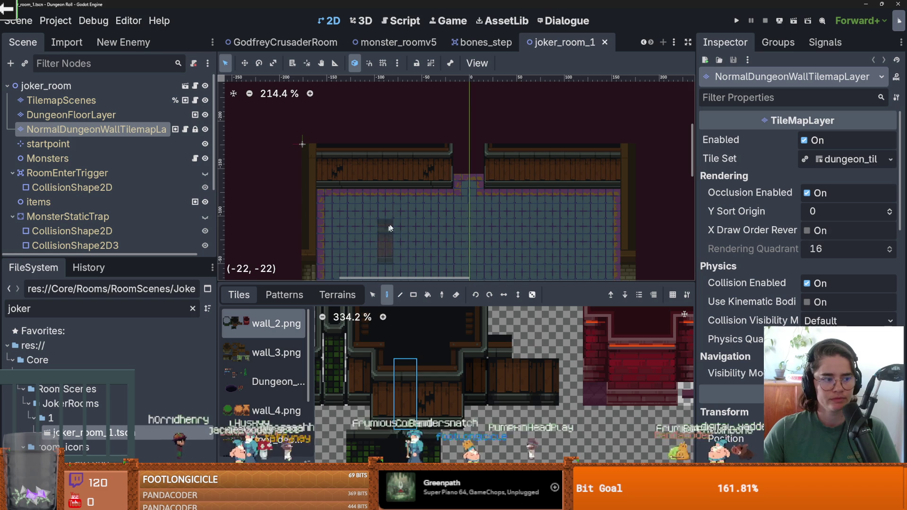
# Paint a different wall tile near the top-right wall and at the room's right edge.
pyautogui.hscroll(3, 496, 178)
pyautogui.scroll(2, 392, 379)
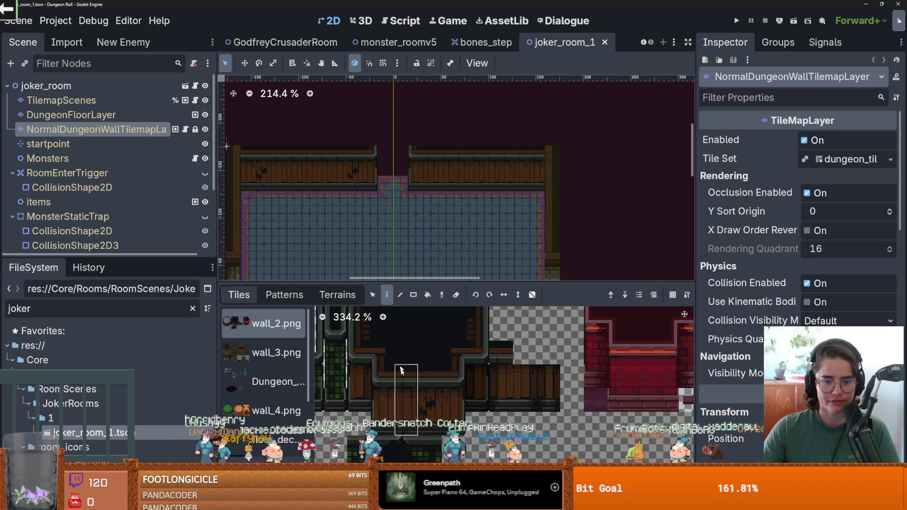
pyautogui.click(391, 378)
pyautogui.click(549, 158)
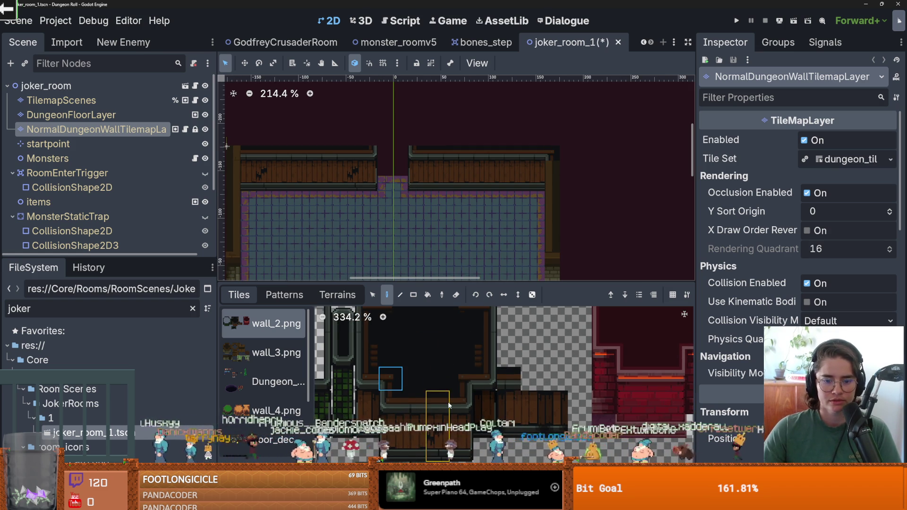
pyautogui.scroll(2, 467, 396)
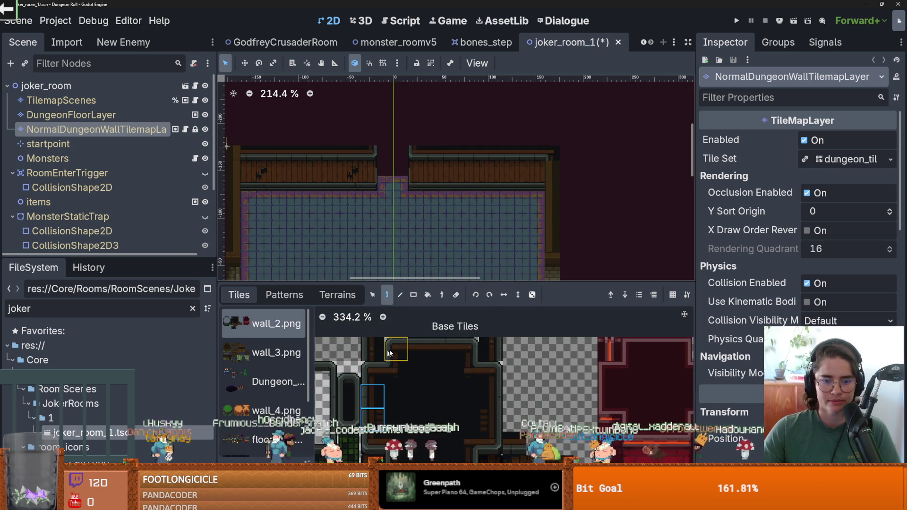
pyautogui.click(554, 187)
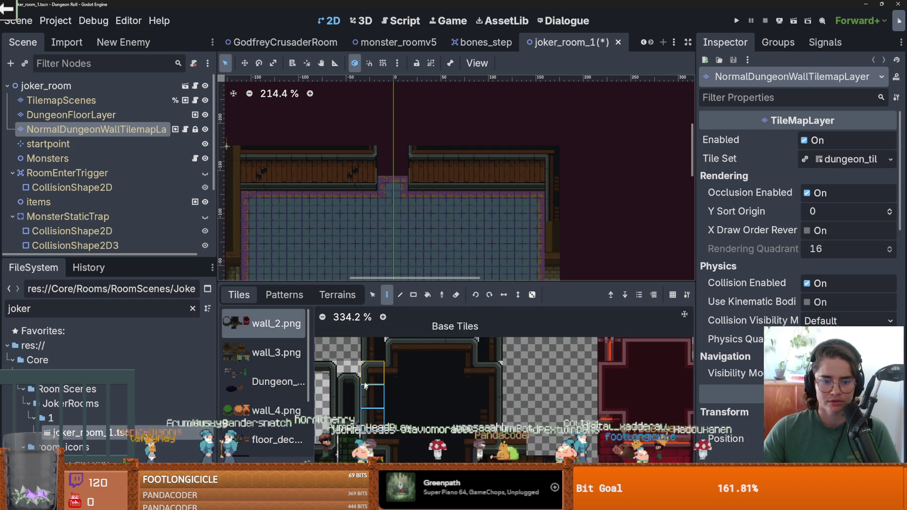
# Add another tile to the selection and turn on random tile placement.
pyautogui.scroll(2, 380, 374)
pyautogui.keyDown('shift'); pyautogui.click(379, 373); pyautogui.keyUp('shift')
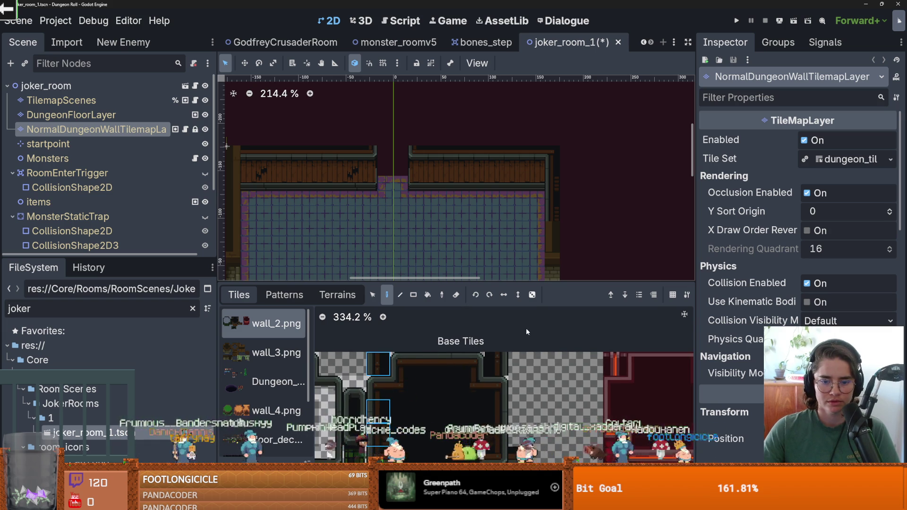
pyautogui.click(532, 294)
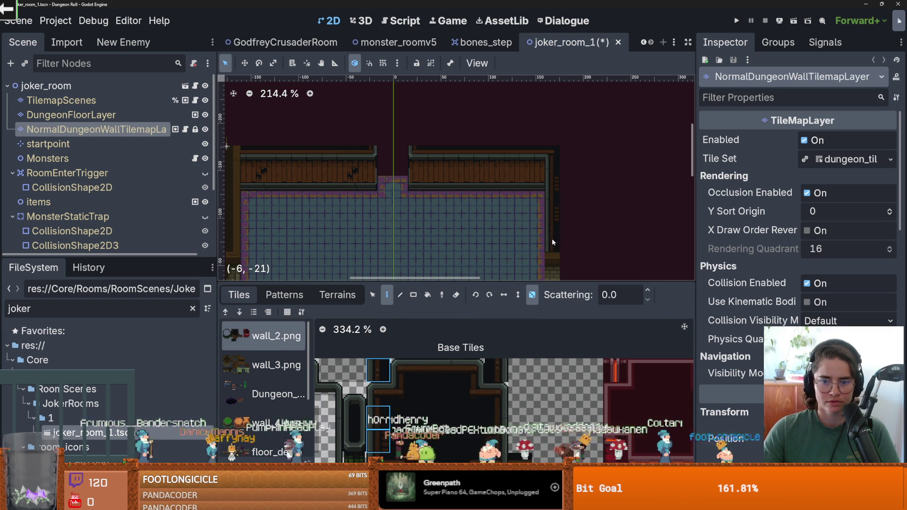
# Pan around the room and select a different wall tile in the wall_2.png atlas.
pyautogui.scroll(-4, 555, 130)
pyautogui.scroll(-3, 524, 177)
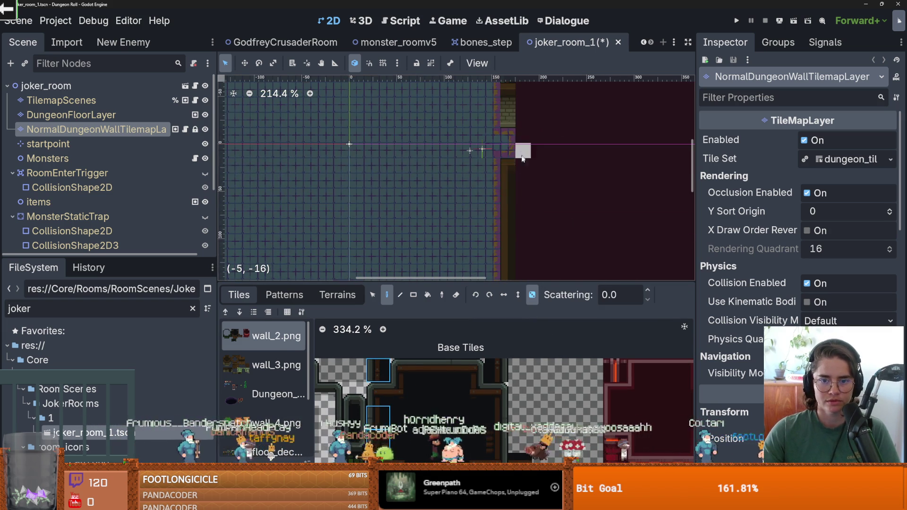
pyautogui.scroll(-5, 513, 254)
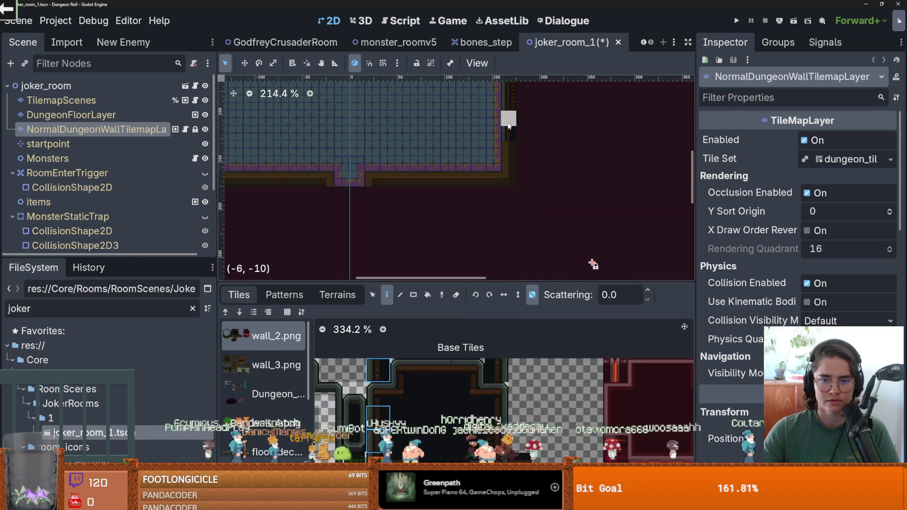
pyautogui.scroll(3, 511, 160)
pyautogui.hscroll(-6, 511, 161)
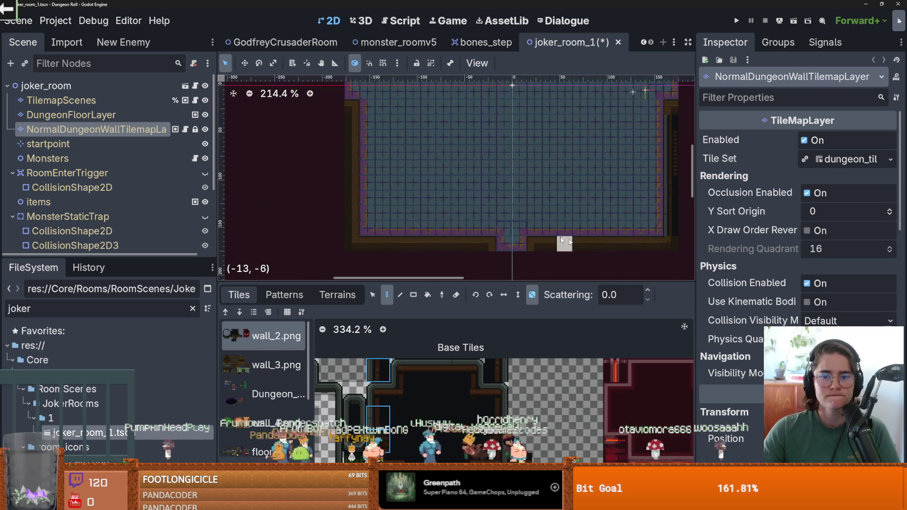
pyautogui.moveTo(496, 357); pyautogui.dragTo(496, 428)
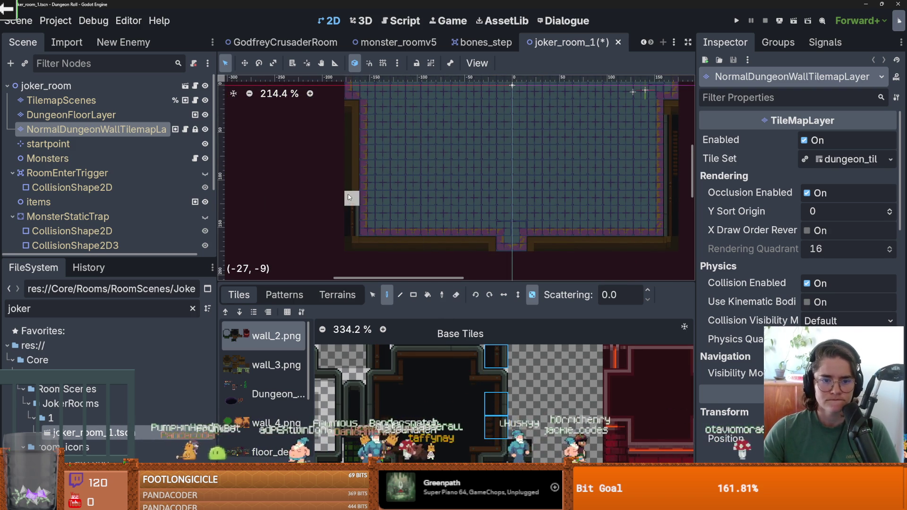
pyautogui.scroll(5, 420, 182)
pyautogui.hscroll(-2, 419, 182)
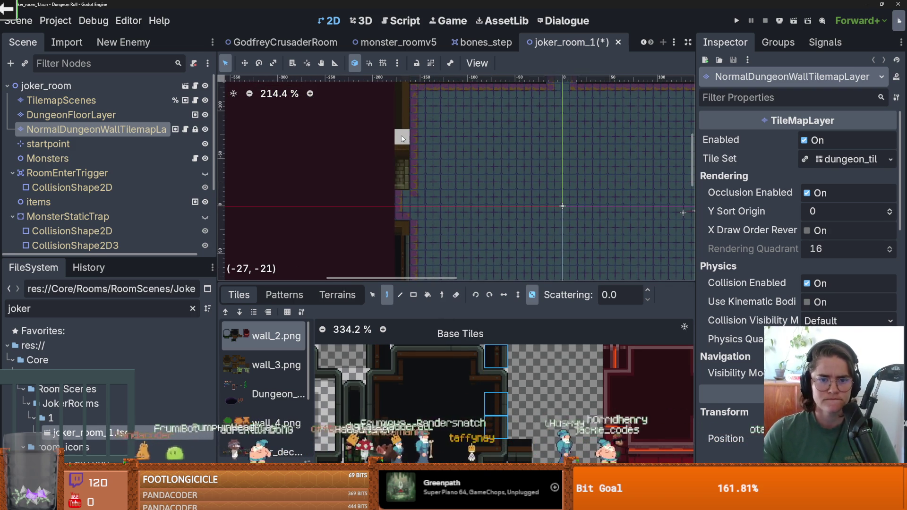
pyautogui.scroll(2, 402, 138)
pyautogui.scroll(1, 407, 166)
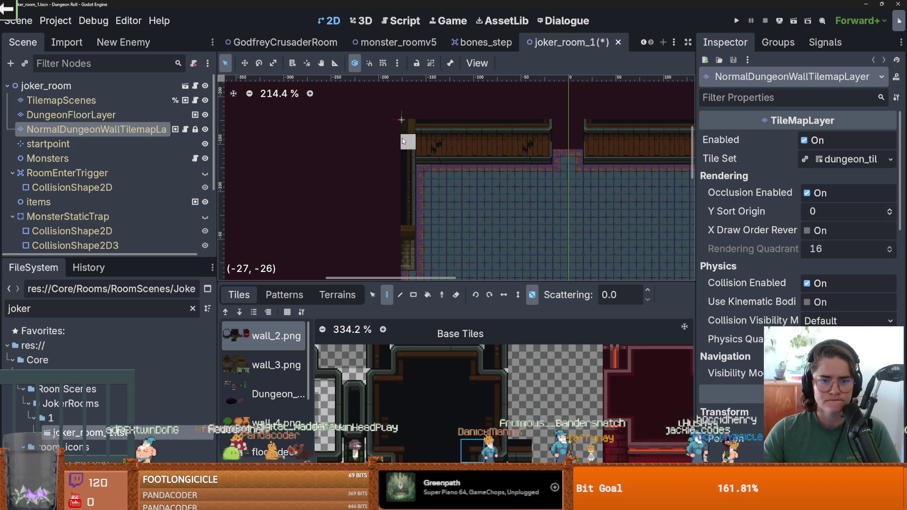
pyautogui.scroll(-3, 440, 165)
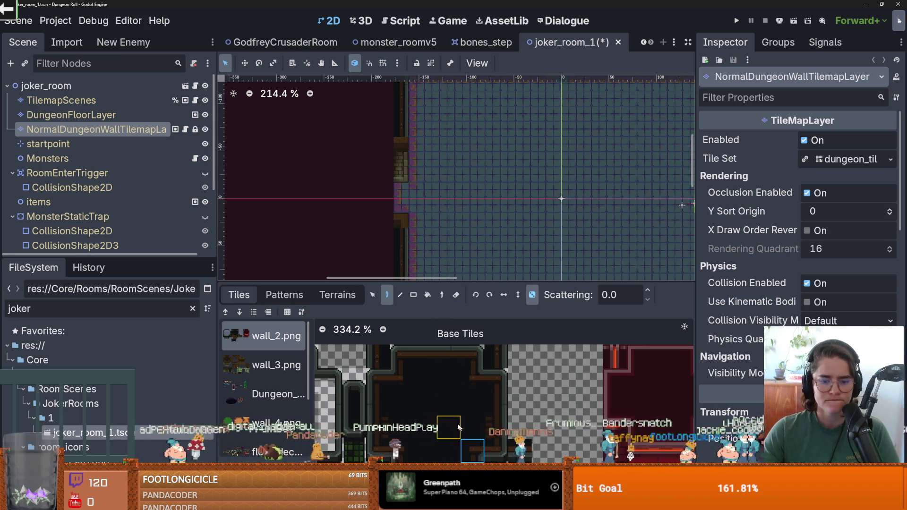
pyautogui.scroll(-2, 428, 415)
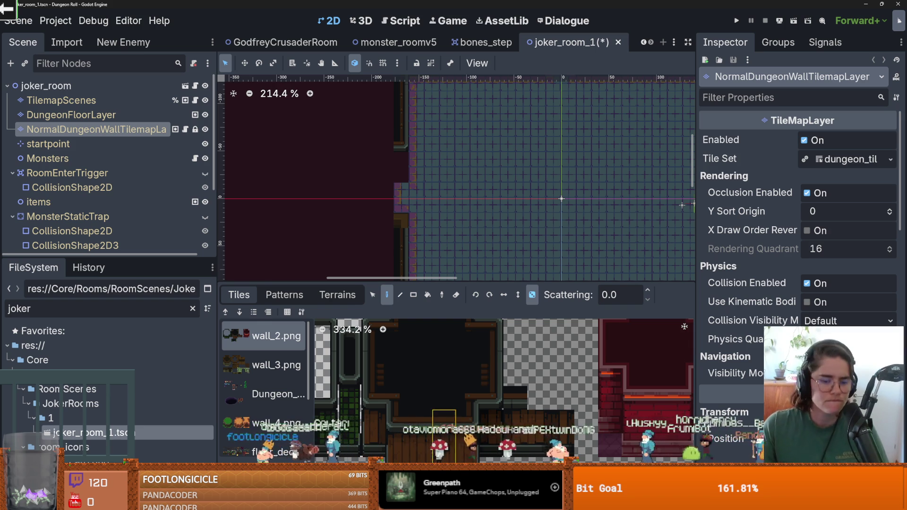
pyautogui.hscroll(5, 528, 321)
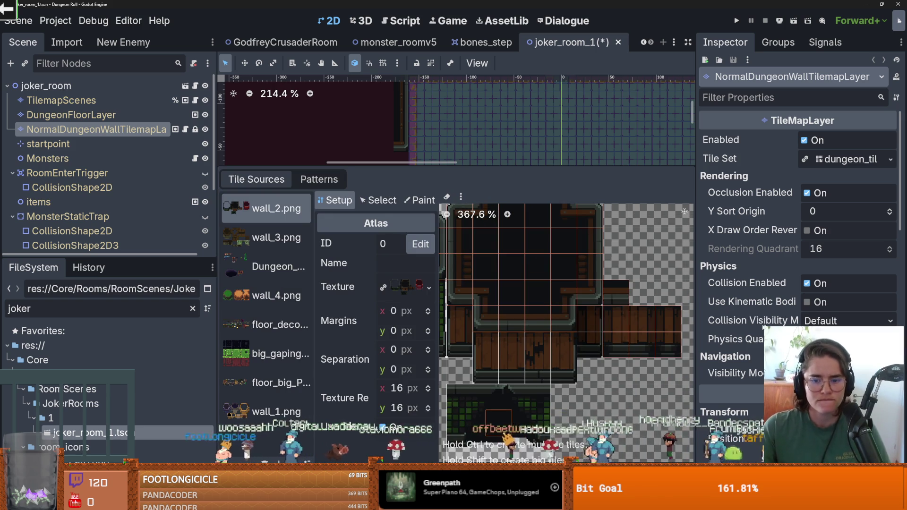
# In the TileSet editor, select the tall wall tile and inspect its Texture Origin and Terrains paint properties.
pyautogui.click(377, 201)
pyautogui.click(594, 299)
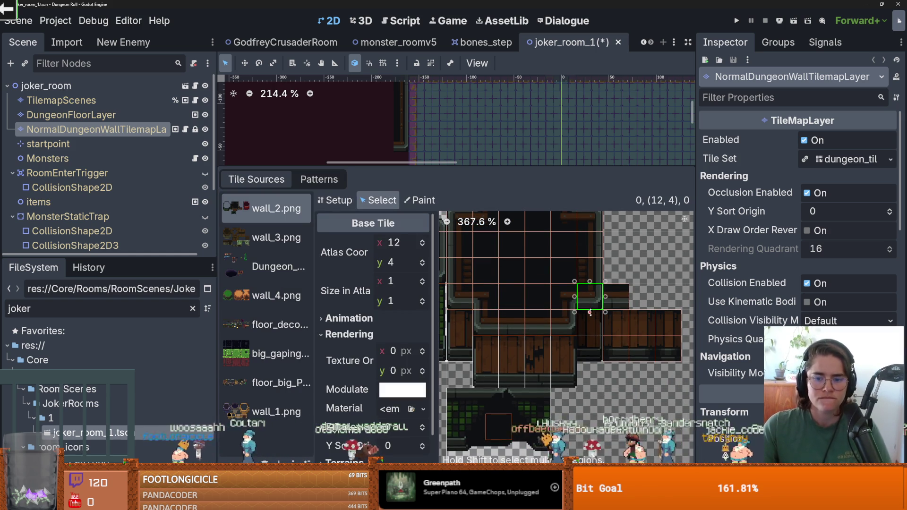
pyautogui.click(420, 200)
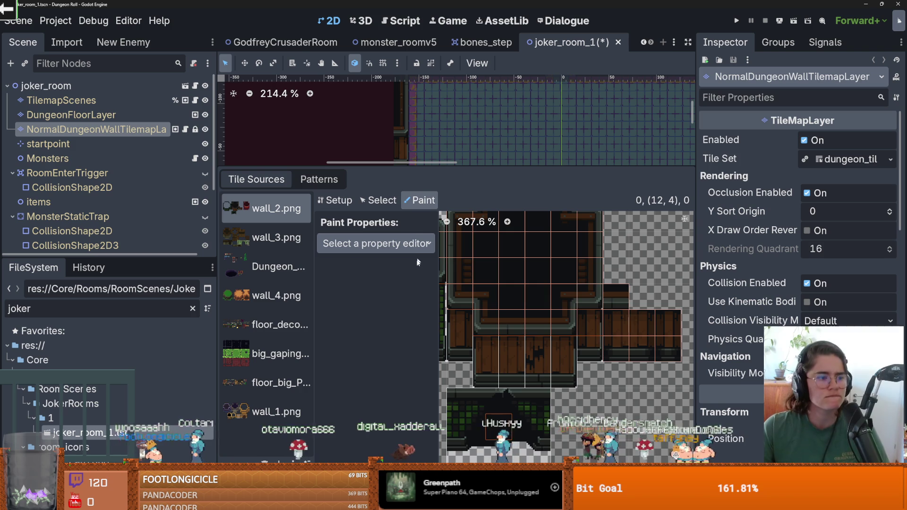
pyautogui.click(369, 242)
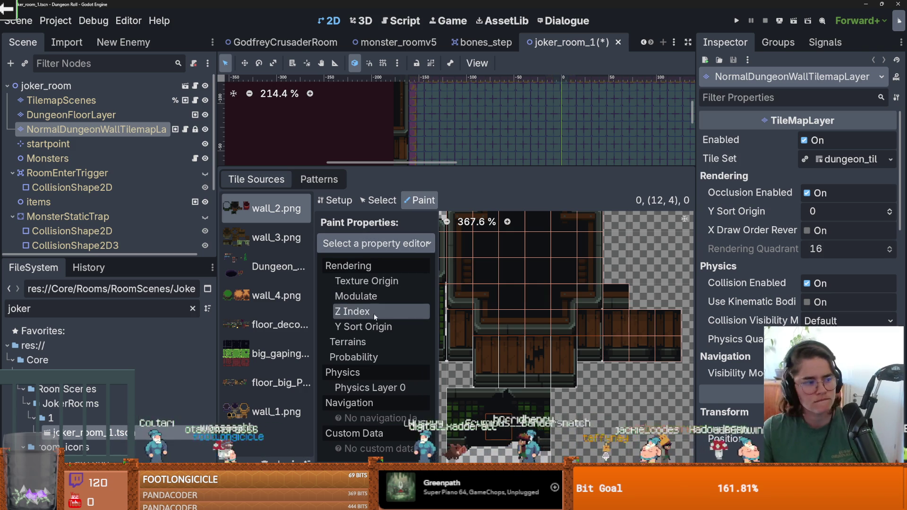
pyautogui.click(384, 284)
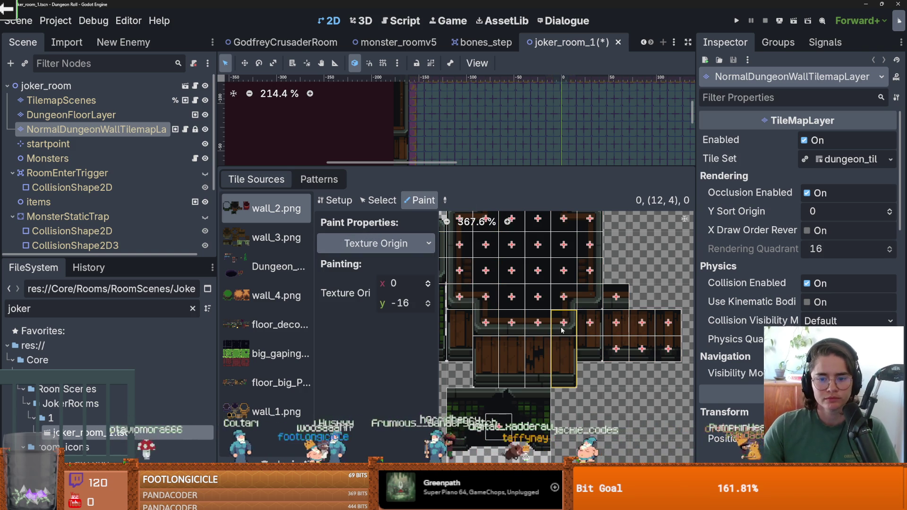
pyautogui.hotkey('ctrl', 's')
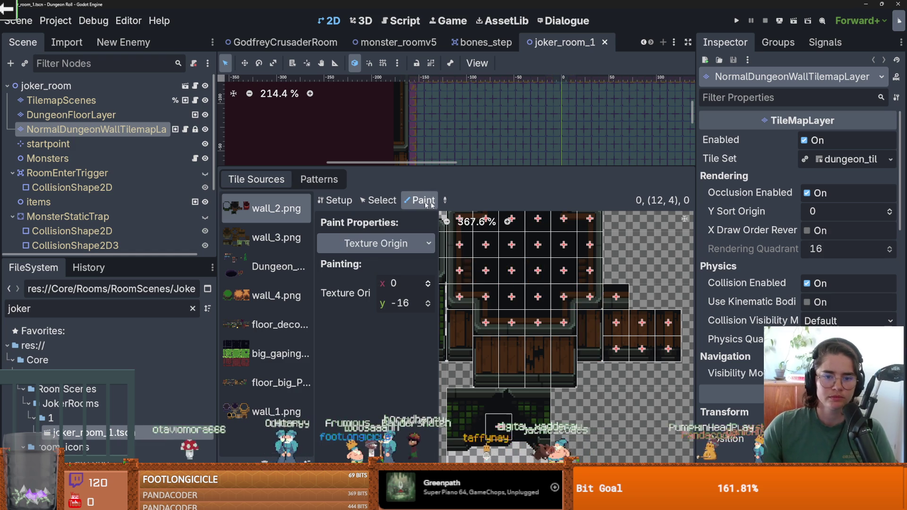
pyautogui.click(376, 243)
pyautogui.click(378, 339)
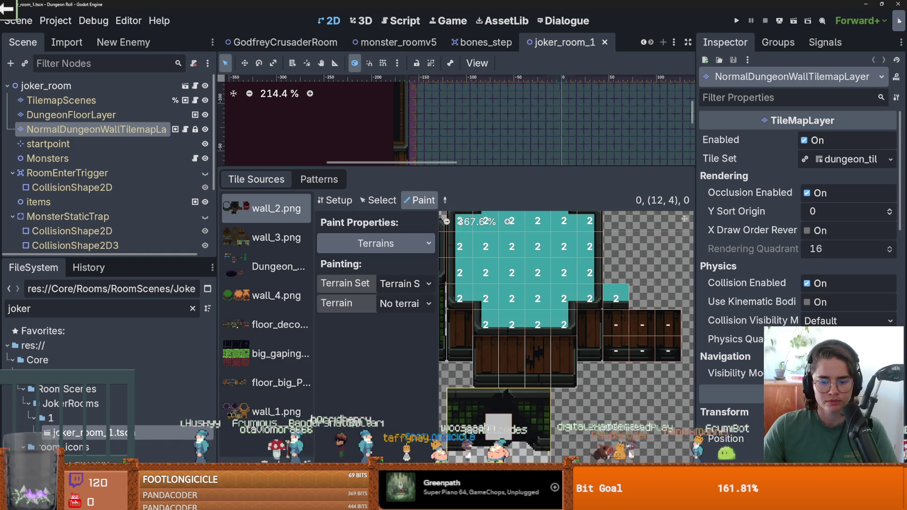
pyautogui.click(532, 378)
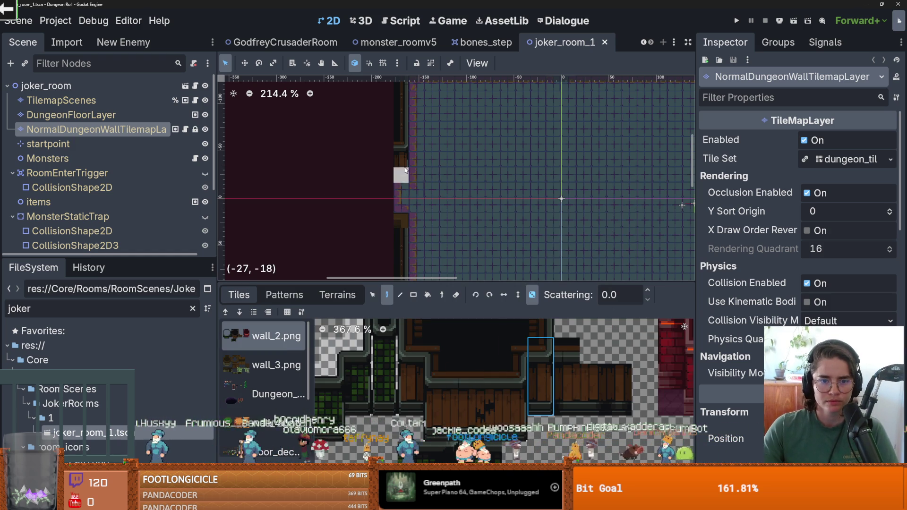
# Pick wall tiles from the atlas and paint a row of wall along the room's bottom edge.
pyautogui.scroll(2, 411, 157)
pyautogui.scroll(-2, 419, 158)
pyautogui.scroll(4, 426, 163)
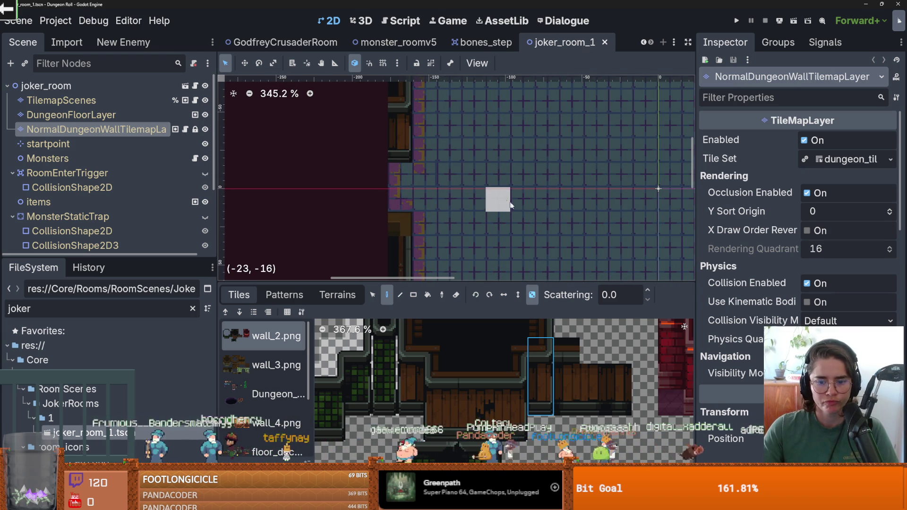
pyautogui.scroll(-1, 496, 182)
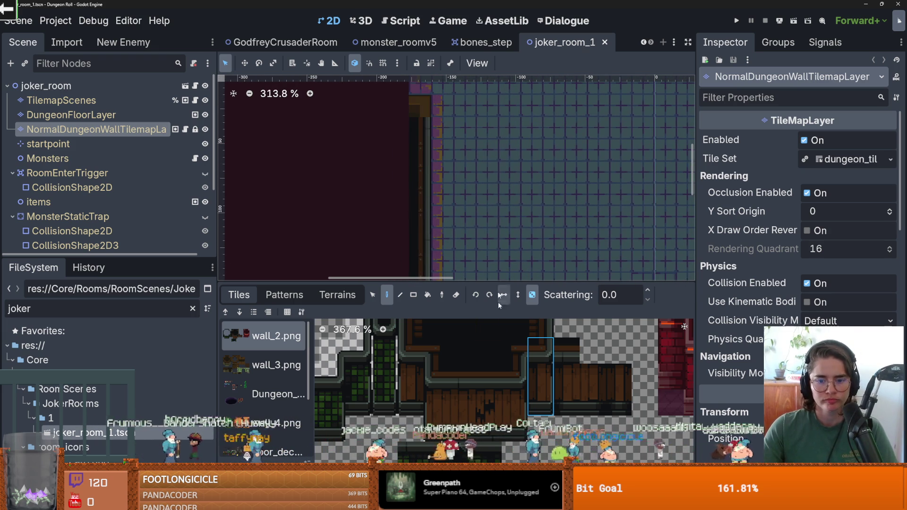
pyautogui.scroll(3, 538, 350)
pyautogui.click(539, 343)
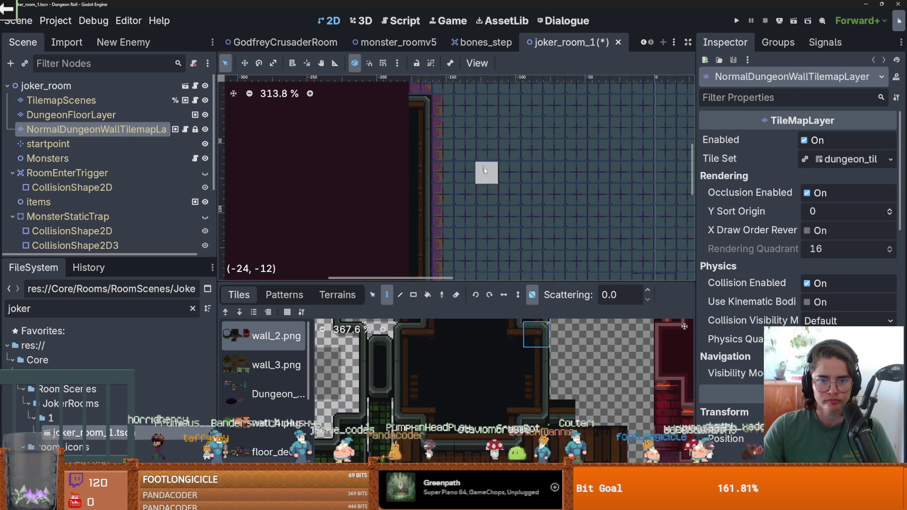
pyautogui.scroll(-3, 481, 189)
pyautogui.hscroll(1, 547, 212)
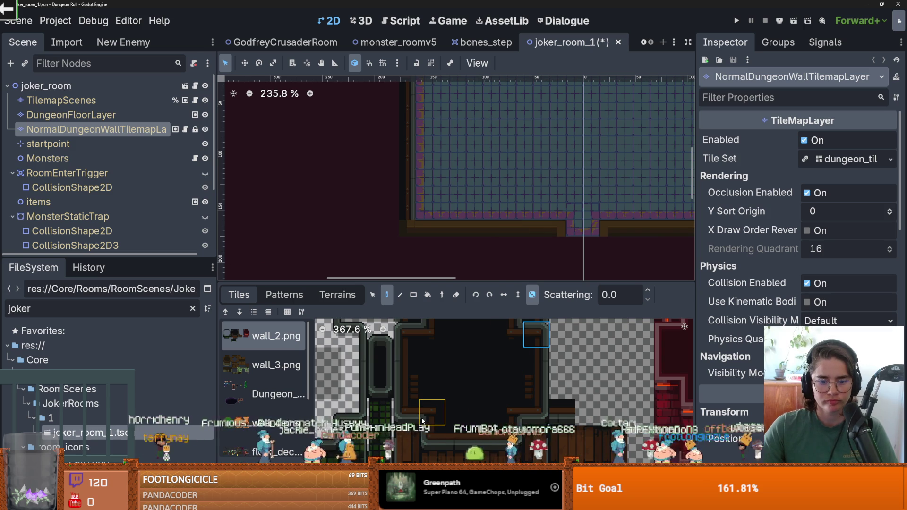
pyautogui.click(515, 334)
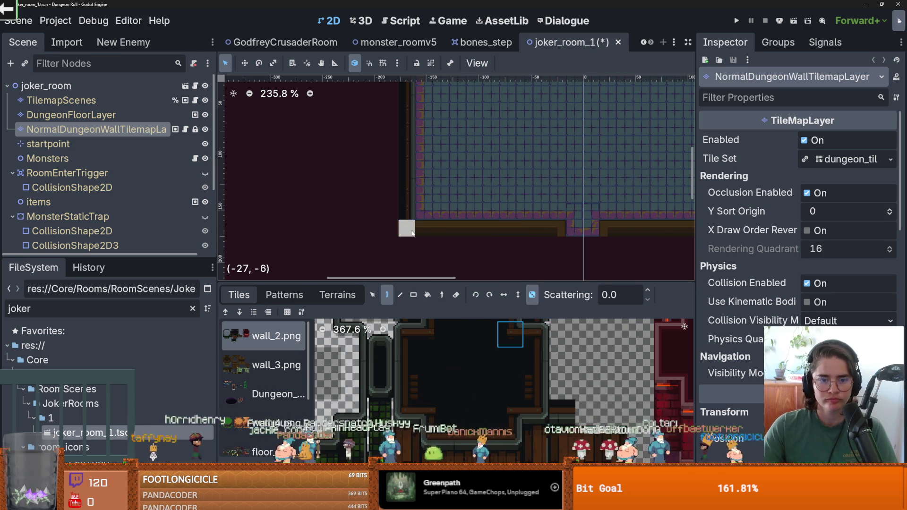
pyautogui.scroll(2, 481, 423)
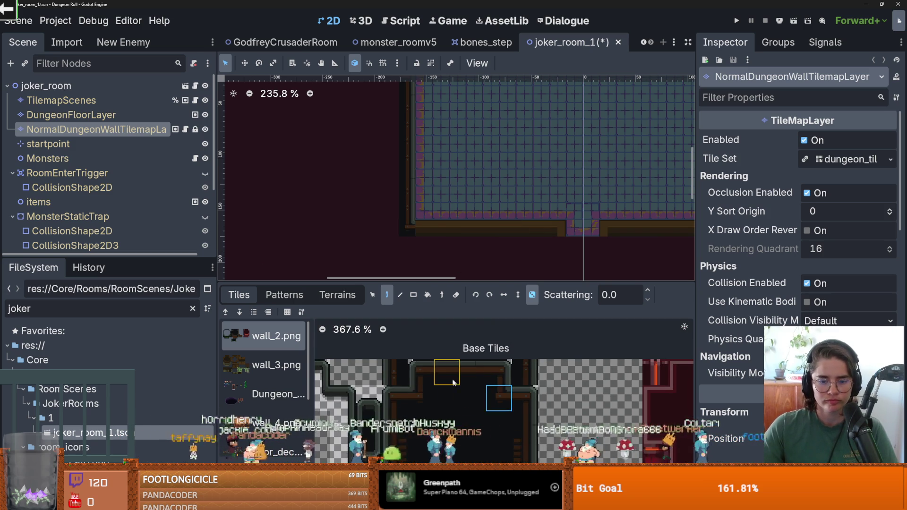
pyautogui.moveTo(433, 231); pyautogui.dragTo(541, 231)
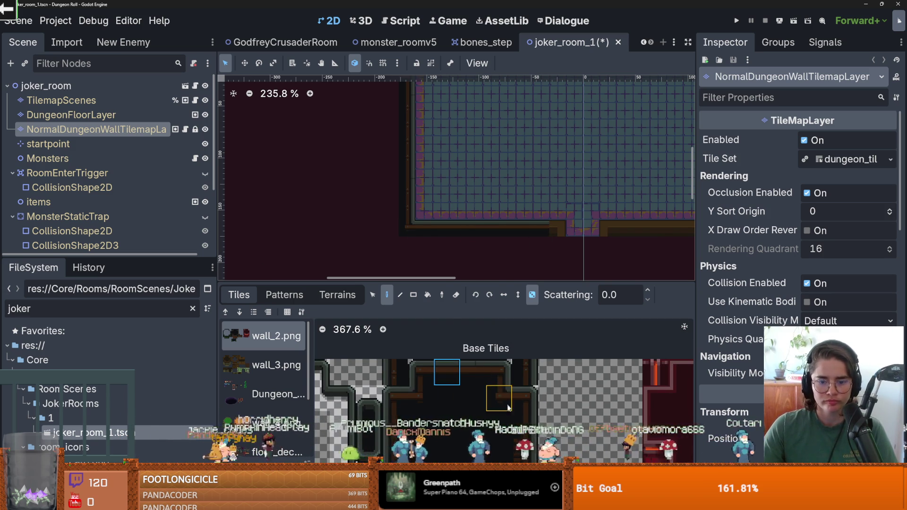
# Pick the right-side and wall-end tiles for the side walls and save the scene.
pyautogui.scroll(-1, 508, 332)
pyautogui.click(511, 376)
pyautogui.hscroll(3, 568, 276)
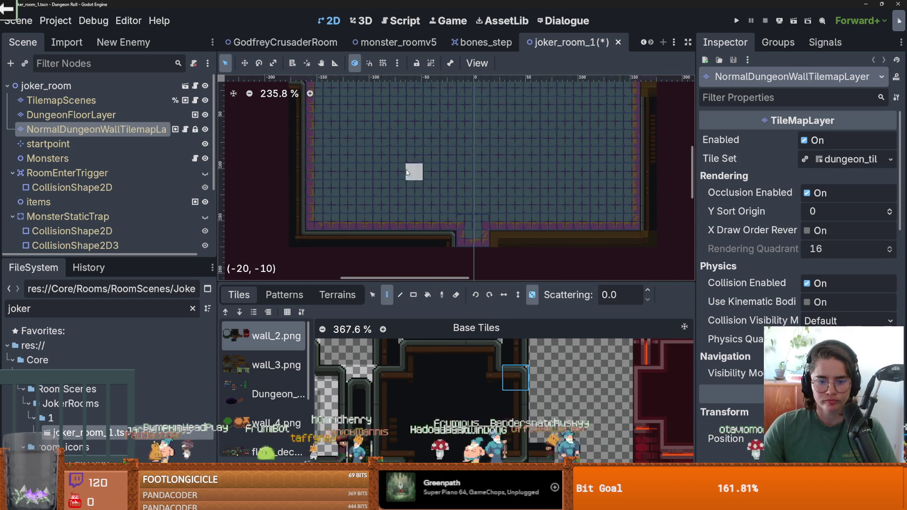
pyautogui.keyDown('ctrl'); pyautogui.click(495, 244); pyautogui.keyUp('ctrl')
pyautogui.moveTo(432, 352); pyautogui.dragTo(465, 352)
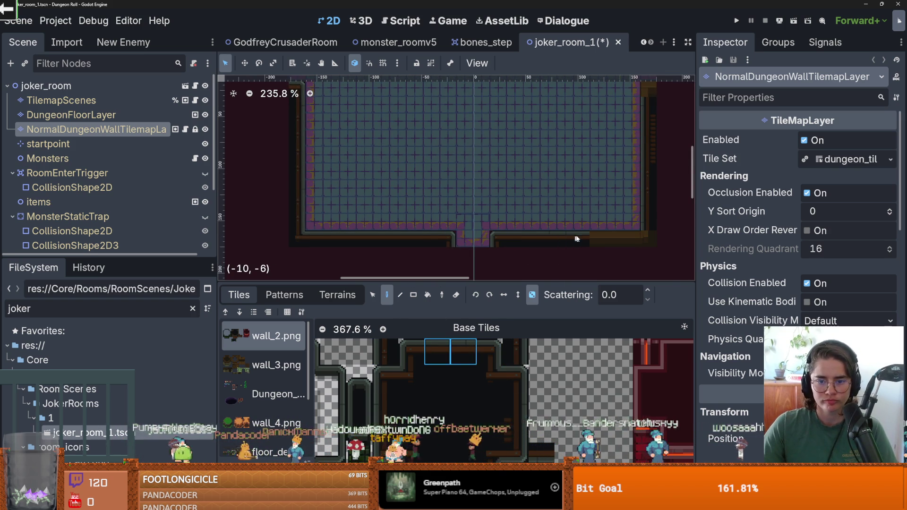
pyautogui.scroll(1, 626, 233)
pyautogui.click(411, 378)
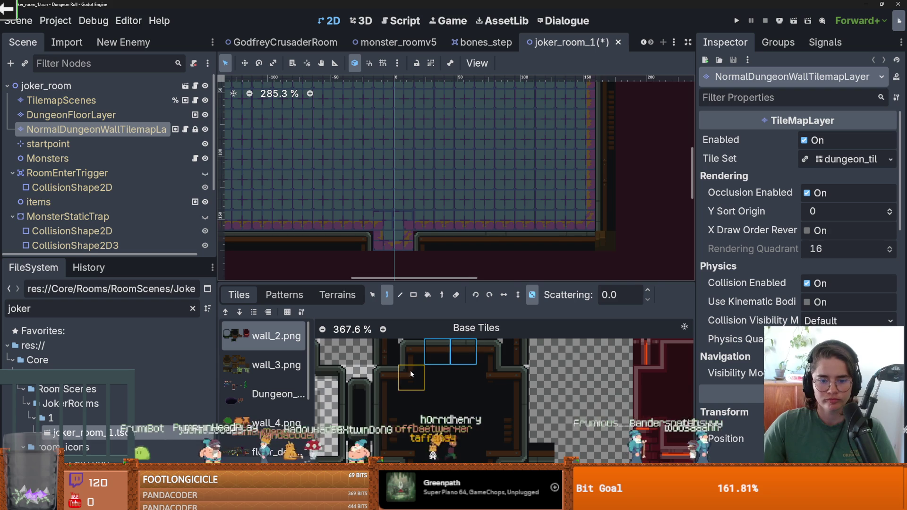
pyautogui.scroll(-2, 586, 234)
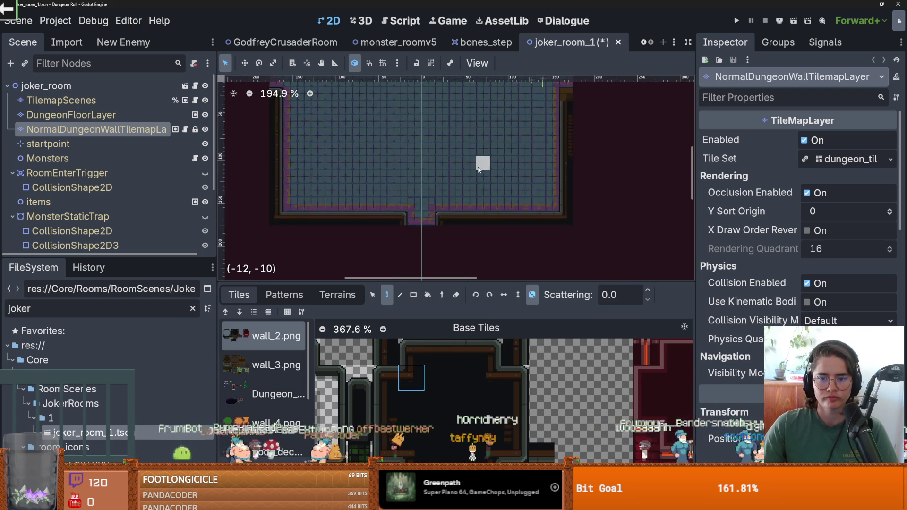
pyautogui.hotkey('ctrl', 's')
# Save again, box-select all of the room's wall tiles, and open the Patterns list.
pyautogui.moveTo(444, 219); pyautogui.dragTo(419, 225)
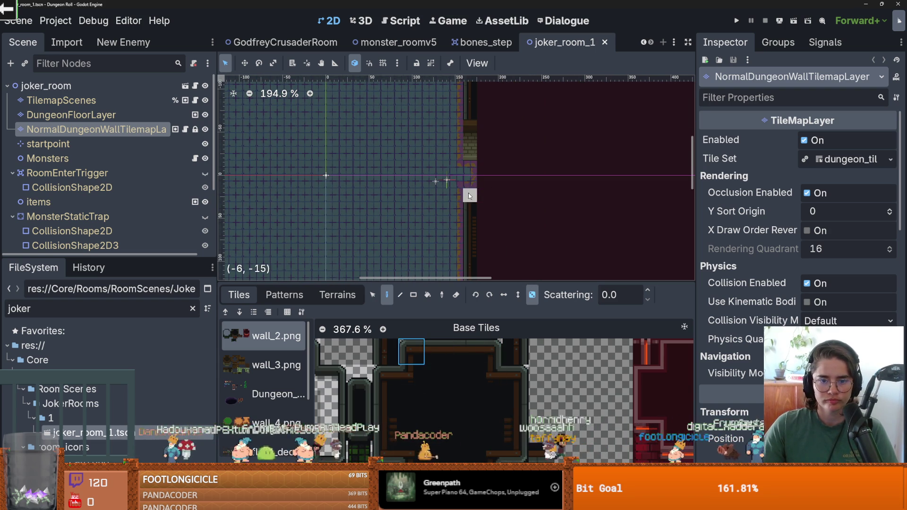
pyautogui.scroll(-2, 385, 390)
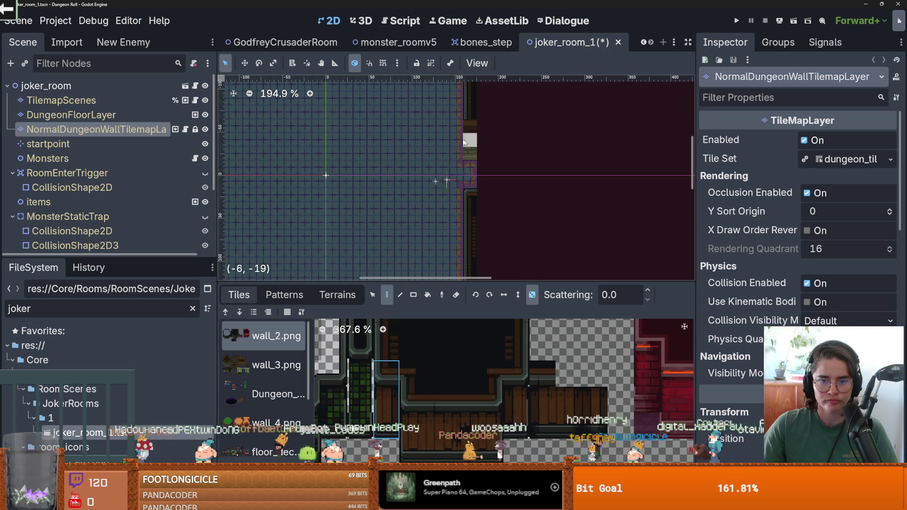
pyautogui.scroll(-4, 513, 142)
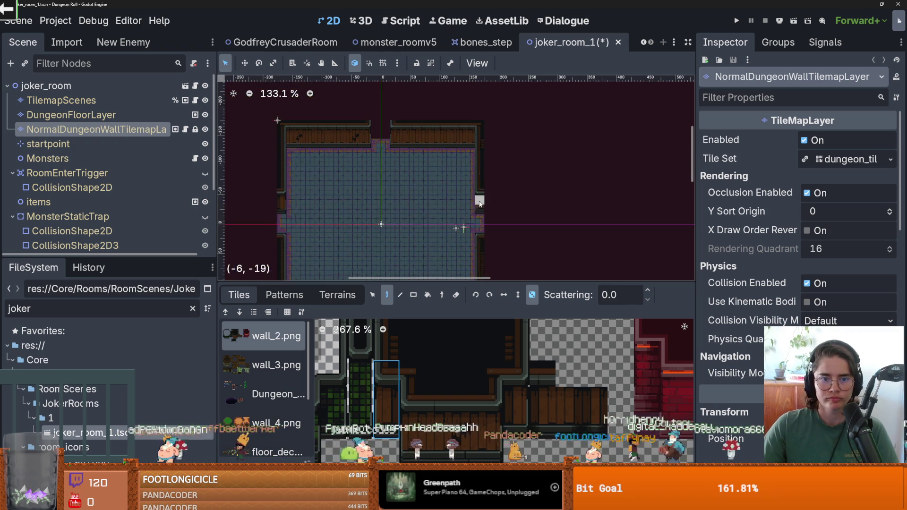
pyautogui.hotkey('ctrl', 's')
pyautogui.scroll(1, 510, 167)
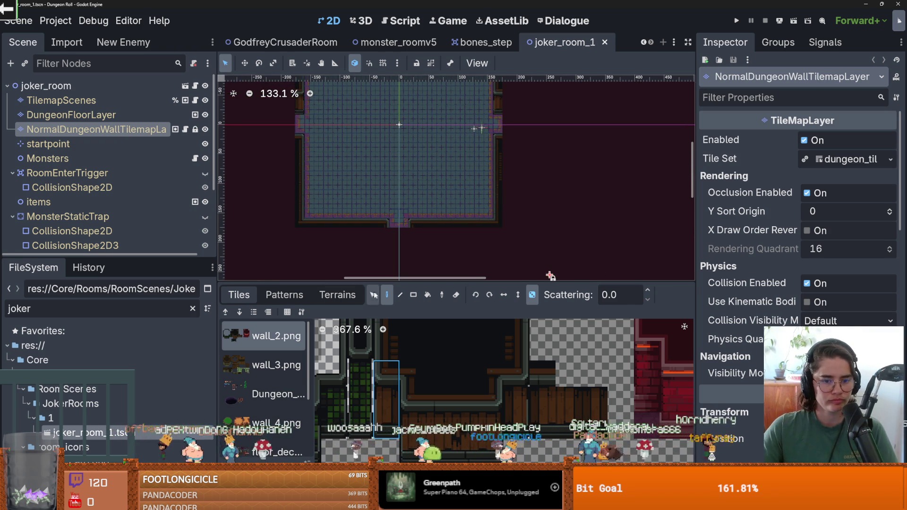
pyautogui.press('s')
pyautogui.scroll(-2, 450, 190)
pyautogui.scroll(-1, 455, 217)
pyautogui.moveTo(508, 248); pyautogui.dragTo(315, 77)
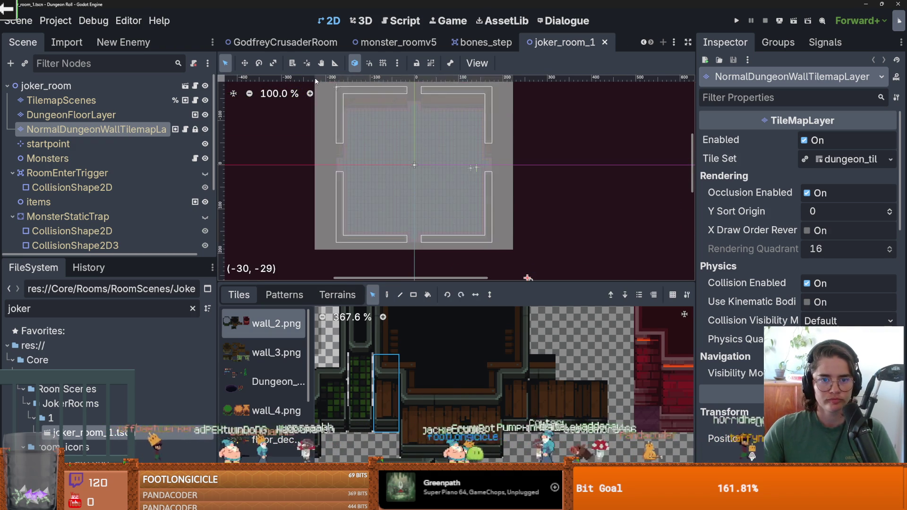
pyautogui.click(297, 299)
# Paste the selected walls into the Patterns list as a new tile pattern.
pyautogui.click(325, 351)
pyautogui.hotkey('ctrl', 'v')
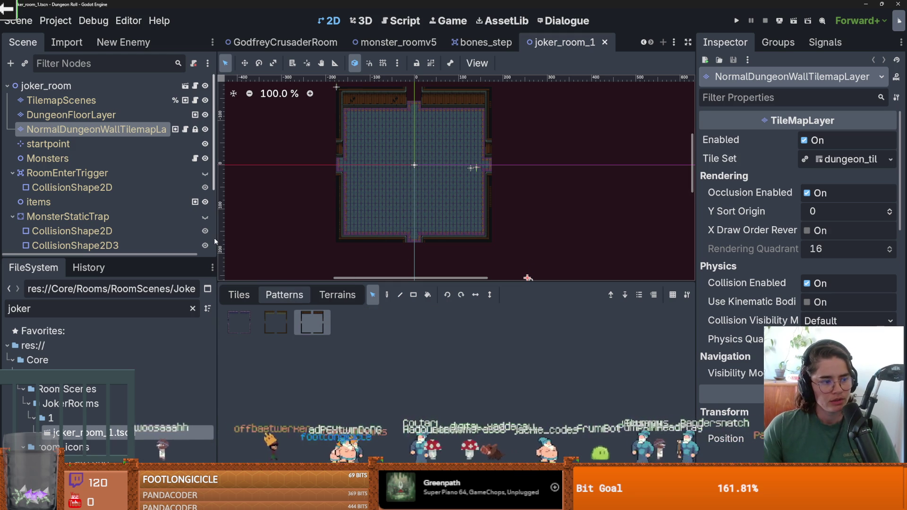
pyautogui.click(337, 295)
pyautogui.click(278, 295)
# Select DungeonFloorLayer and bring up its Terrains list.
pyautogui.click(395, 256)
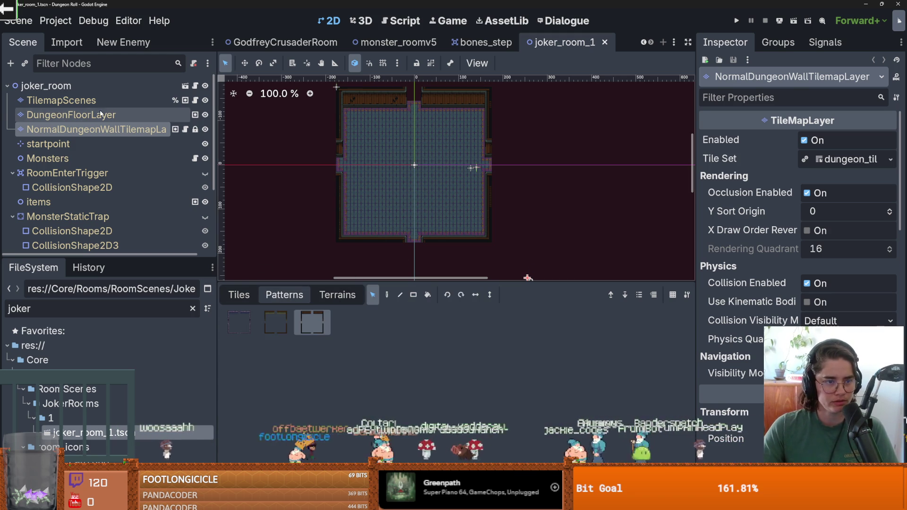
pyautogui.click(338, 294)
pyautogui.click(239, 295)
pyautogui.click(285, 295)
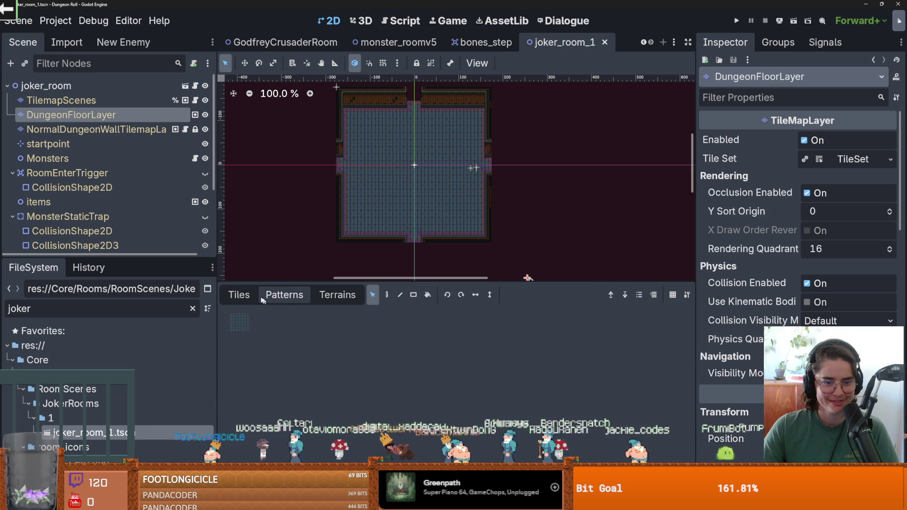
pyautogui.click(239, 295)
pyautogui.click(337, 295)
pyautogui.click(280, 360)
# Fill the bottom doorway area with the dirt_on_grass terrain.
pyautogui.scroll(-1, 280, 361)
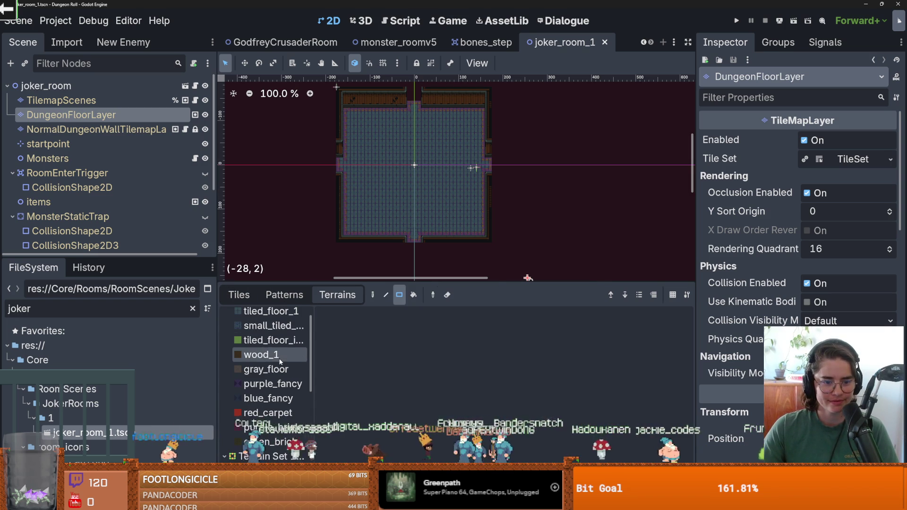
pyautogui.scroll(-3, 274, 410)
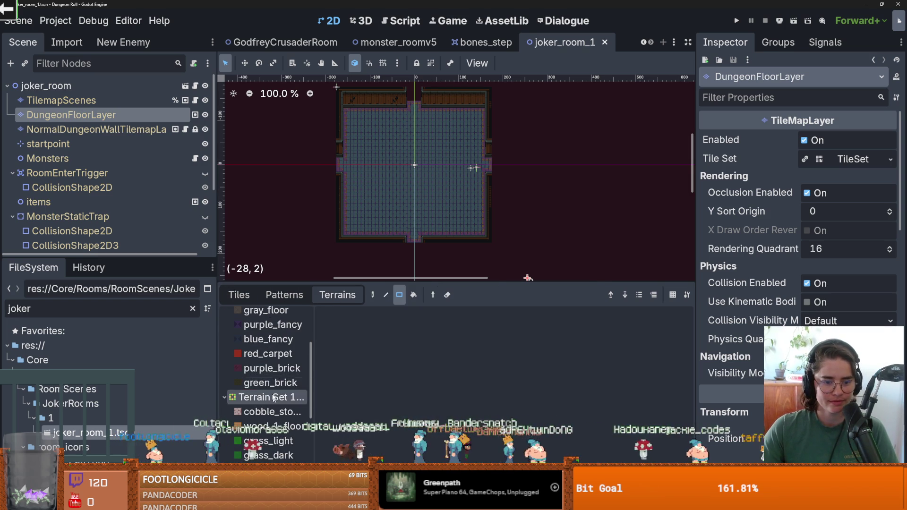
pyautogui.click(269, 383)
pyautogui.scroll(-3, 283, 407)
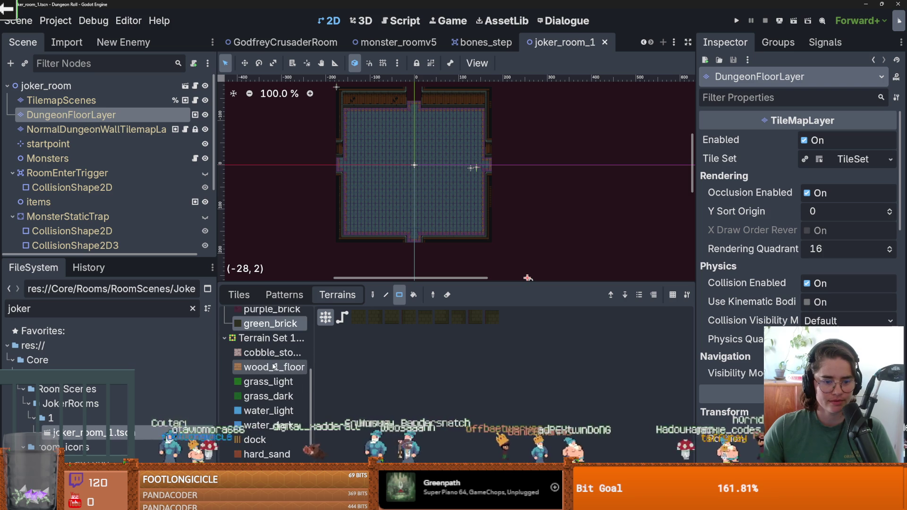
pyautogui.scroll(-3, 280, 415)
pyautogui.click(273, 444)
pyautogui.scroll(3, 401, 232)
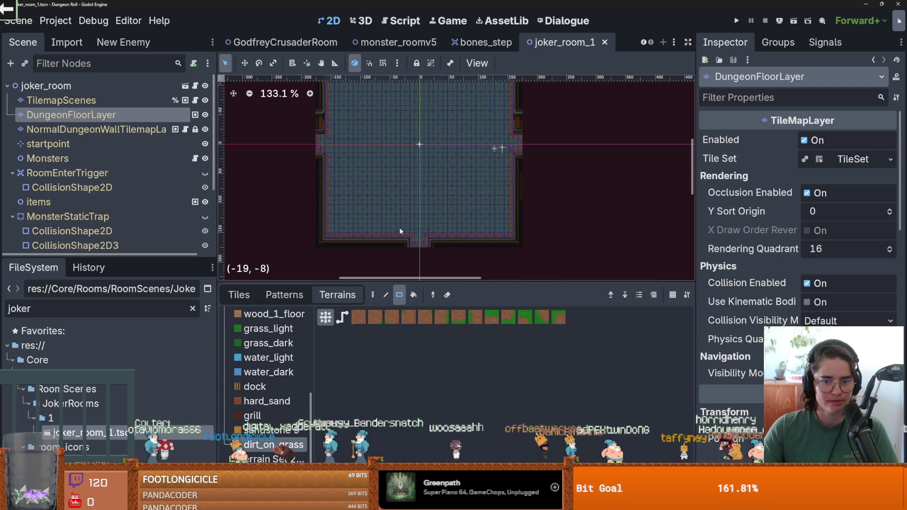
pyautogui.moveTo(411, 226); pyautogui.dragTo(428, 221)
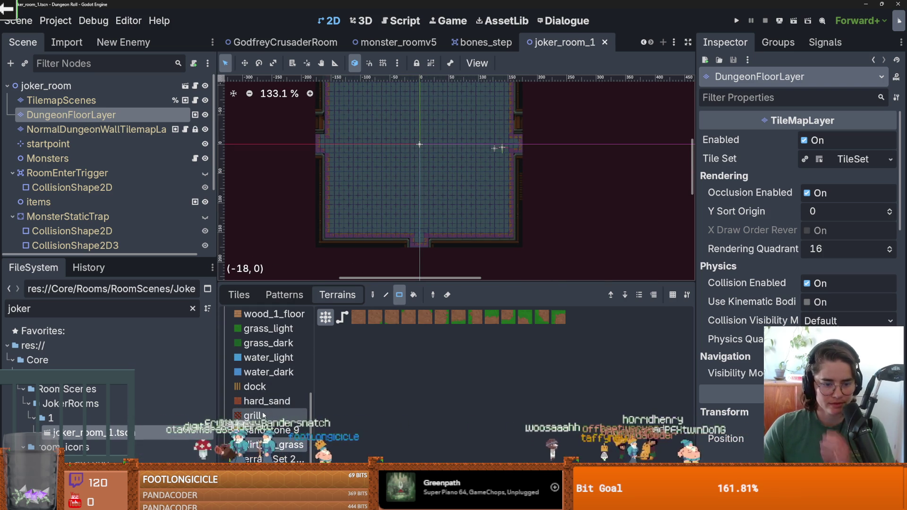
# Paint the doorway strip and the room's lower floor with wood_1_floor planks.
pyautogui.scroll(3, 264, 383)
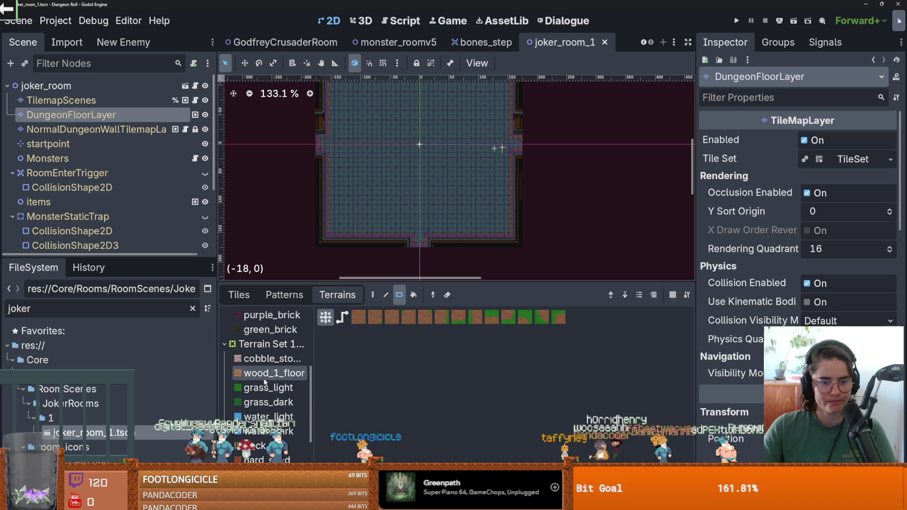
pyautogui.click(277, 374)
pyautogui.scroll(2, 395, 247)
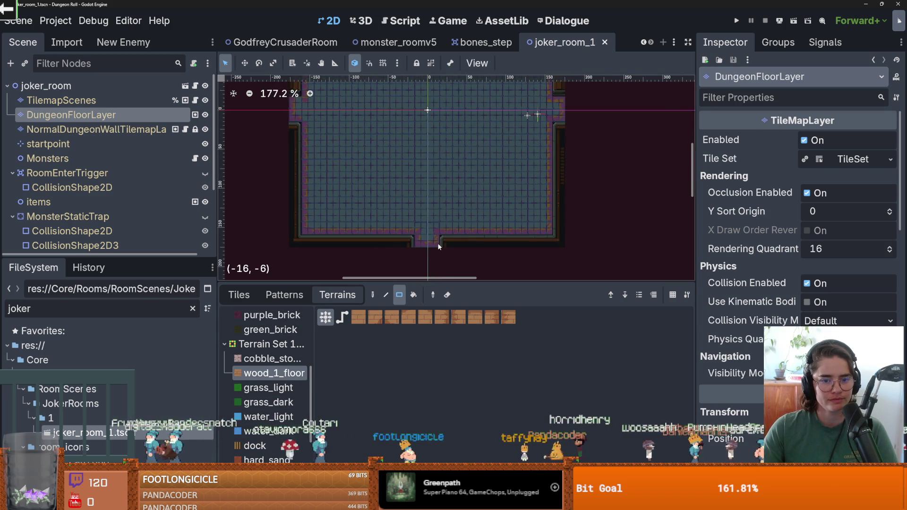
pyautogui.moveTo(438, 242); pyautogui.dragTo(424, 216)
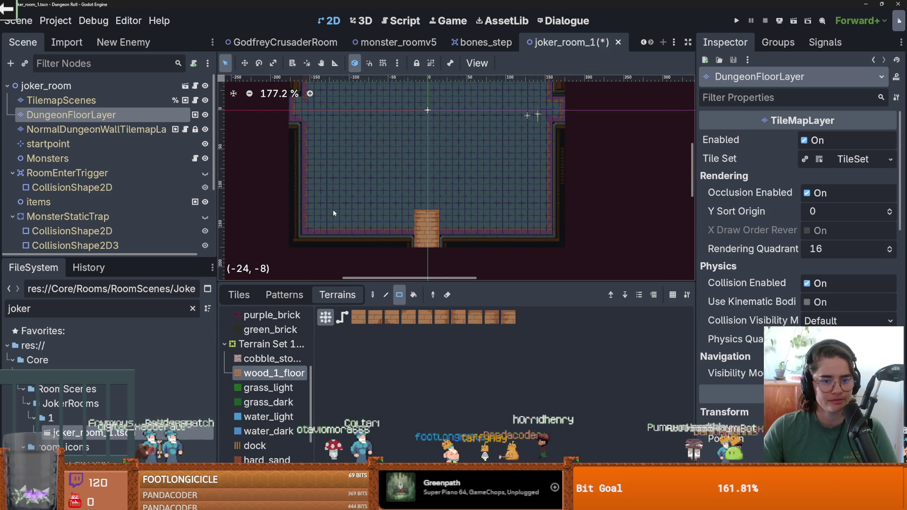
pyautogui.moveTo(307, 203); pyautogui.dragTo(548, 230)
# Repaint the room's lower floor rectangle with the green_brick terrain.
pyautogui.scroll(1, 461, 209)
pyautogui.scroll(-1, 461, 213)
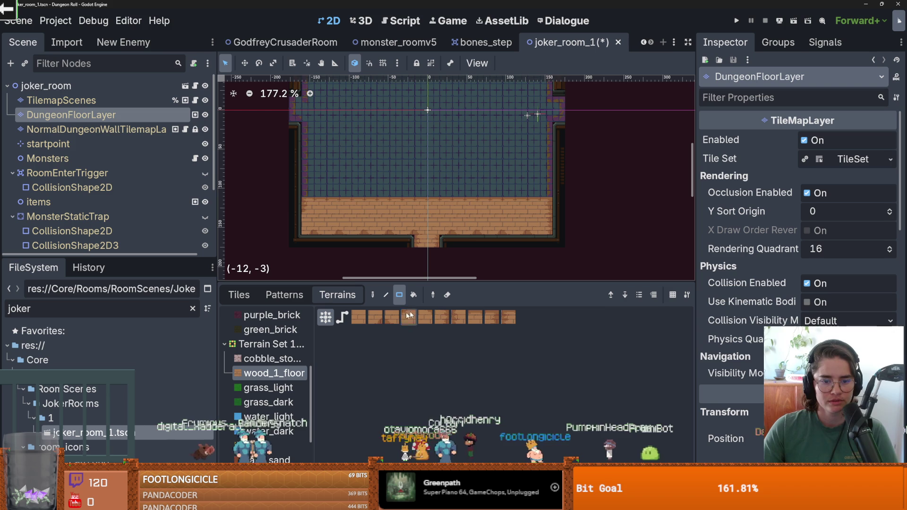
pyautogui.click(270, 329)
pyautogui.moveTo(548, 230); pyautogui.dragTo(314, 178)
pyautogui.scroll(2, 421, 231)
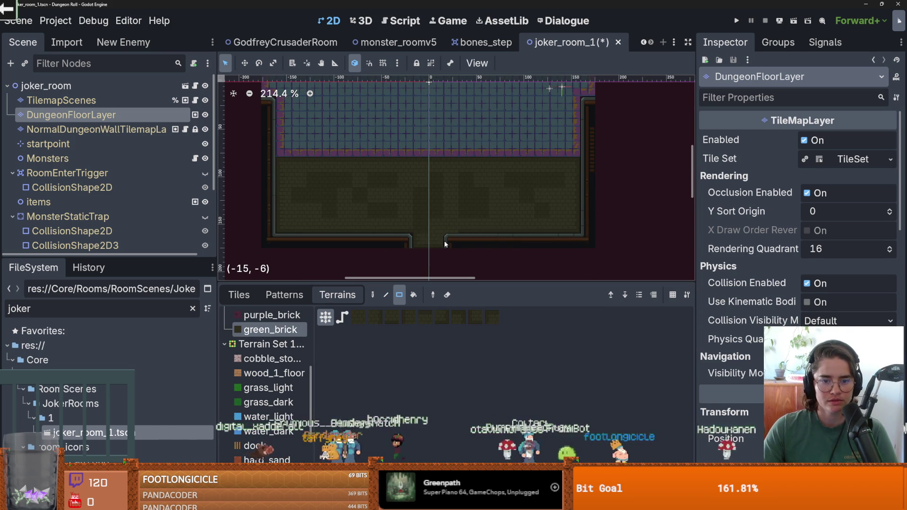
# In the TileSet editor, inspect the floor_1.png, floor_0.png and floor_2.png atlases.
pyautogui.click(245, 503)
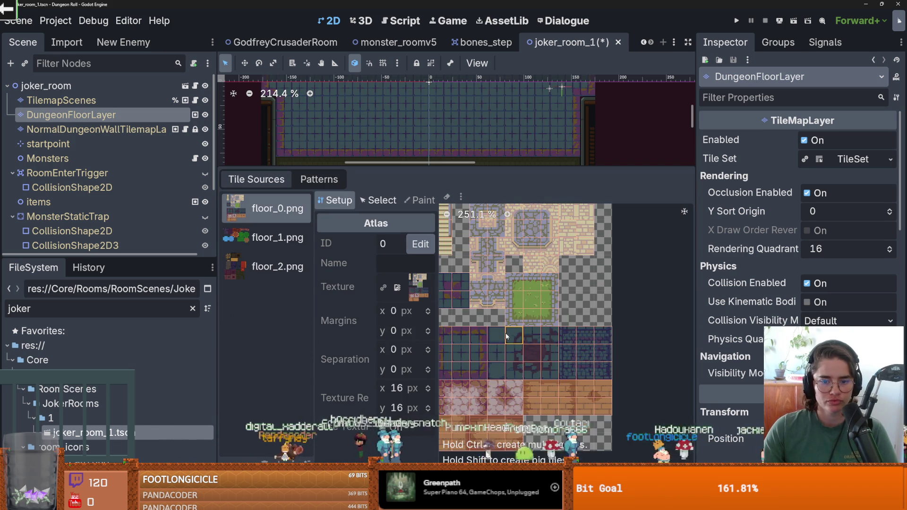
pyautogui.click(234, 239)
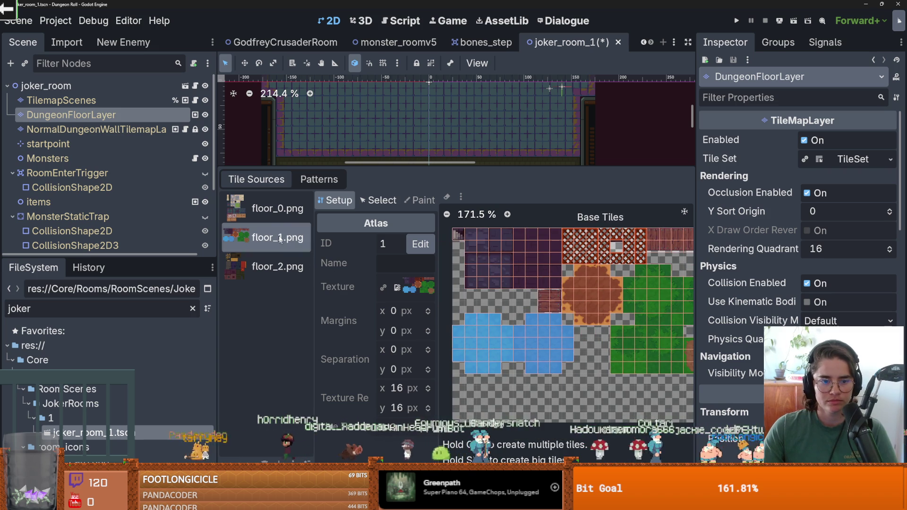
pyautogui.click(273, 219)
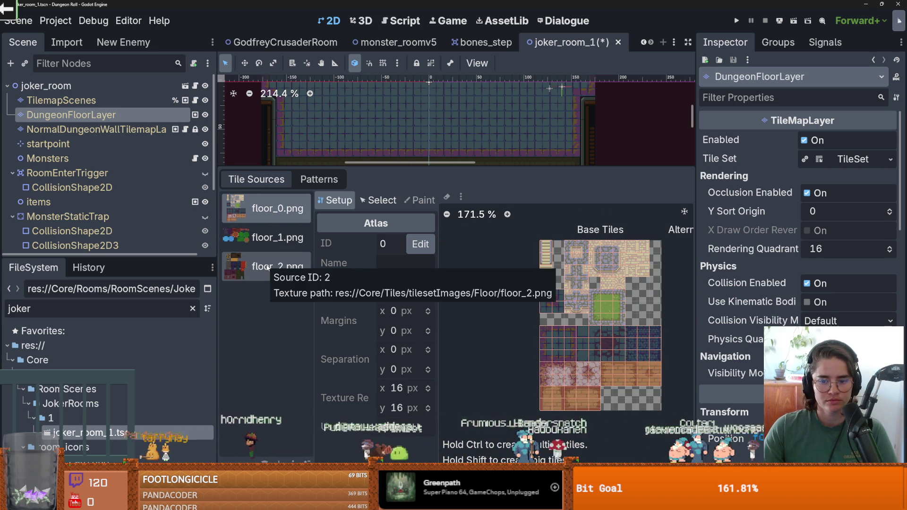
pyautogui.click(267, 268)
pyautogui.scroll(5, 622, 407)
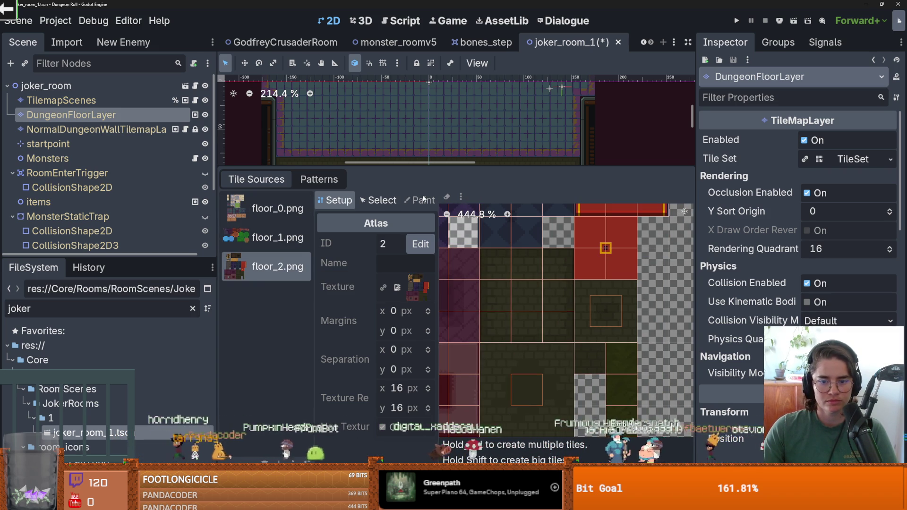
pyautogui.click(185, 86)
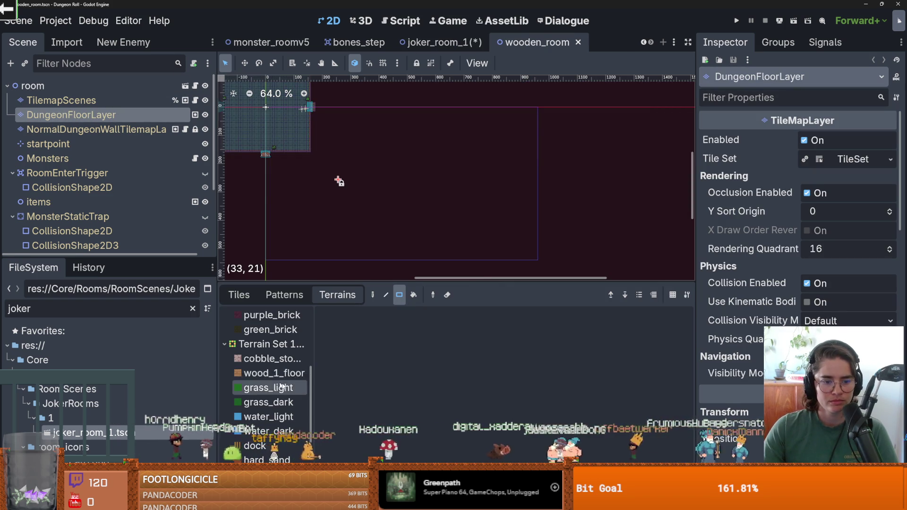
# In wooden_room, browse the floor_1.png and floor_2.png tiles, then open floor_2.png in the TileSet editor.
pyautogui.click(239, 294)
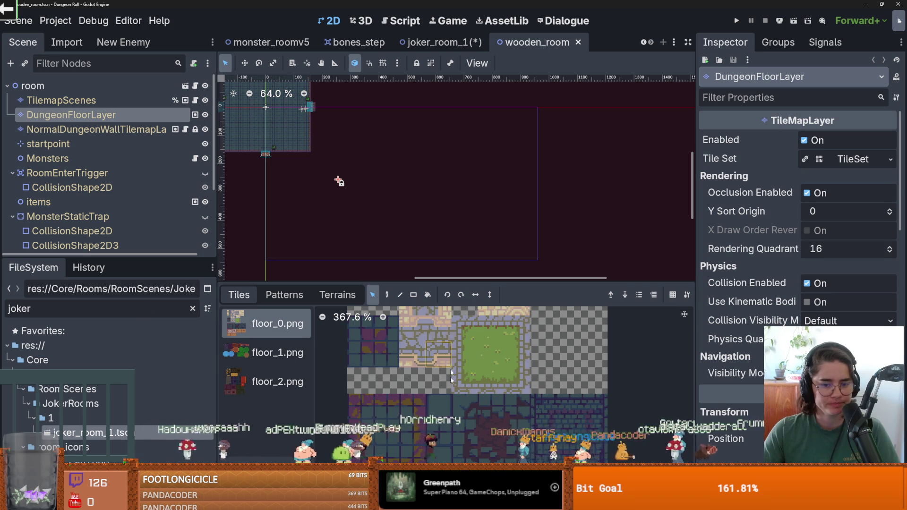
pyautogui.scroll(-5, 450, 377)
pyautogui.scroll(1, 444, 373)
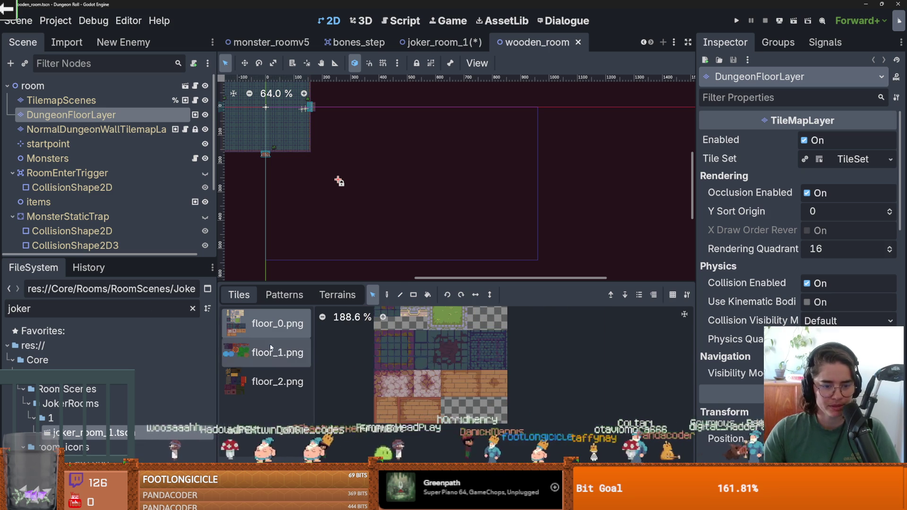
pyautogui.click(271, 352)
pyautogui.scroll(-3, 457, 398)
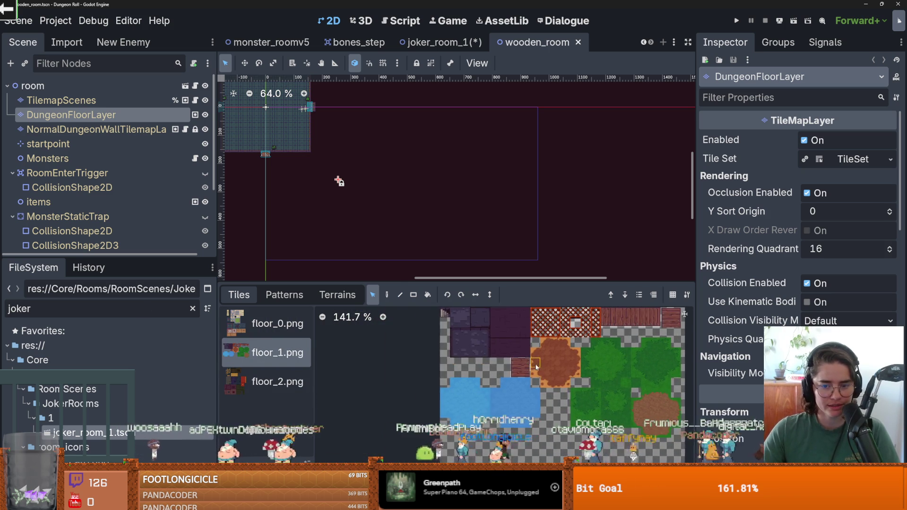
pyautogui.click(273, 382)
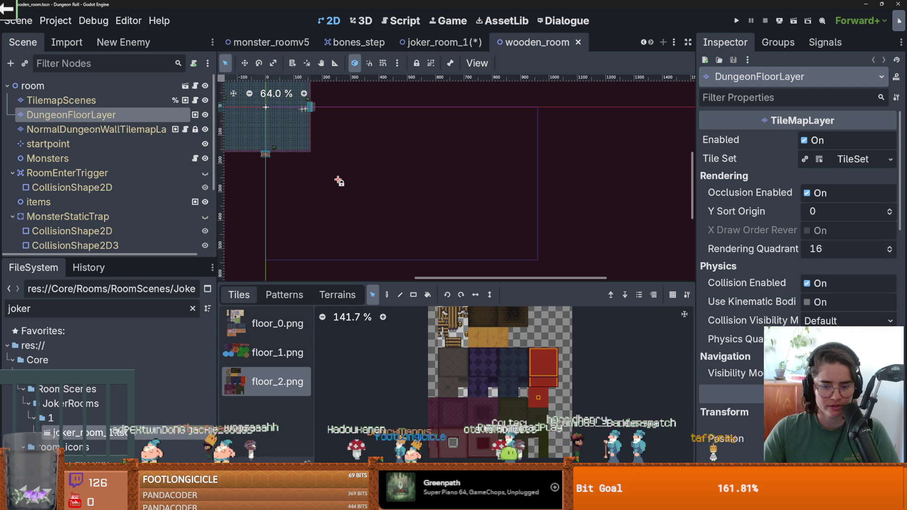
pyautogui.click(477, 503)
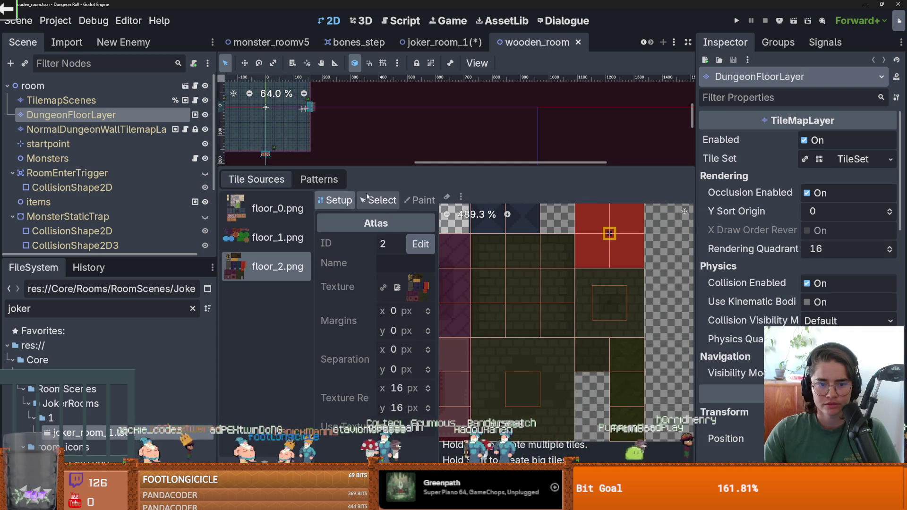
# Select the large 2x2 dark brick tile in floor_2.png, view its terrain assignments, and save the room scene.
pyautogui.click(378, 200)
pyautogui.click(592, 295)
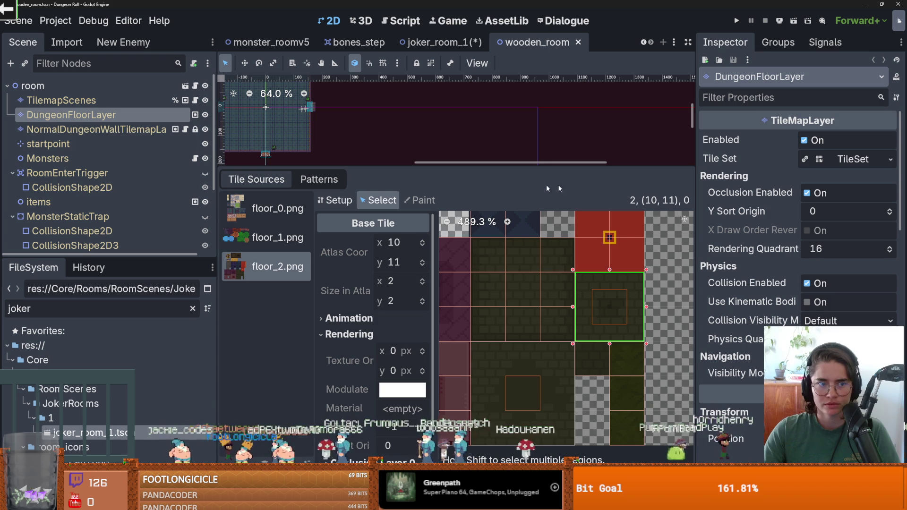
pyautogui.hotkey('ctrl', 'Tab')
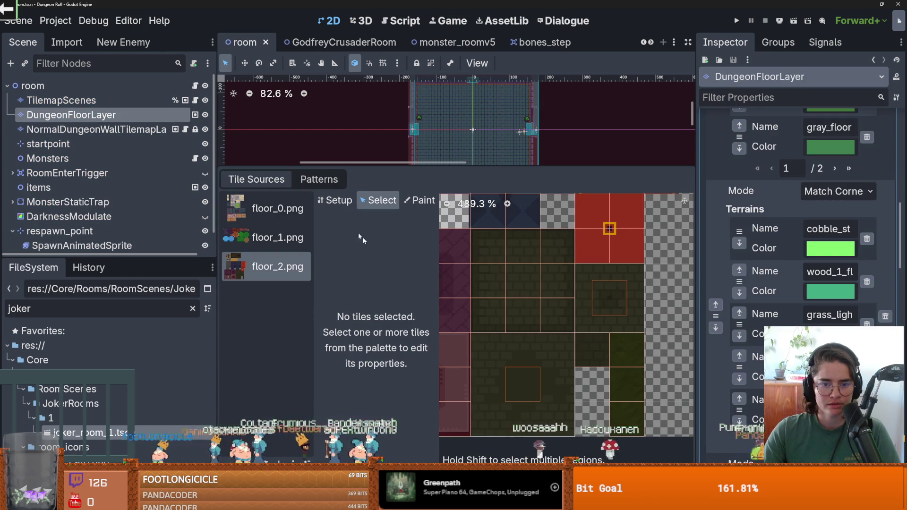
pyautogui.click(419, 201)
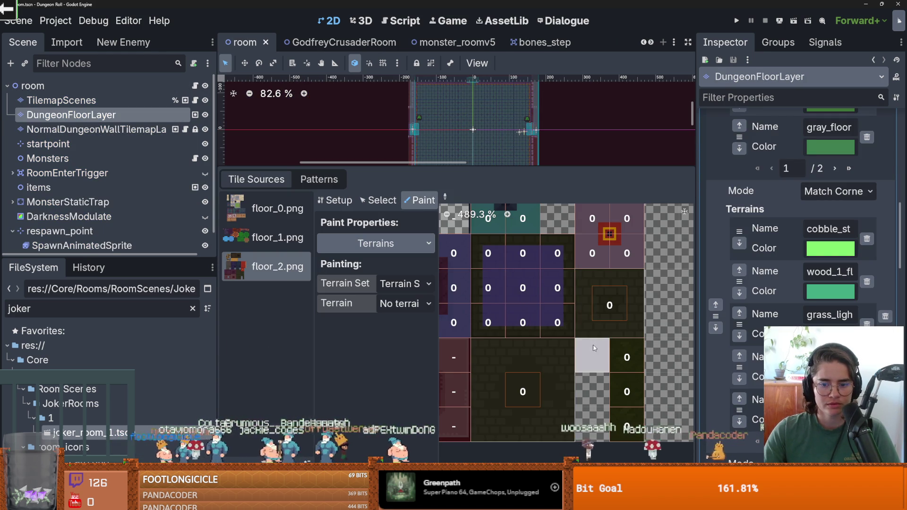
pyautogui.hotkey('ctrl', 's')
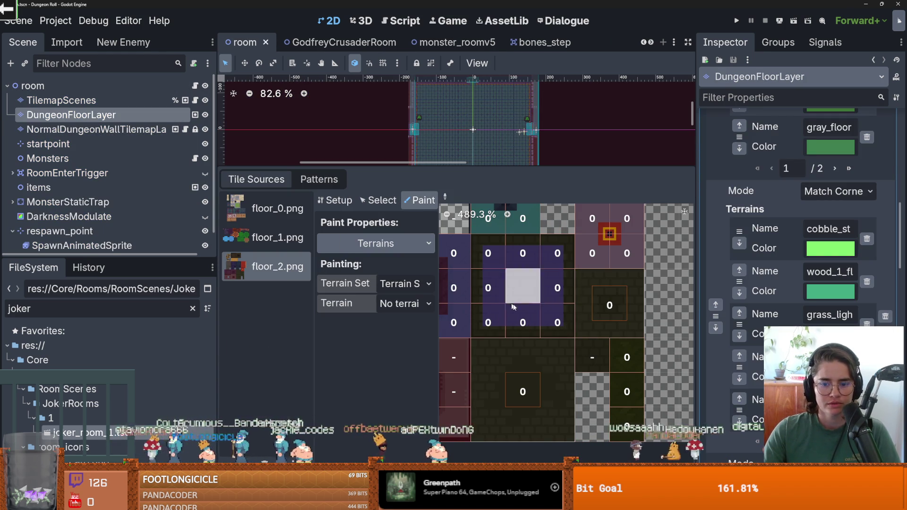
pyautogui.scroll(-2, 518, 45)
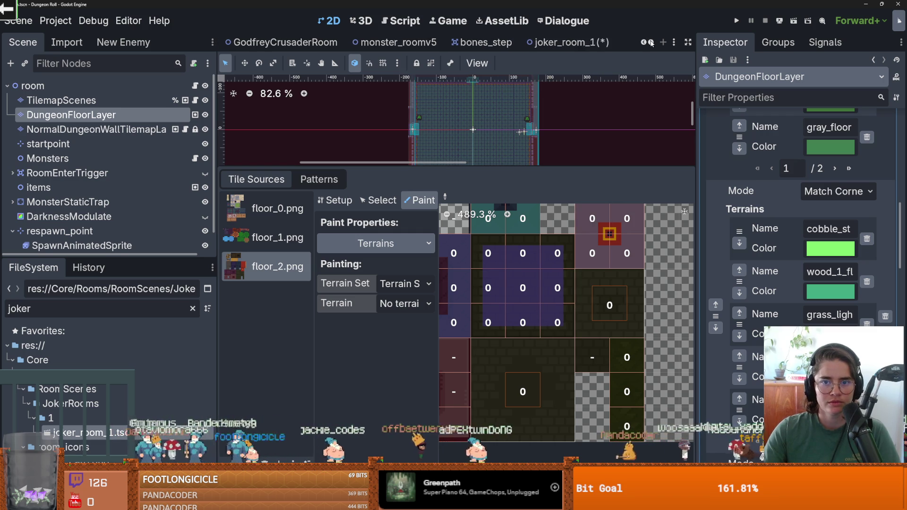
pyautogui.click(423, 44)
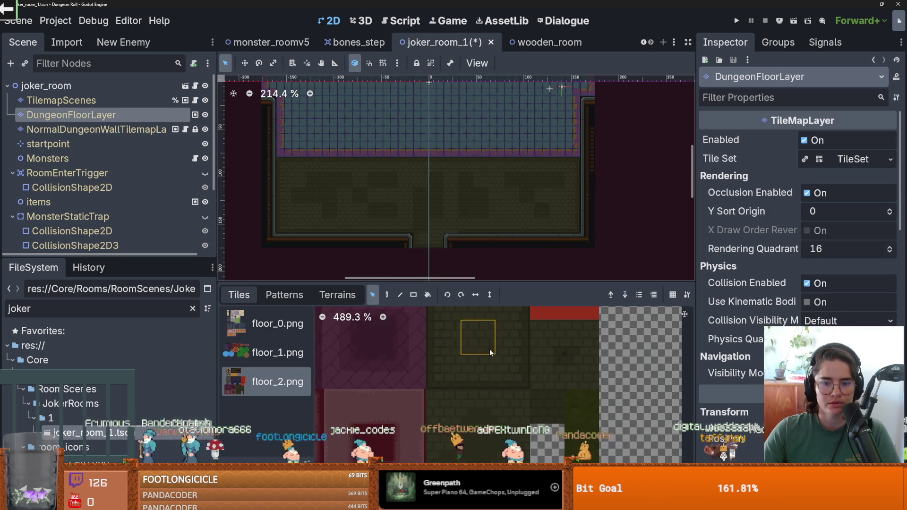
# Paint green_brick terrain rectangles up through the joker room's middle floor, then switch to wooden_room.
pyautogui.click(337, 296)
pyautogui.click(271, 329)
pyautogui.moveTo(421, 210)
pyautogui.mouseDown()
pyautogui.moveTo(359, 169)
pyautogui.moveTo(353, 189)
pyautogui.moveTo(488, 220)
pyautogui.mouseUp()
pyautogui.moveTo(529, 199); pyautogui.dragTo(446, 179)
pyautogui.scroll(-2, 426, 222)
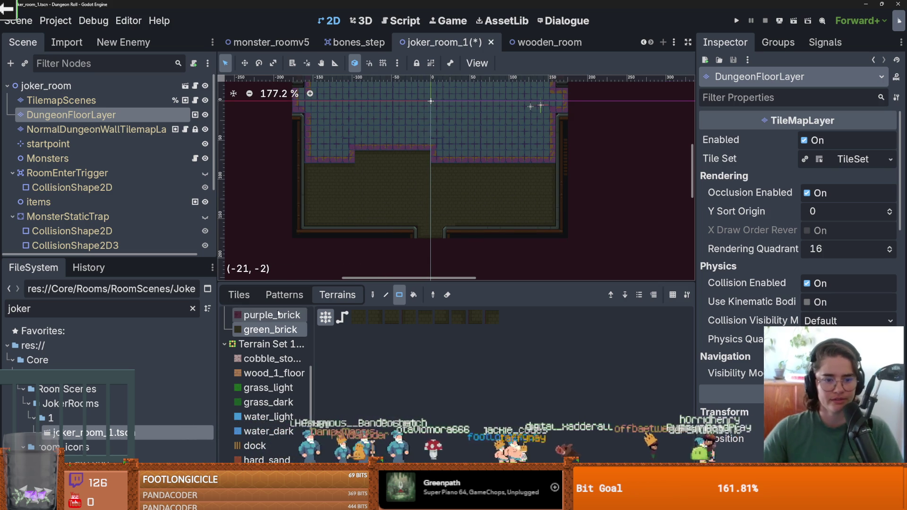
pyautogui.hotkey('ctrl', 'Tab')
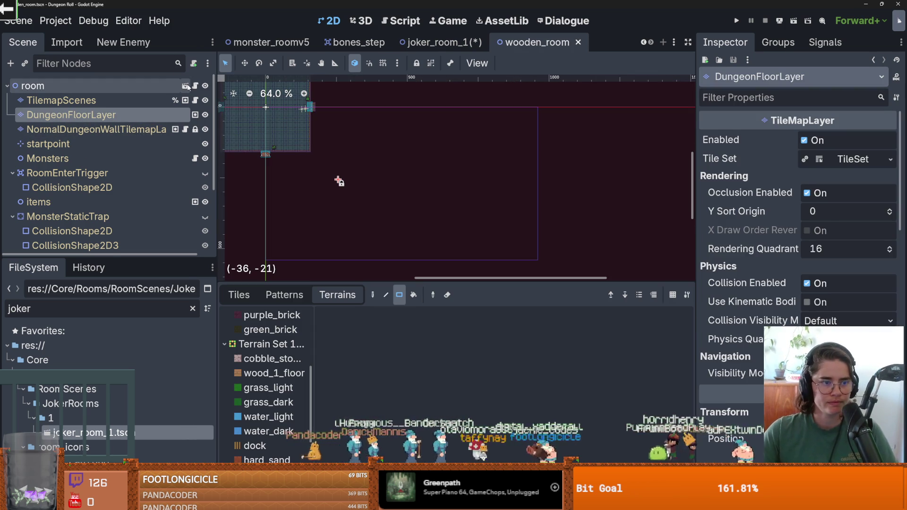
# In the TileSet editor, shrink floor_2.png atlas tile (10,11) from 2x2 to a single 1x1 tile.
pyautogui.hotkey('ctrl', 'Tab')
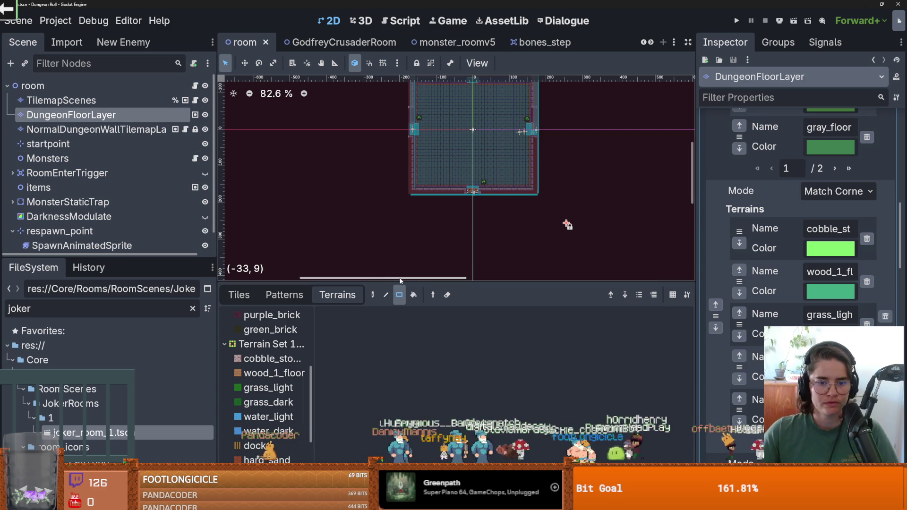
pyautogui.moveTo(397, 281); pyautogui.dragTo(397, 162)
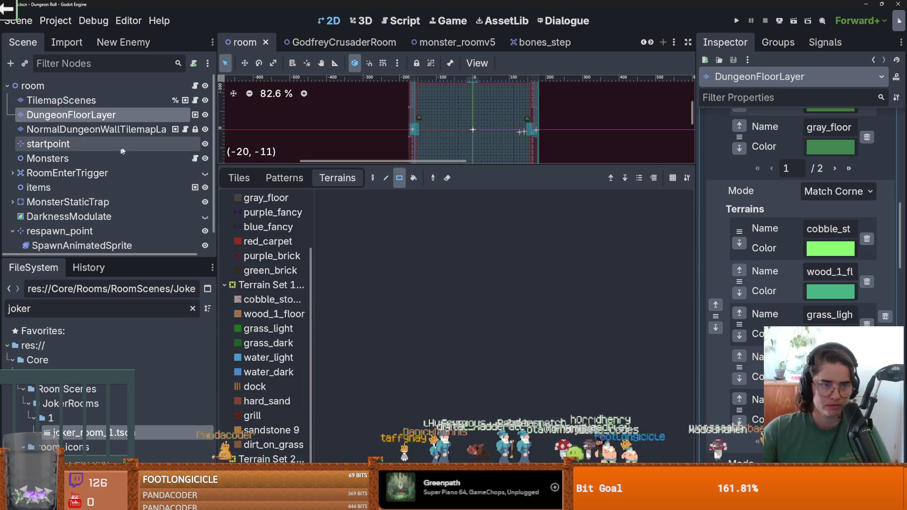
pyautogui.click(401, 472)
pyautogui.scroll(3, 603, 331)
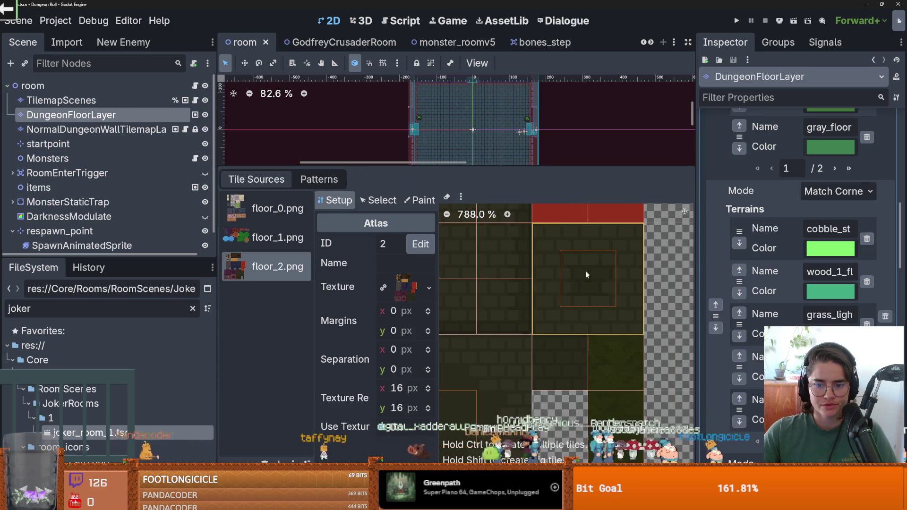
pyautogui.scroll(-2, 556, 291)
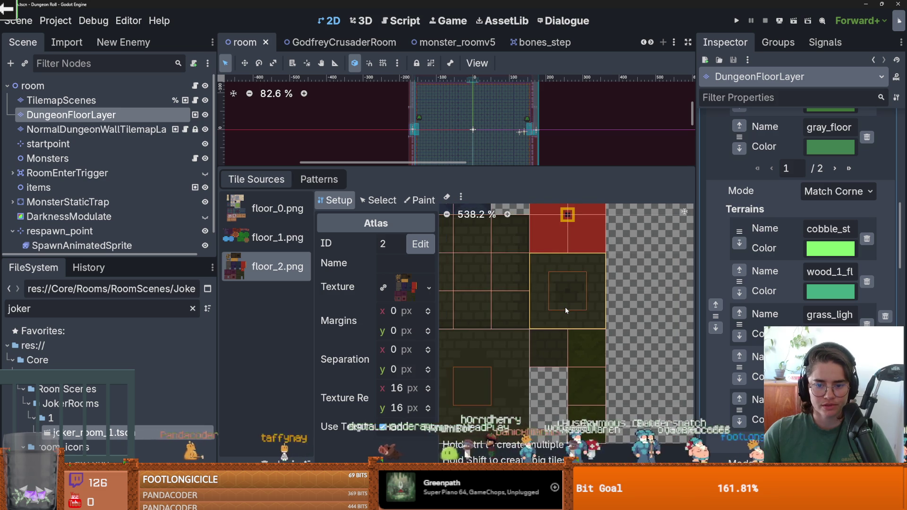
pyautogui.scroll(1, 565, 307)
pyautogui.click(378, 200)
pyautogui.click(555, 279)
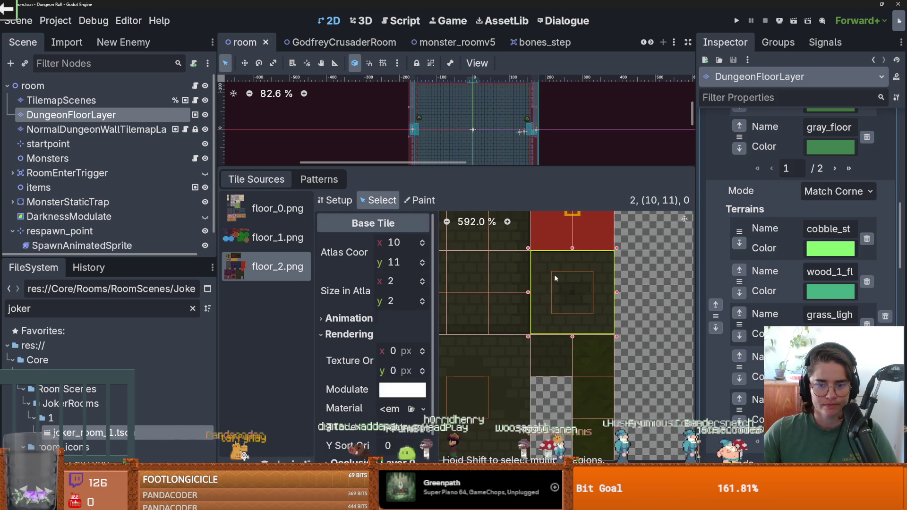
pyautogui.moveTo(615, 335); pyautogui.dragTo(566, 284)
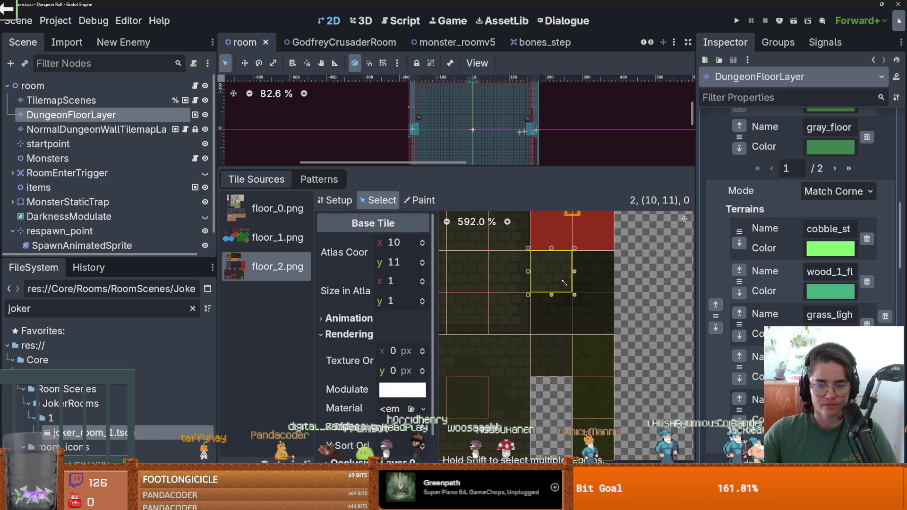
# Paint green_brick terrain onto the resized tile and its neighbours, then save the scene.
pyautogui.click(331, 200)
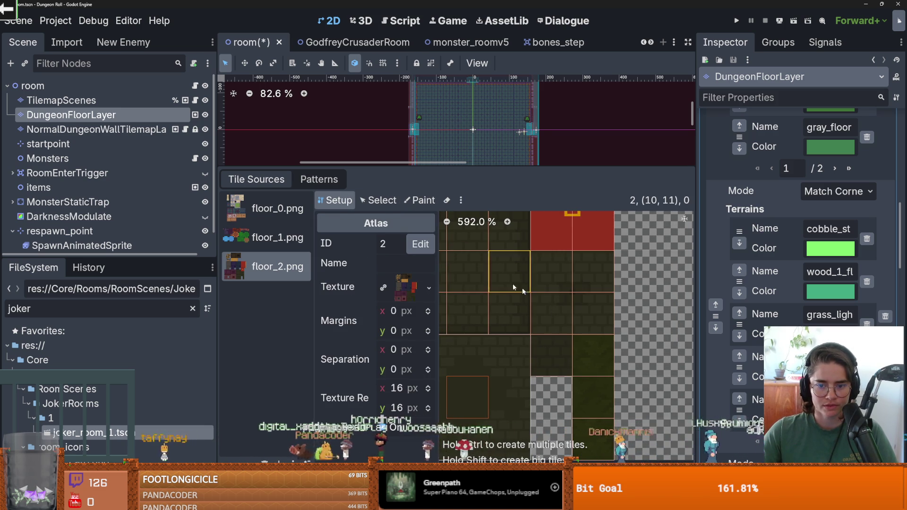
pyautogui.click(413, 199)
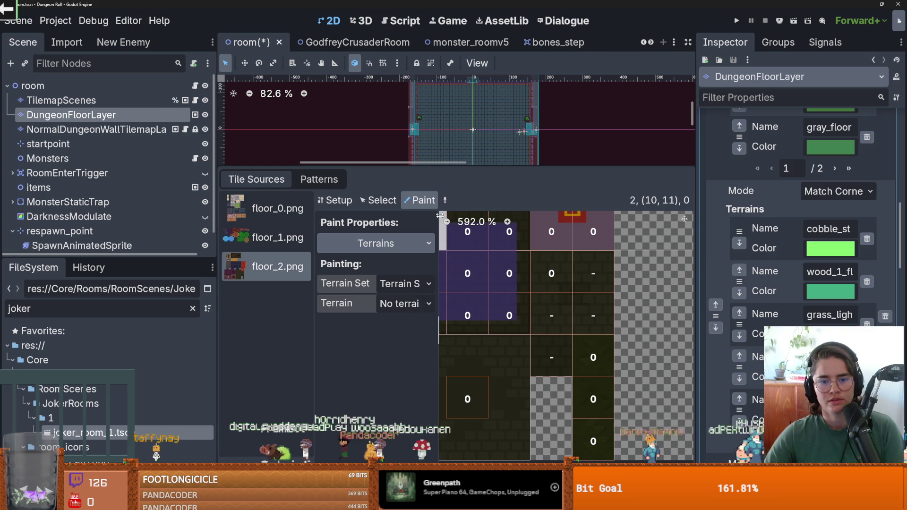
pyautogui.click(455, 226)
pyautogui.moveTo(556, 306)
pyautogui.mouseDown()
pyautogui.moveTo(585, 279)
pyautogui.moveTo(554, 323)
pyautogui.mouseUp()
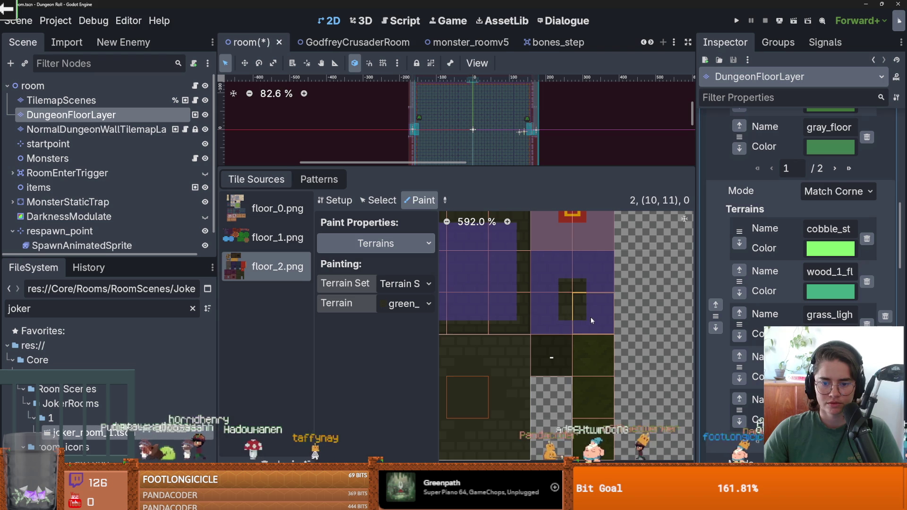
pyautogui.hotkey('ctrl', 's')
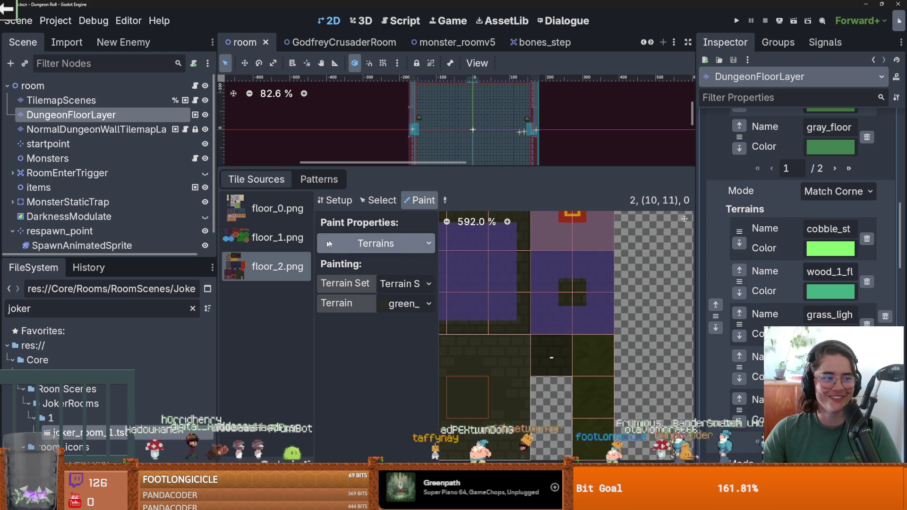
pyautogui.hotkey('ctrl', 's')
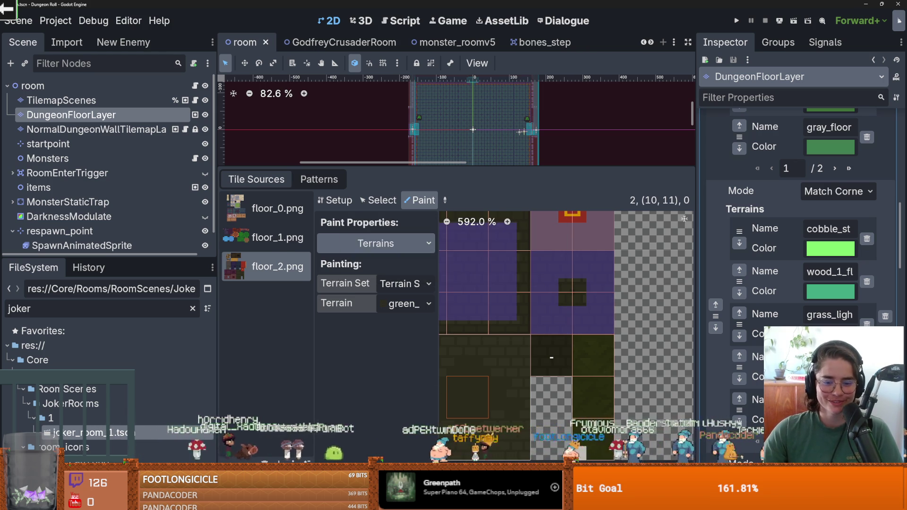
pyautogui.scroll(-2, 614, 45)
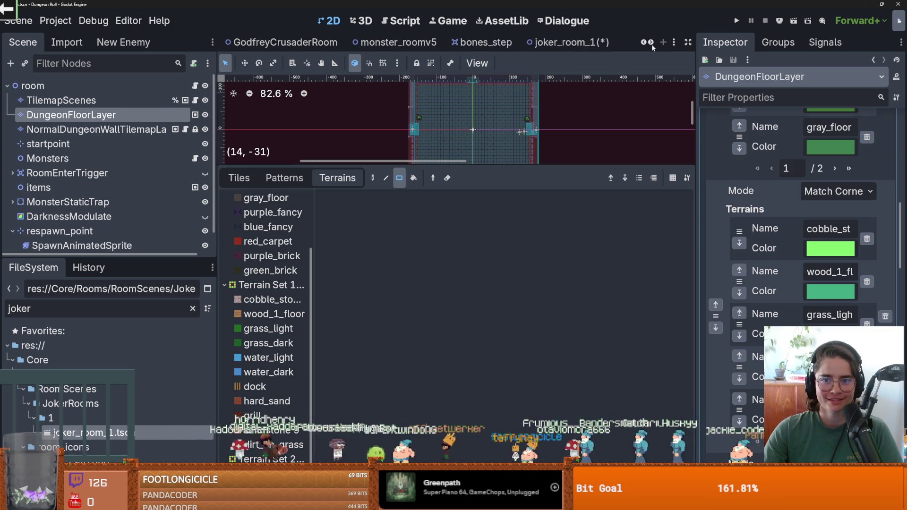
# On joker_room_1, drag a green_brick terrain rectangle over the upper blue-tiled floor to cover it entirely.
pyautogui.click(562, 47)
pyautogui.moveTo(456, 166)
pyautogui.mouseDown()
pyautogui.moveTo(455, 271)
pyautogui.moveTo(455, 164)
pyautogui.mouseUp()
pyautogui.scroll(3, 260, 407)
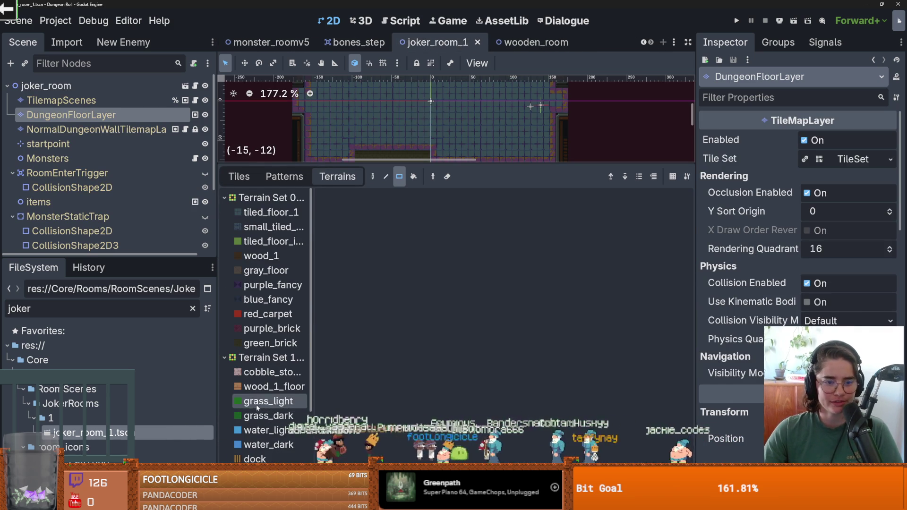
pyautogui.click(270, 343)
pyautogui.moveTo(400, 165); pyautogui.dragTo(425, 380)
pyautogui.scroll(-2, 527, 230)
pyautogui.moveTo(527, 230)
pyautogui.mouseDown()
pyautogui.moveTo(373, 90)
pyautogui.moveTo(336, 96)
pyautogui.mouseUp()
pyautogui.scroll(2, 331, 168)
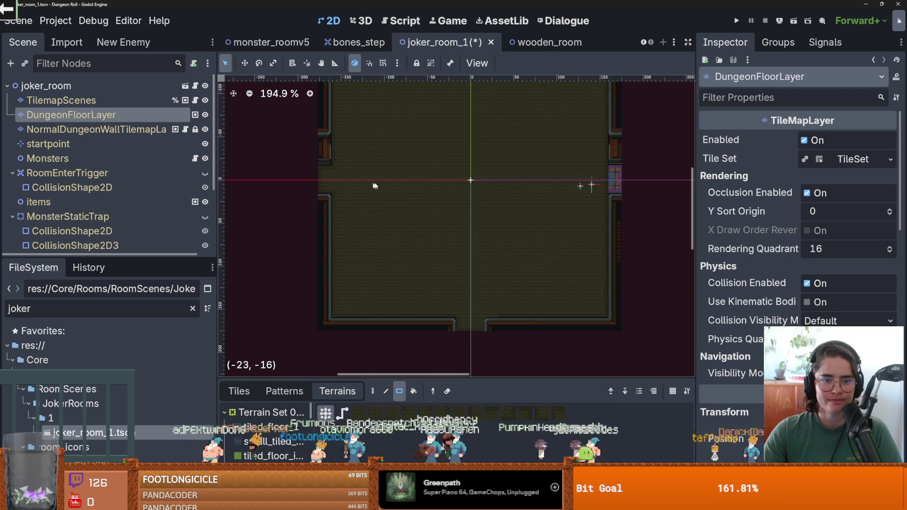
pyautogui.scroll(2, 571, 177)
pyautogui.hscroll(2, 571, 173)
pyautogui.scroll(4, 520, 199)
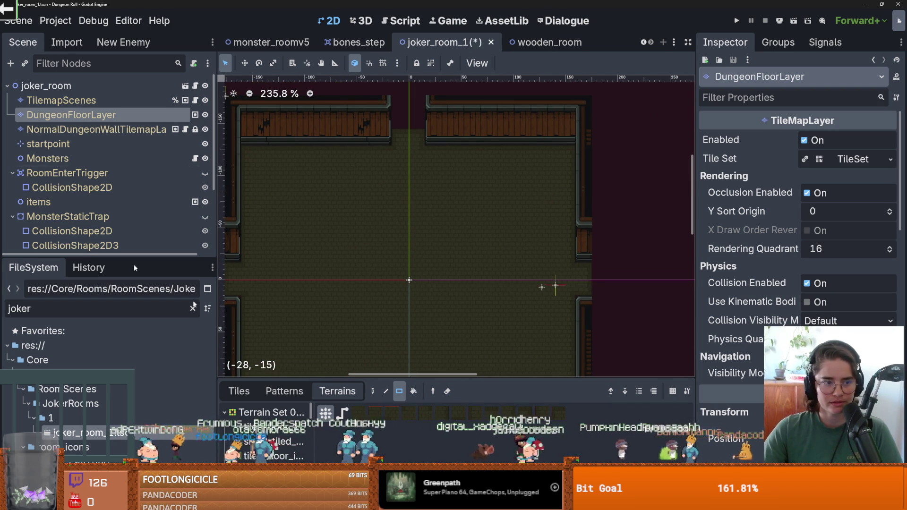
pyautogui.click(239, 392)
pyautogui.scroll(1, 478, 452)
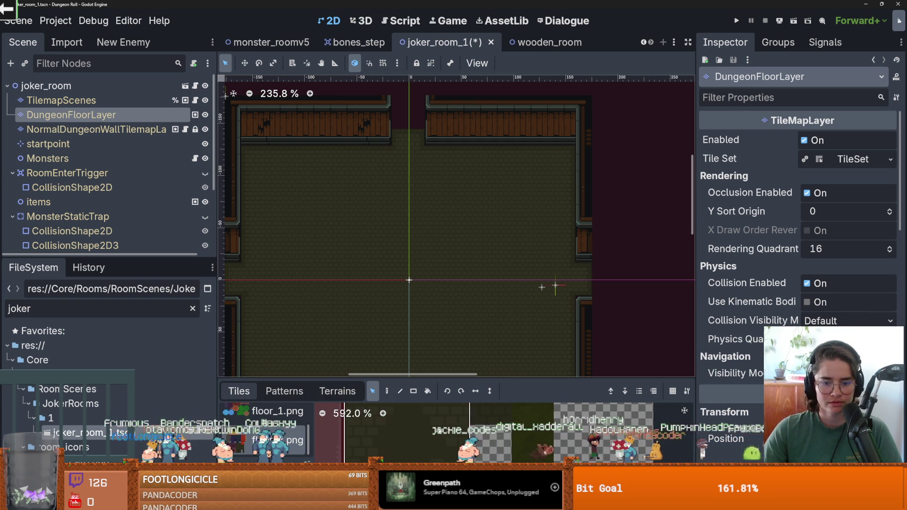
# Select a block of floor tiles in the room and switch to the single-tile Paint tool.
pyautogui.moveTo(500, 238); pyautogui.dragTo(458, 211)
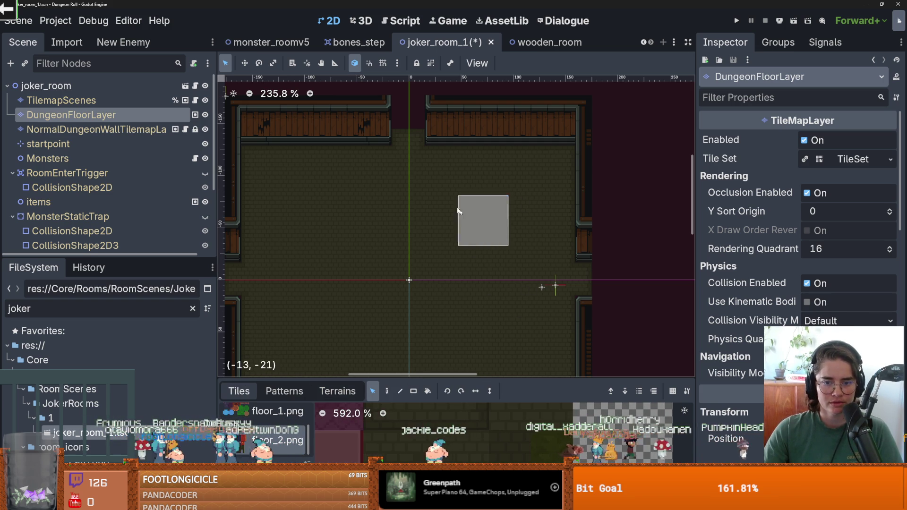
pyautogui.click(387, 391)
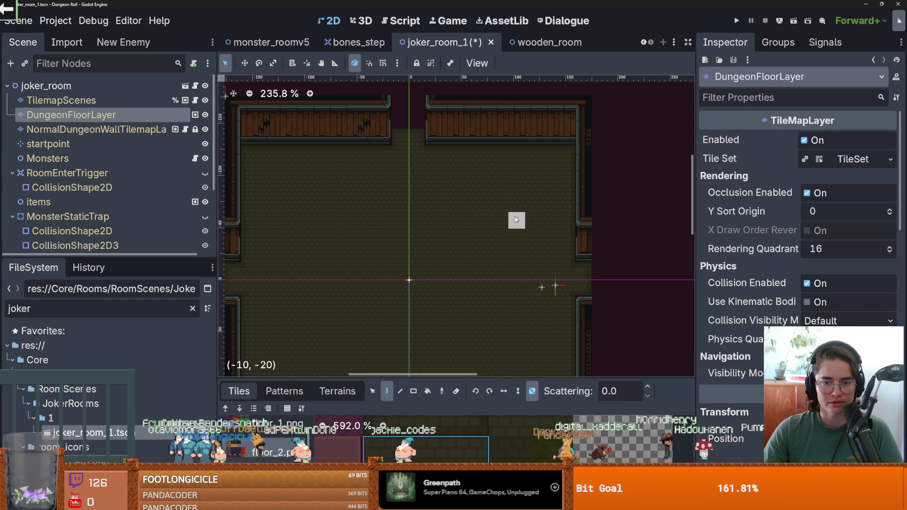
pyautogui.scroll(-4, 496, 246)
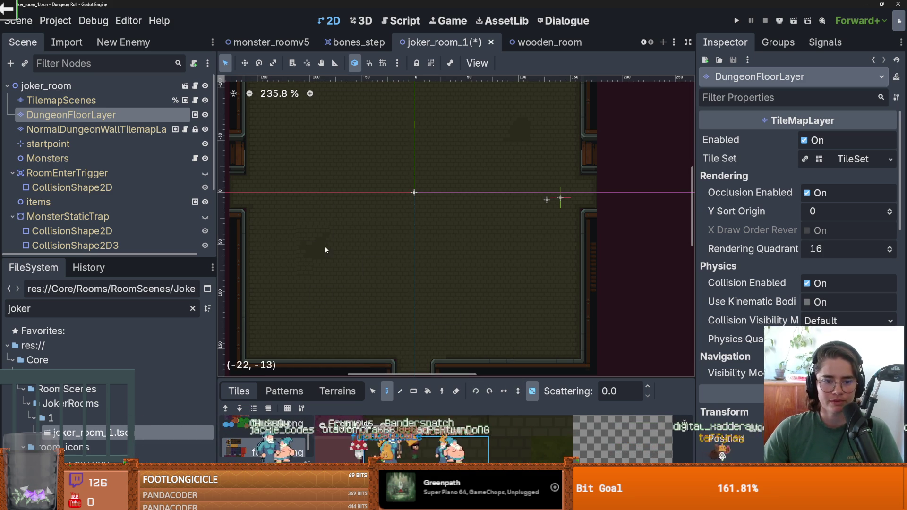
pyautogui.scroll(1, 343, 244)
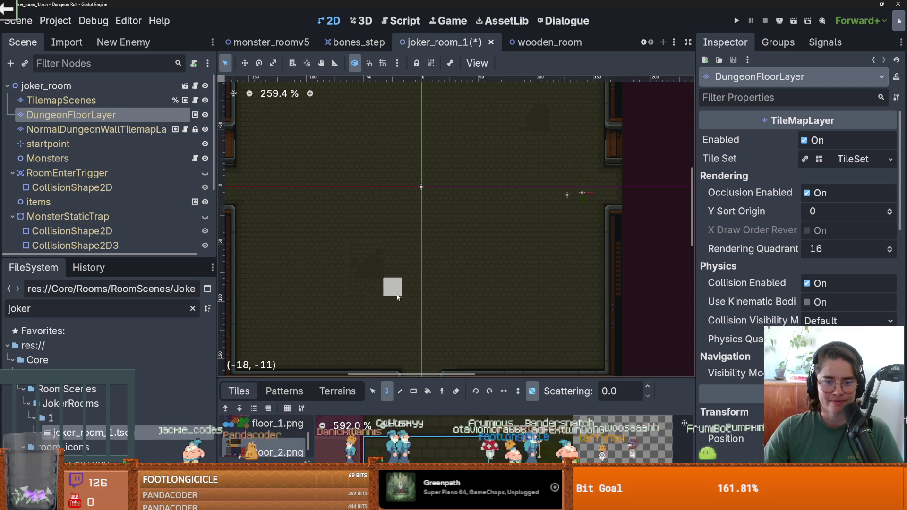
pyautogui.scroll(3, 416, 311)
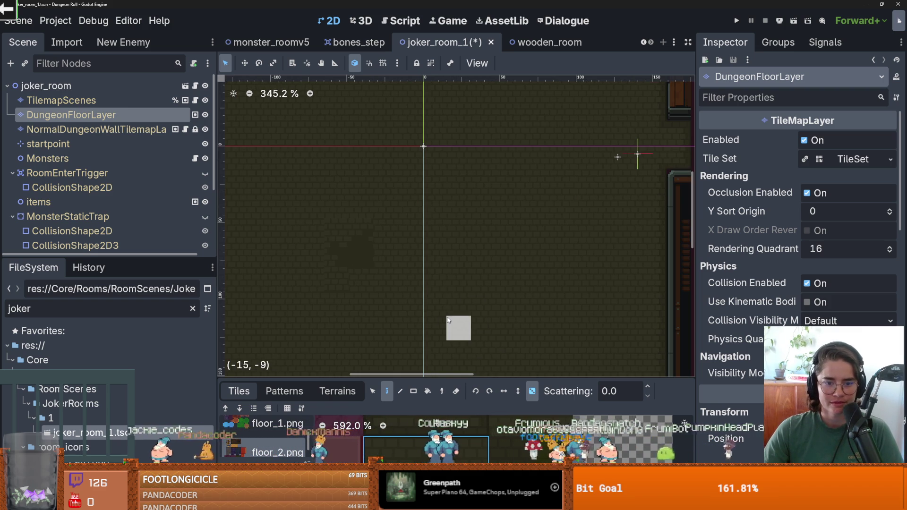
pyautogui.scroll(4, 347, 306)
pyautogui.scroll(-7, 456, 333)
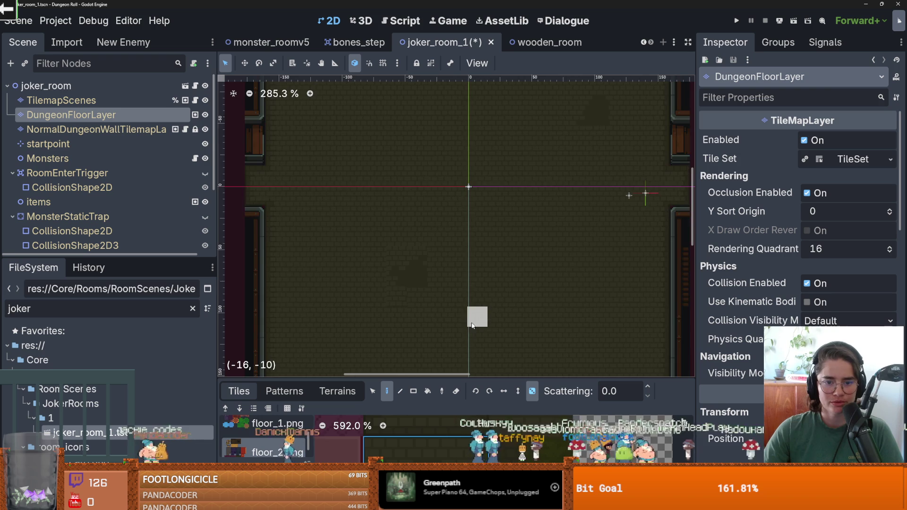
pyautogui.scroll(2, 476, 325)
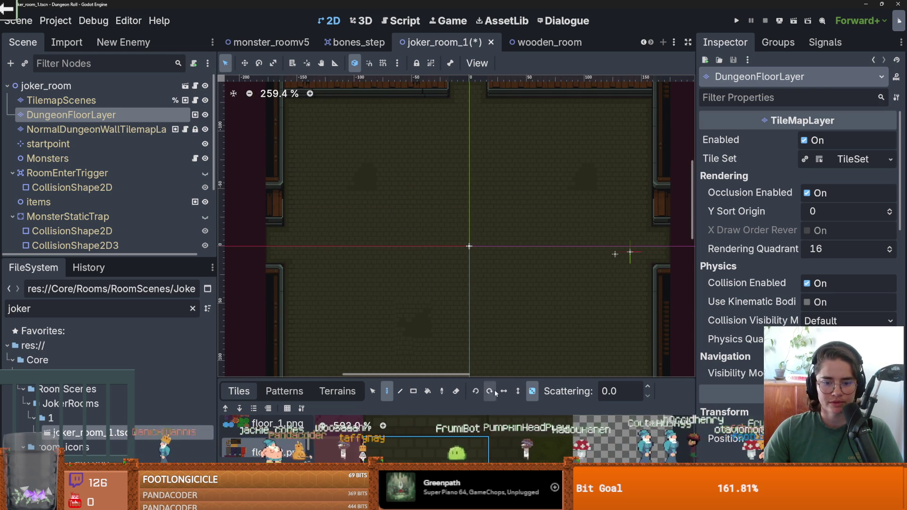
pyautogui.scroll(-1, 423, 258)
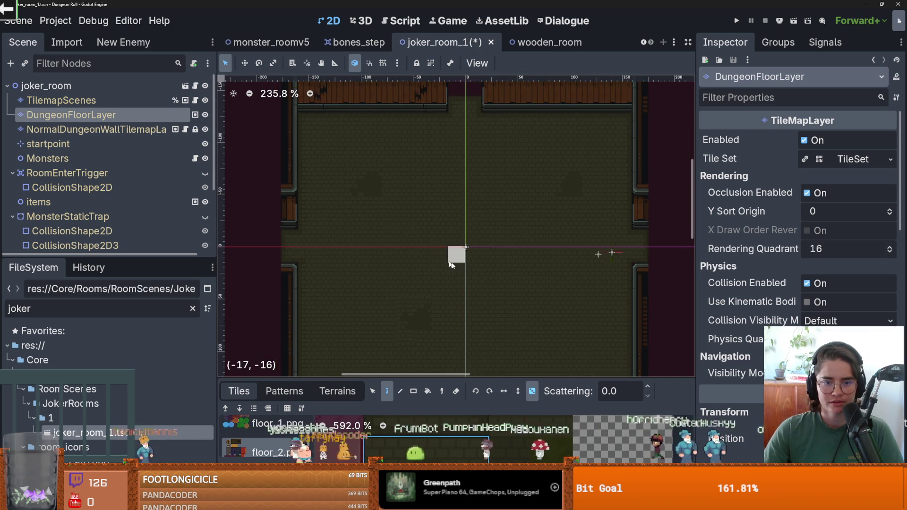
pyautogui.scroll(-4, 473, 283)
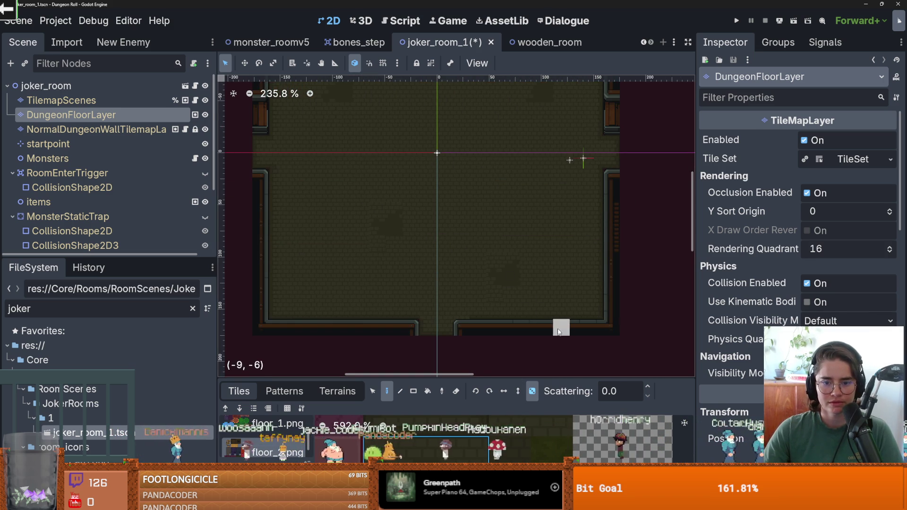
pyautogui.scroll(-1, 570, 283)
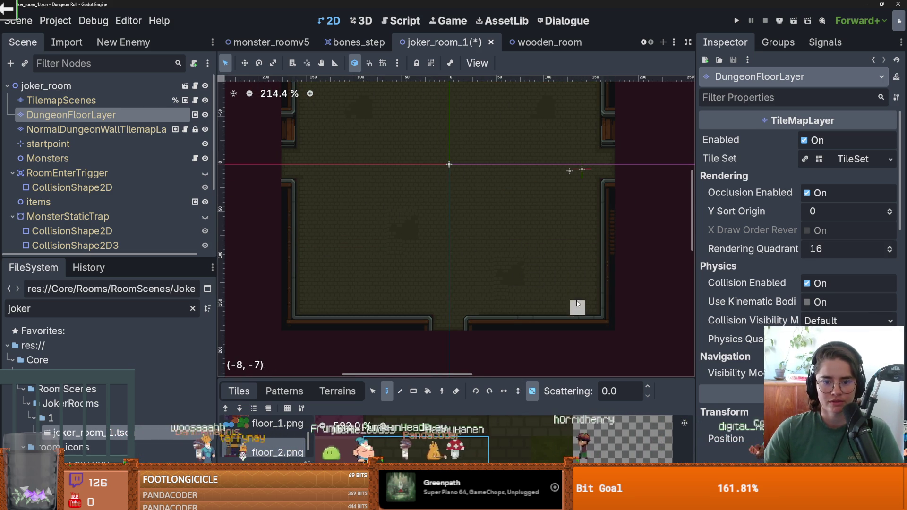
pyautogui.scroll(-2, 545, 301)
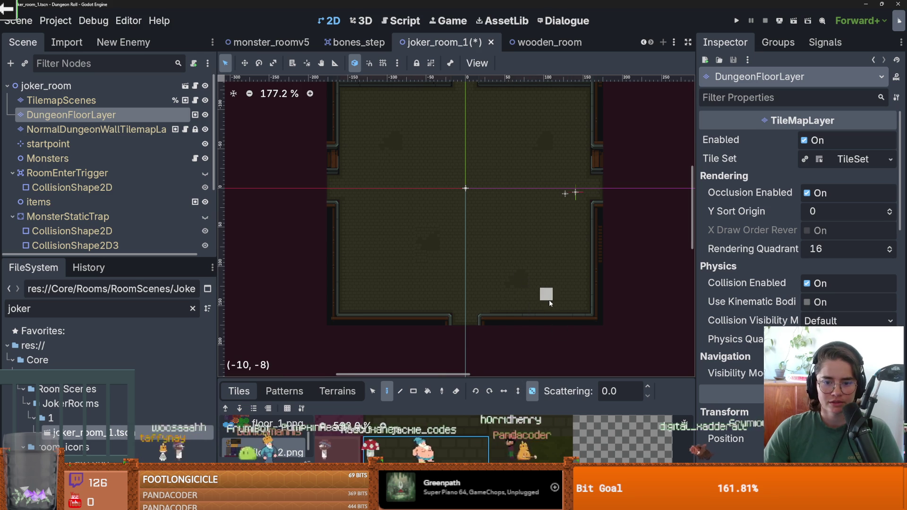
pyautogui.scroll(2, 550, 302)
pyautogui.scroll(-1, 562, 301)
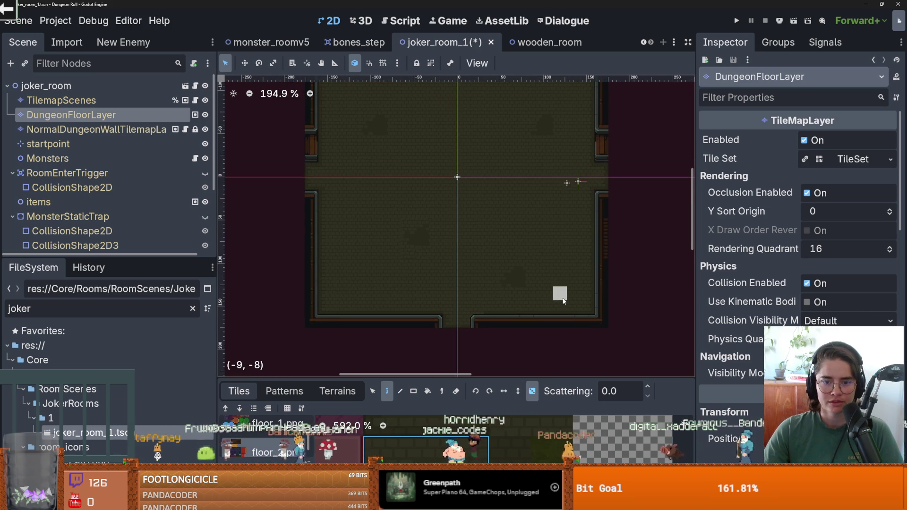
pyautogui.scroll(-1, 563, 301)
# Save joker_room_1 and enlarge the panel to show the floor_2.png tile palette.
pyautogui.hotkey('ctrl', 's')
pyautogui.scroll(2, 496, 262)
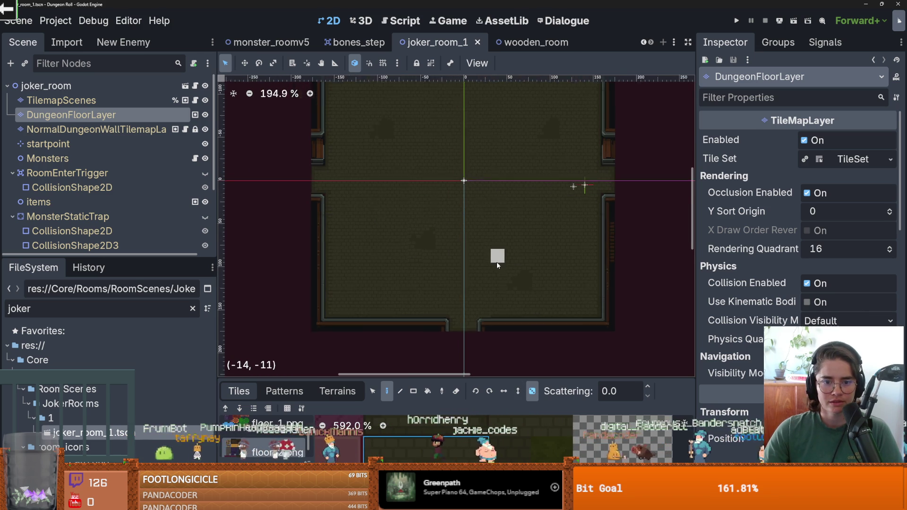
pyautogui.moveTo(495, 380); pyautogui.dragTo(506, 160)
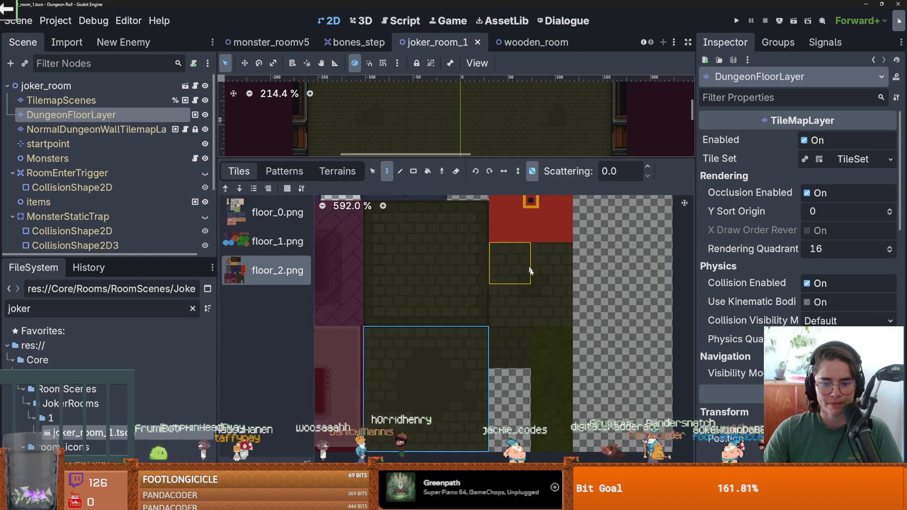
# Enlarge the room view again and save the joker room scene.
pyautogui.moveTo(506, 160); pyautogui.dragTo(507, 348)
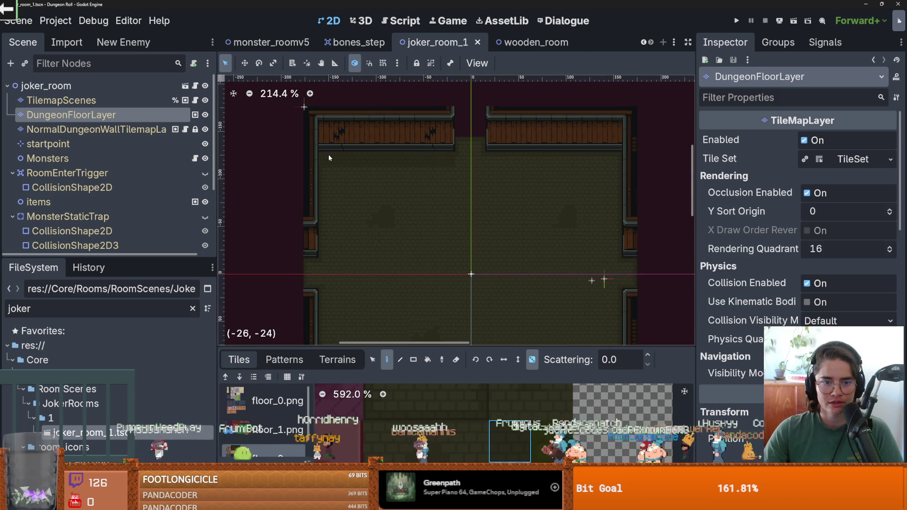
pyautogui.hotkey('ctrl', 's')
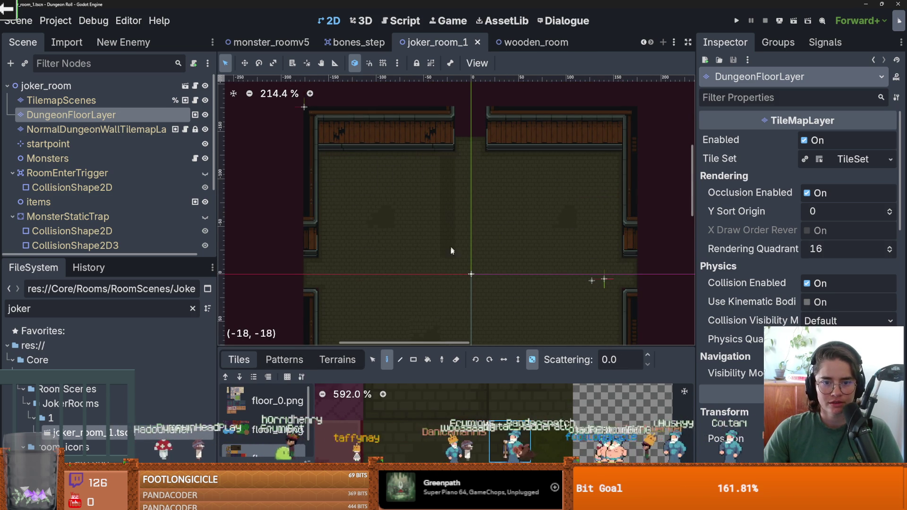
pyautogui.scroll(-3, 451, 269)
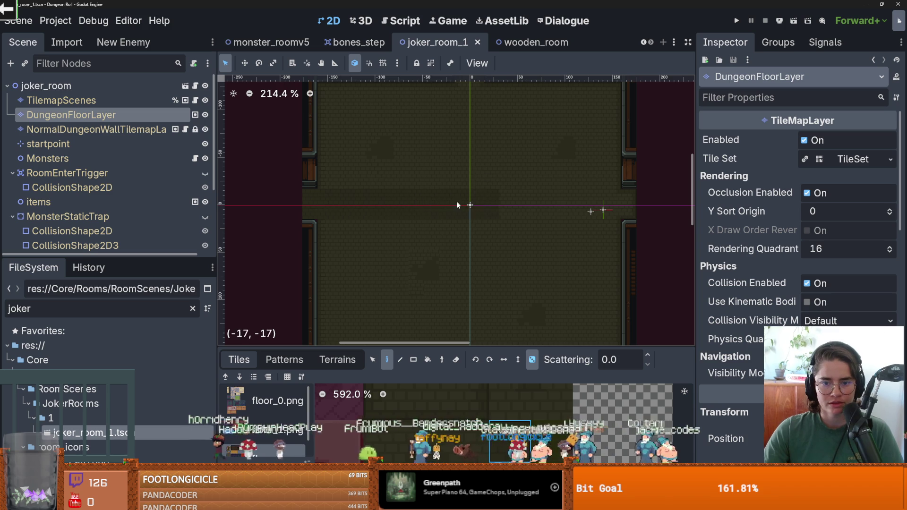
pyautogui.scroll(-2, 495, 266)
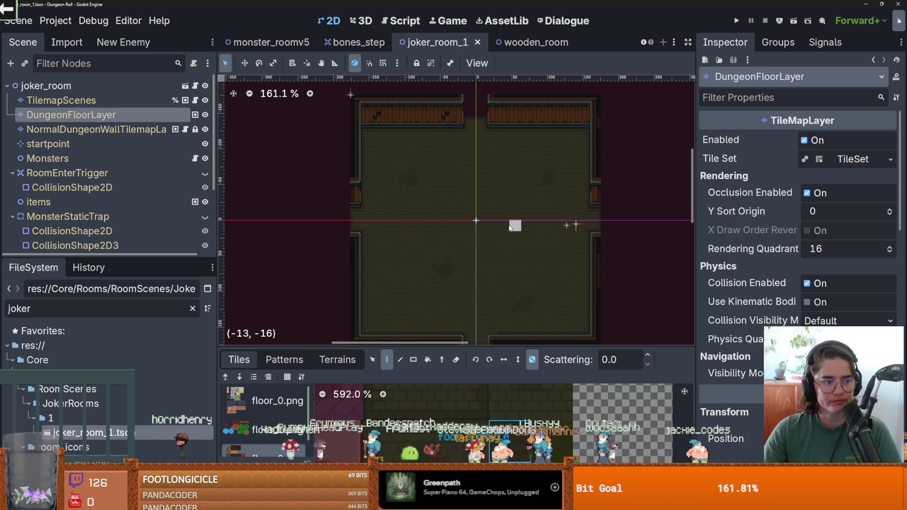
# Review the floor layer's terrains and tiles, clear the selection, and select NormalDungeonWallTilemapLayer.
pyautogui.click(337, 359)
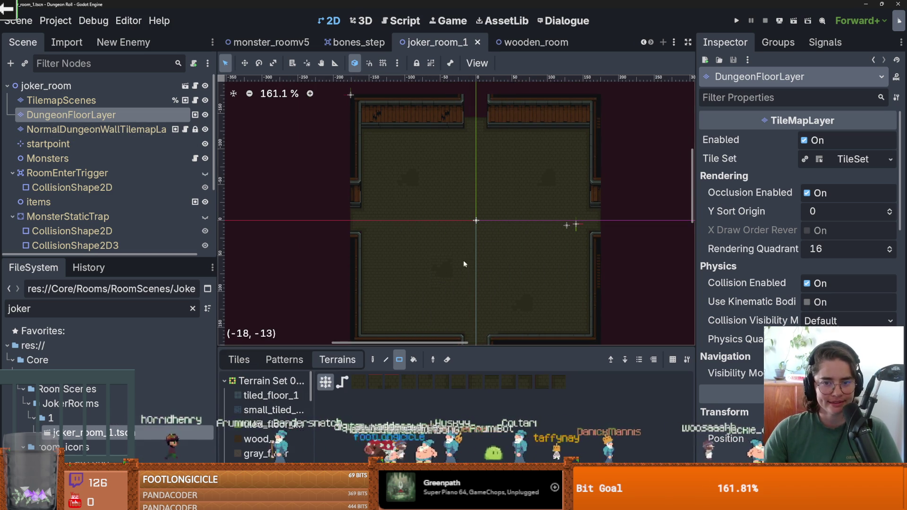
pyautogui.scroll(-2, 465, 264)
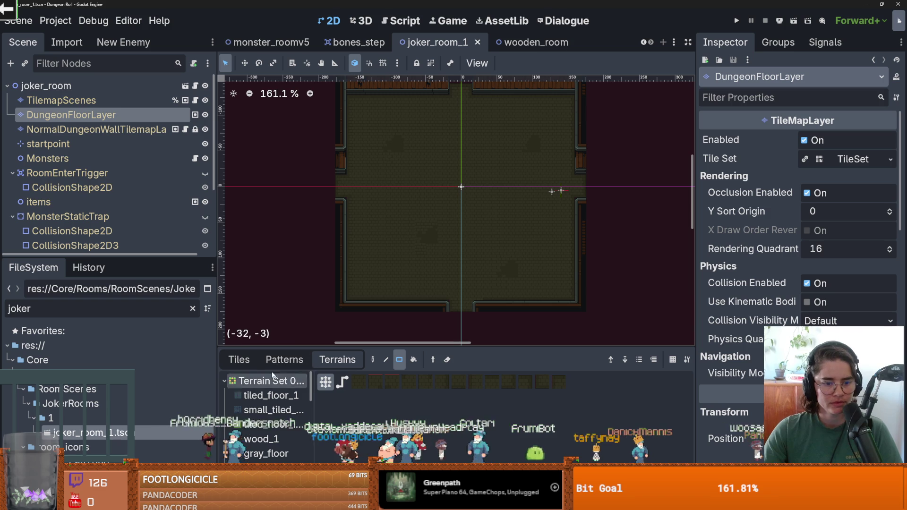
pyautogui.click(239, 360)
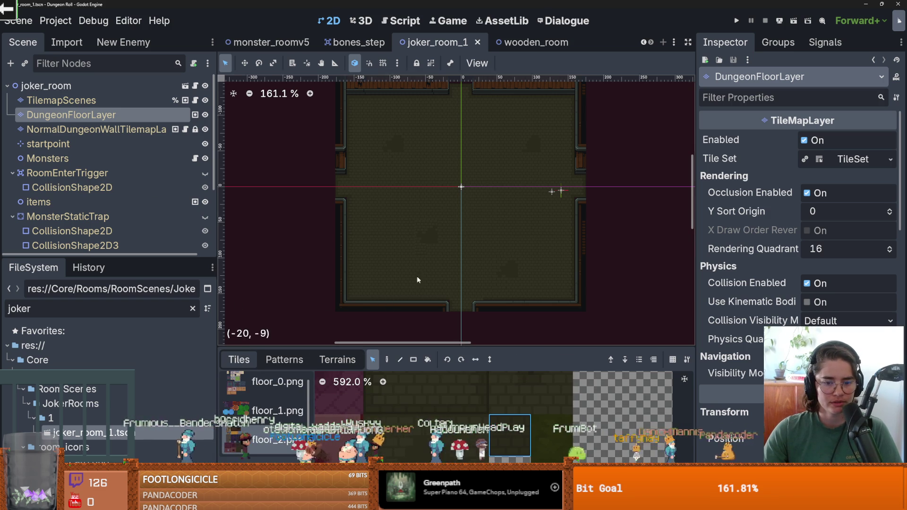
pyautogui.scroll(-2, 417, 280)
pyautogui.hotkey('ctrl', 'a')
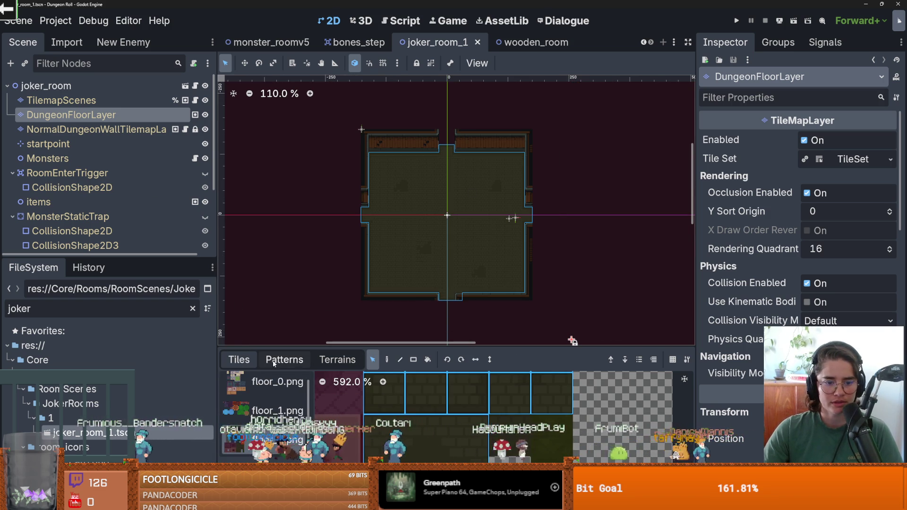
pyautogui.press('Escape')
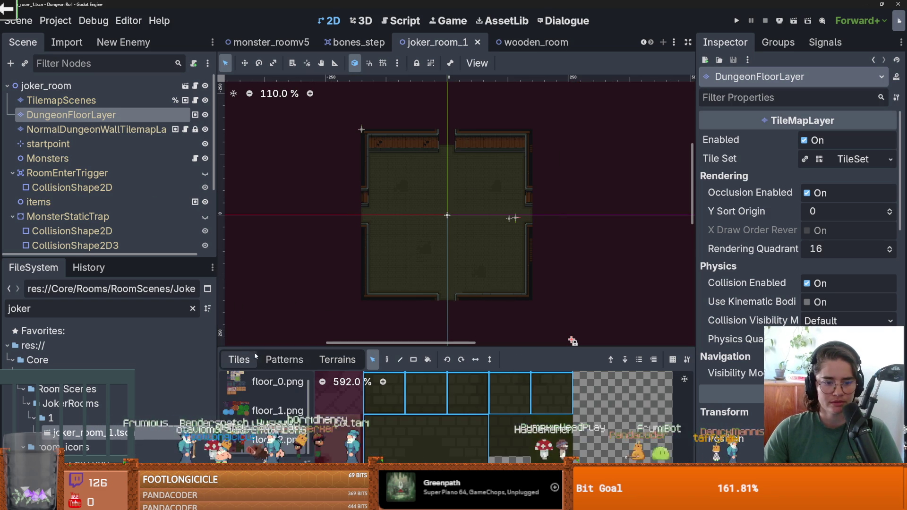
pyautogui.scroll(3, 427, 268)
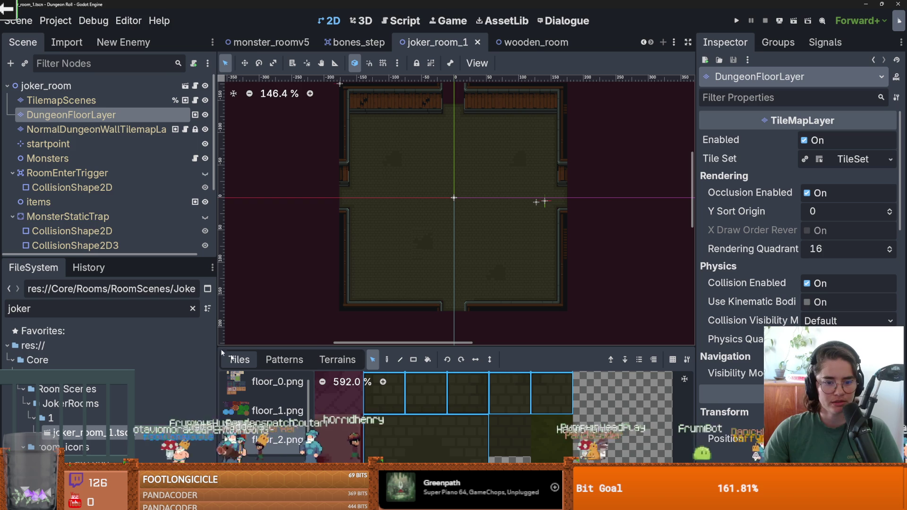
pyautogui.click(95, 130)
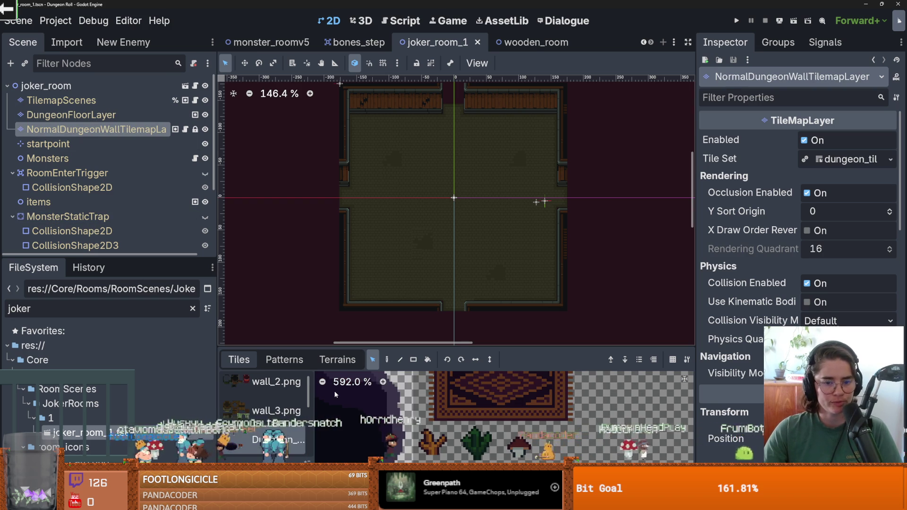
# Choose WoodWall from the wall layer's terrain list.
pyautogui.click(336, 359)
pyautogui.click(271, 420)
pyautogui.scroll(-1, 274, 416)
pyautogui.scroll(-5, 274, 417)
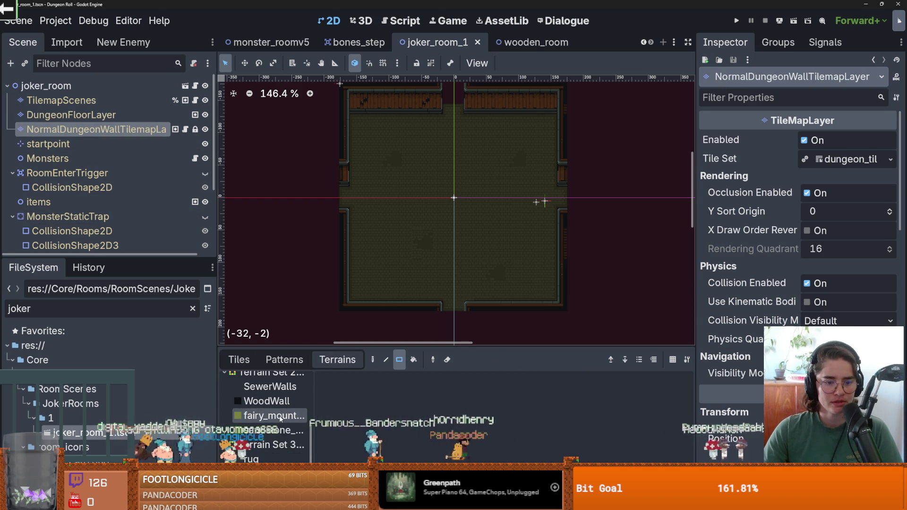
pyautogui.click(266, 401)
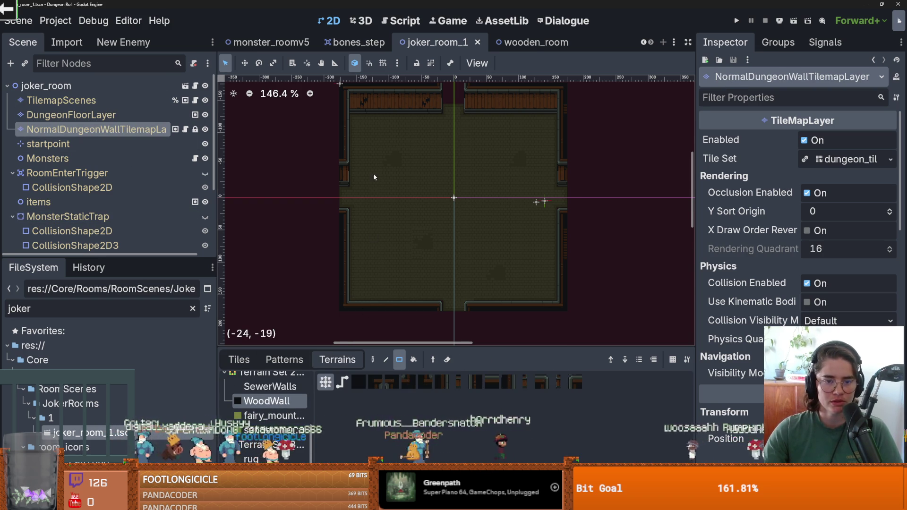
pyautogui.scroll(3, 374, 173)
# Paint a WoodWall rectangle over the room's top-left corner and fill the adjacent floor gap.
pyautogui.moveTo(355, 154)
pyautogui.mouseDown()
pyautogui.moveTo(380, 183)
pyautogui.moveTo(410, 182)
pyautogui.moveTo(425, 202)
pyautogui.mouseUp()
pyautogui.scroll(2, 417, 219)
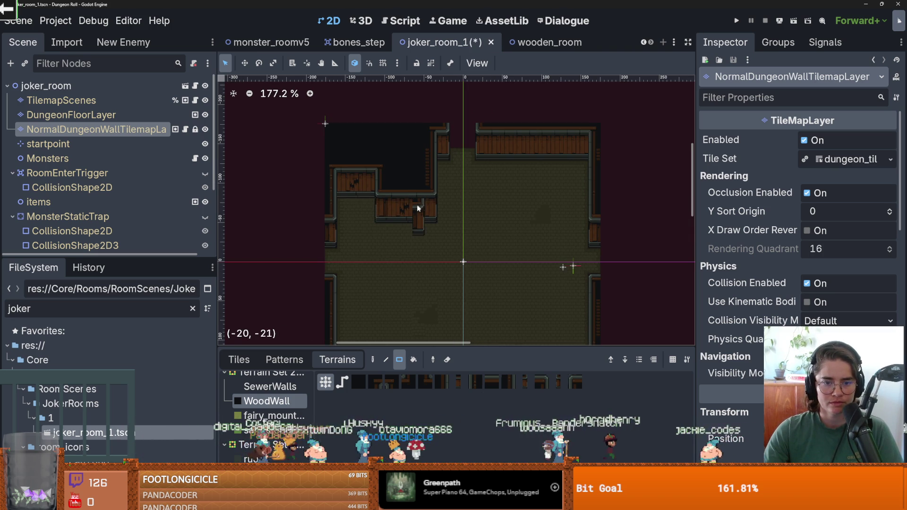
pyautogui.click(417, 206)
pyautogui.scroll(3, 416, 208)
pyautogui.moveTo(423, 188); pyautogui.dragTo(422, 183)
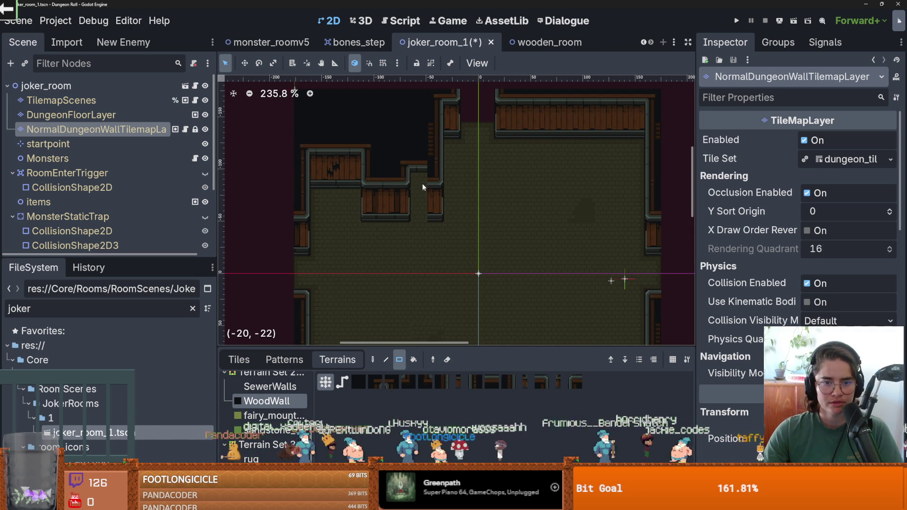
pyautogui.click(409, 206)
pyautogui.rightClick(408, 206)
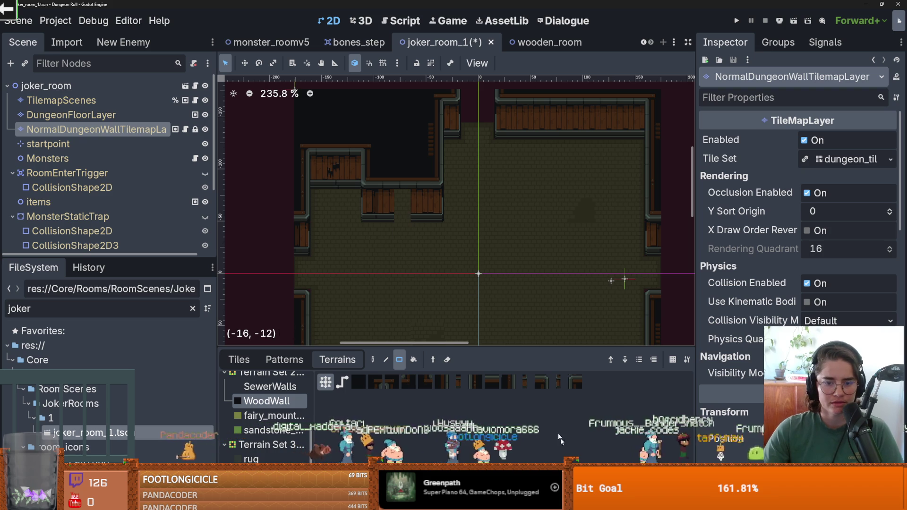
# Inspect wall_3.png and wall_2.png terrain assignments in the TileSet editor, then save the scene.
pyautogui.click(453, 501)
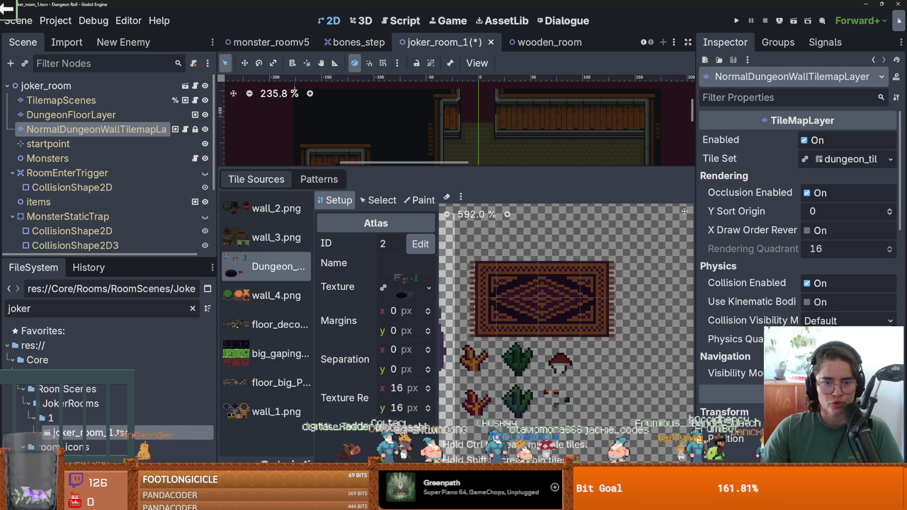
pyautogui.click(276, 237)
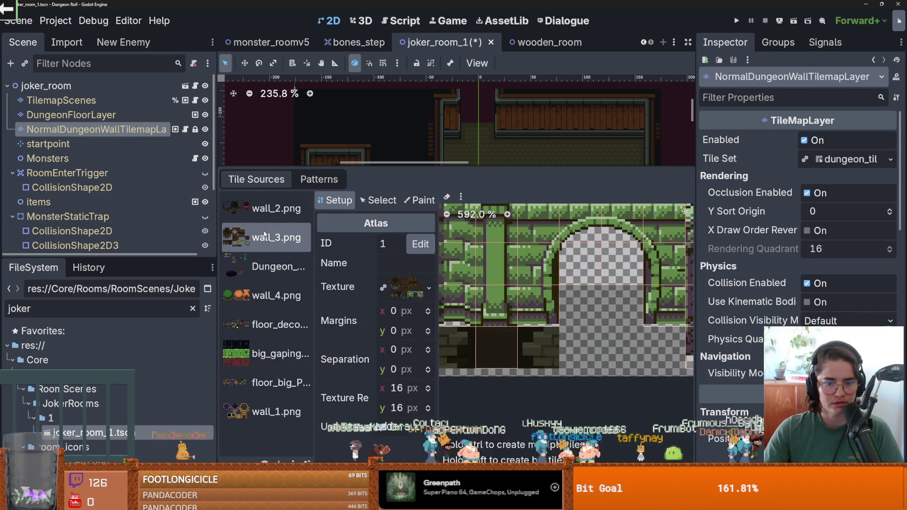
pyautogui.scroll(-3, 485, 297)
pyautogui.scroll(-1, 560, 338)
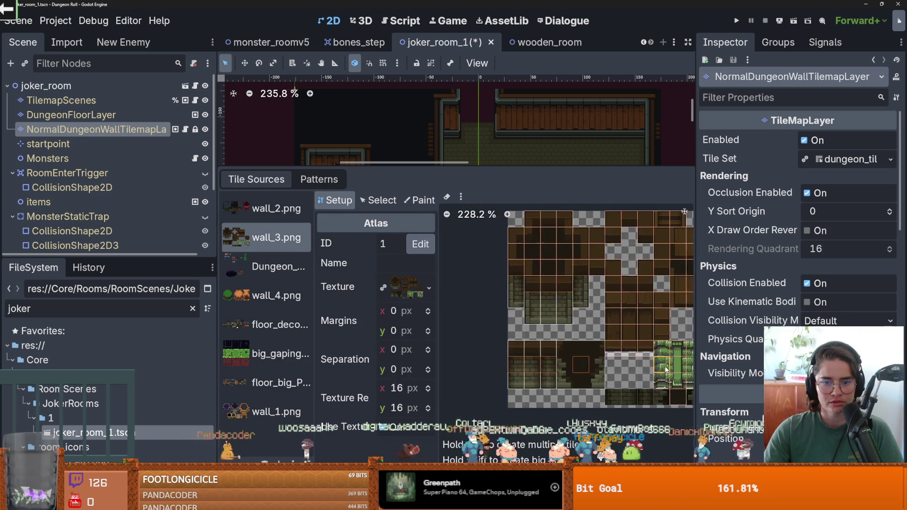
pyautogui.click(284, 208)
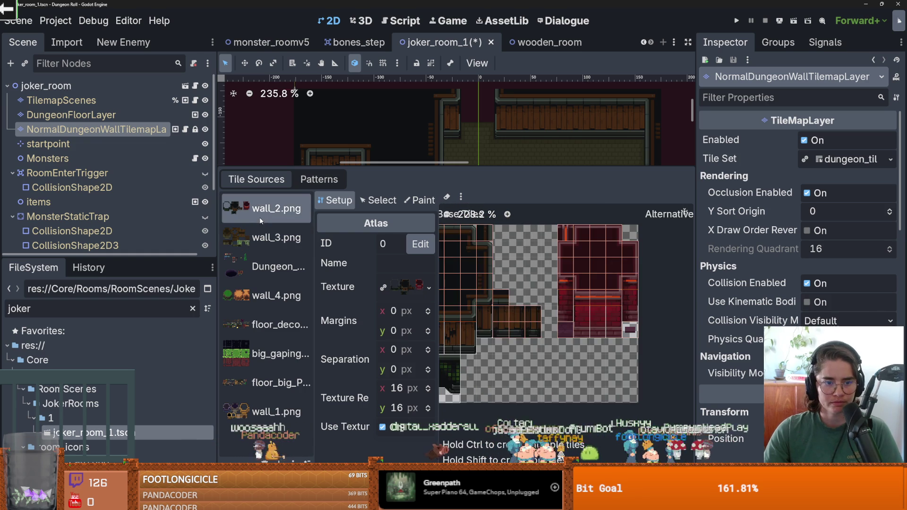
pyautogui.click(419, 200)
pyautogui.scroll(3, 493, 314)
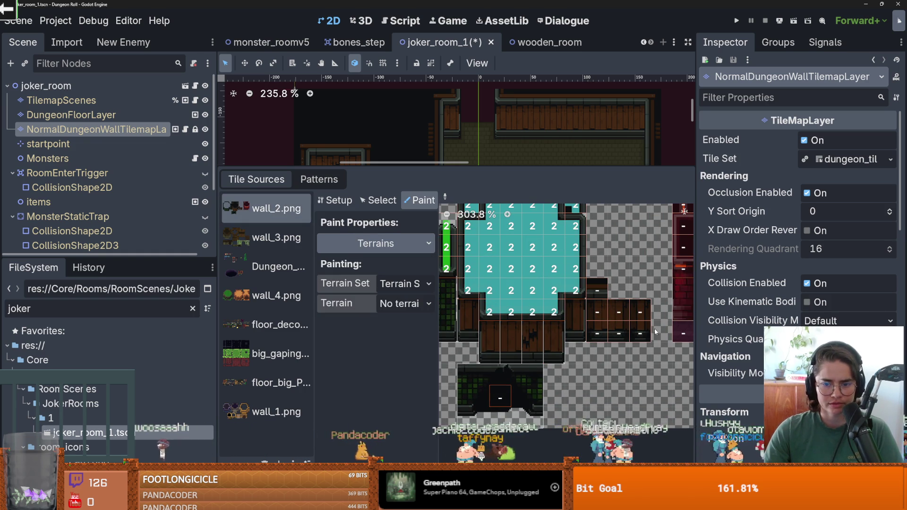
pyautogui.hotkey('ctrl', 's')
pyautogui.click(491, 504)
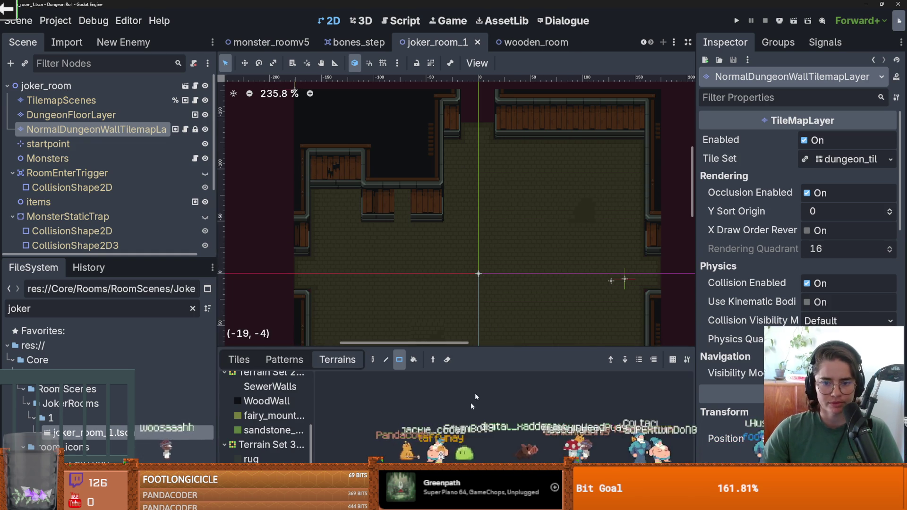
# Fill a wall gap with WoodWall, save, and repaint the upper-left wall strip.
pyautogui.click(268, 402)
pyautogui.click(398, 182)
pyautogui.scroll(-2, 411, 208)
pyautogui.hotkey('ctrl', 's')
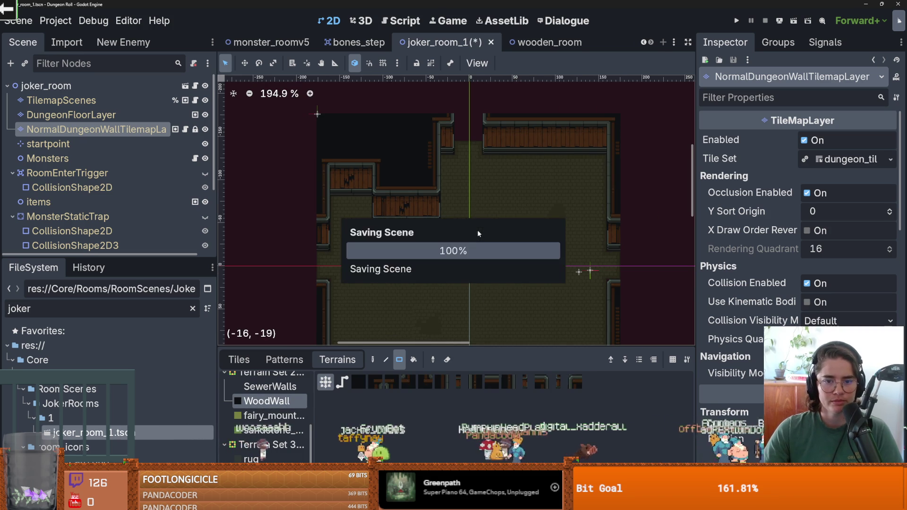
pyautogui.scroll(2, 387, 179)
pyautogui.moveTo(340, 165)
pyautogui.mouseDown()
pyautogui.moveTo(367, 181)
pyautogui.moveTo(336, 184)
pyautogui.mouseUp()
pyautogui.scroll(-2, 455, 222)
pyautogui.scroll(1, 481, 178)
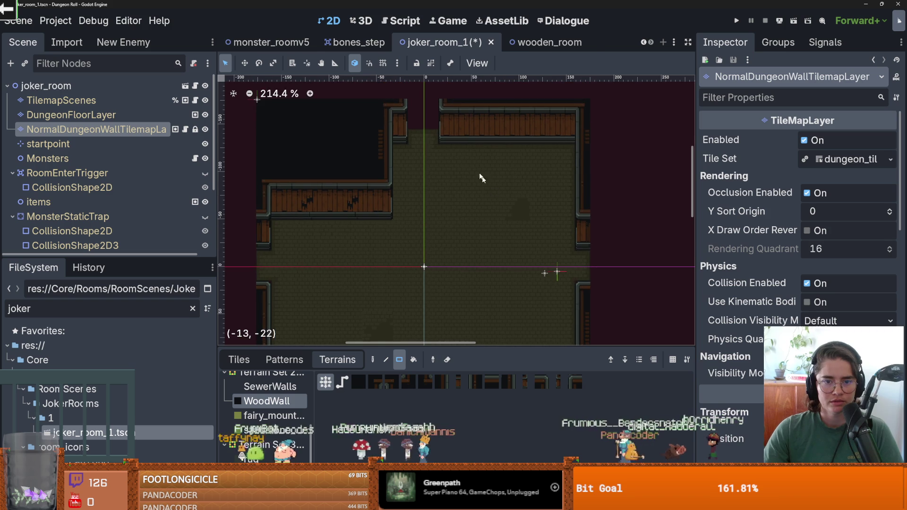
pyautogui.moveTo(465, 202); pyautogui.dragTo(465, 209)
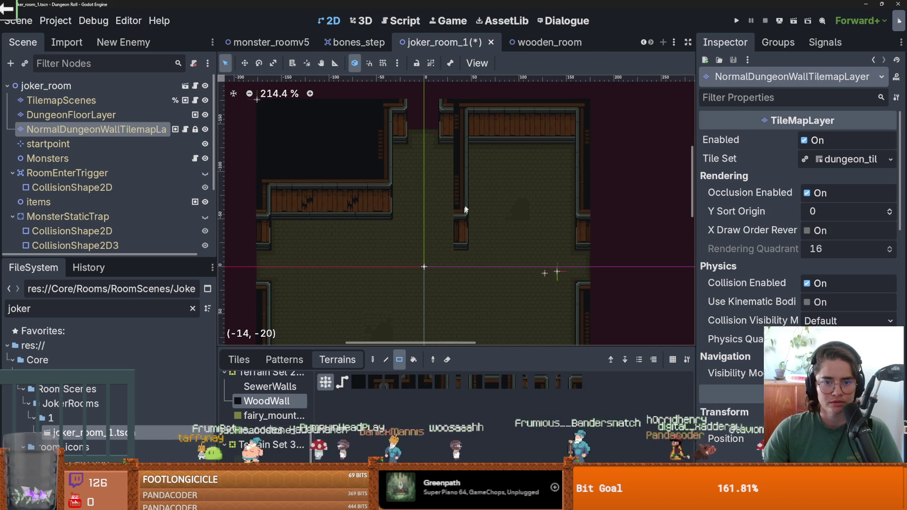
pyautogui.hotkey('ctrl', 'z')
# Wall off the room's upper-right area with a WoodWall rectangle.
pyautogui.moveTo(463, 116)
pyautogui.mouseDown()
pyautogui.moveTo(566, 122)
pyautogui.moveTo(562, 184)
pyautogui.mouseUp()
pyautogui.scroll(-3, 478, 180)
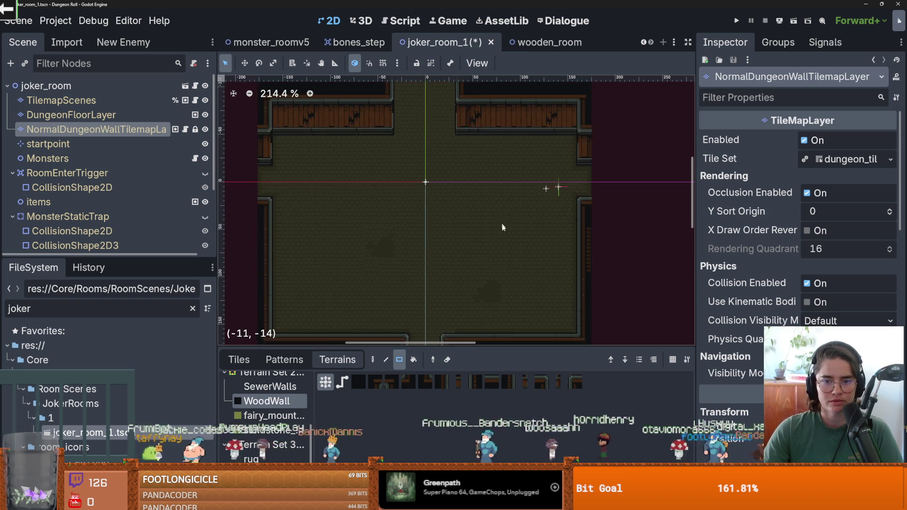
pyautogui.moveTo(564, 222); pyautogui.dragTo(462, 288)
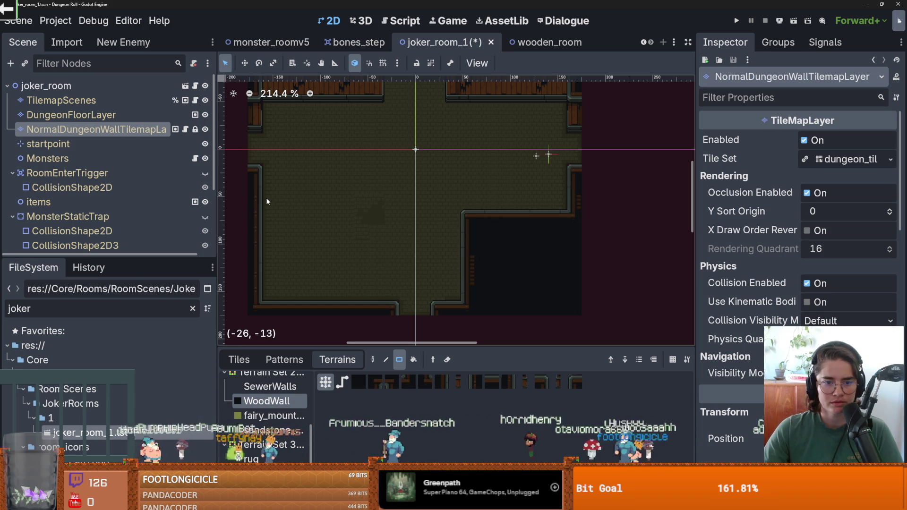
pyautogui.moveTo(265, 202); pyautogui.dragTo(374, 291)
pyautogui.moveTo(378, 199); pyautogui.dragTo(271, 201)
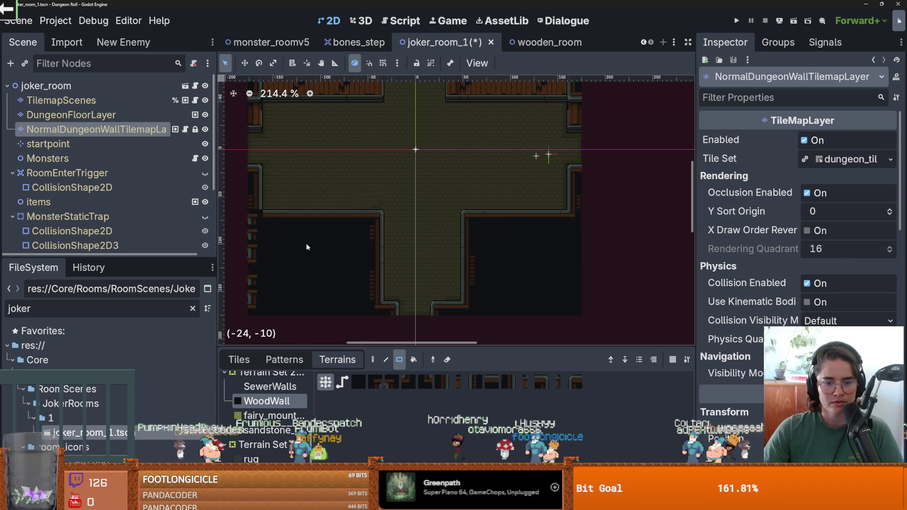
pyautogui.hotkey('ctrl', 'z')
pyautogui.hotkey('ctrl', 'z')
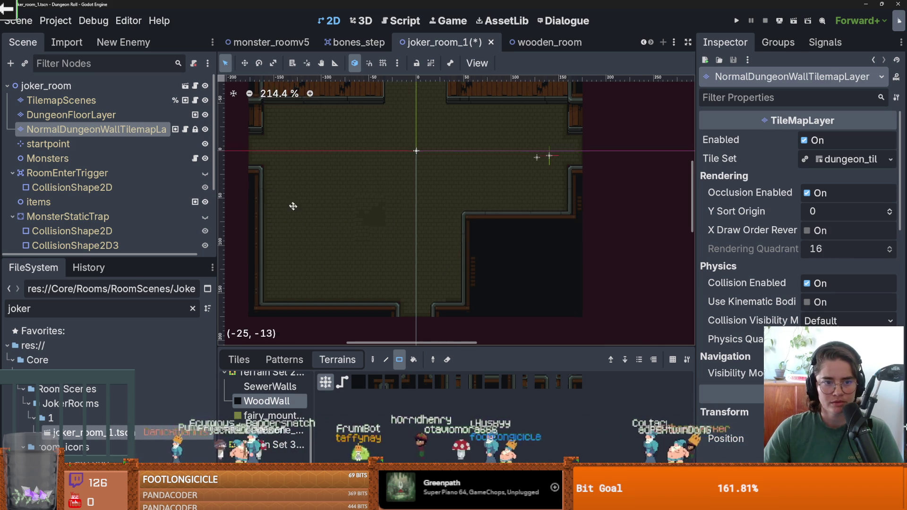
pyautogui.scroll(-1, 293, 206)
# Paint a new lower-left WoodWall block and extend it two tiles down.
pyautogui.moveTo(330, 198)
pyautogui.mouseDown()
pyautogui.moveTo(405, 247)
pyautogui.moveTo(413, 279)
pyautogui.mouseUp()
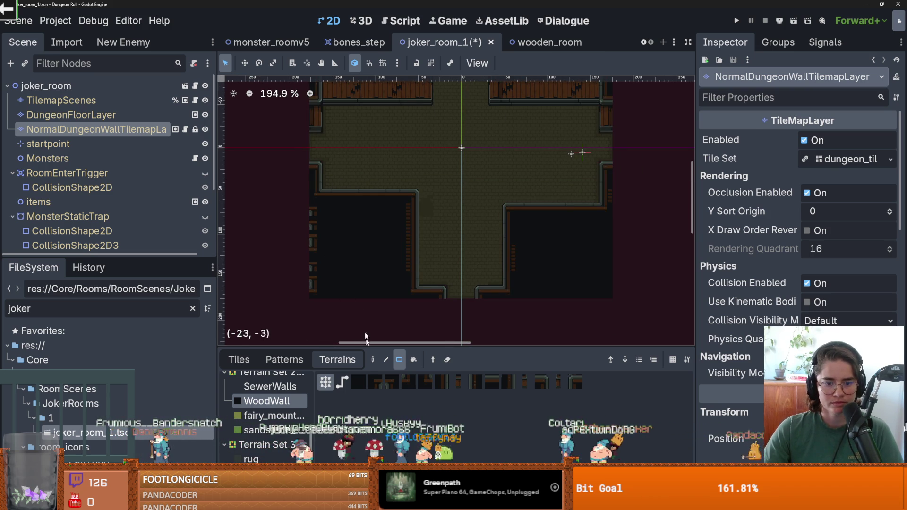
pyautogui.moveTo(318, 255); pyautogui.dragTo(315, 282)
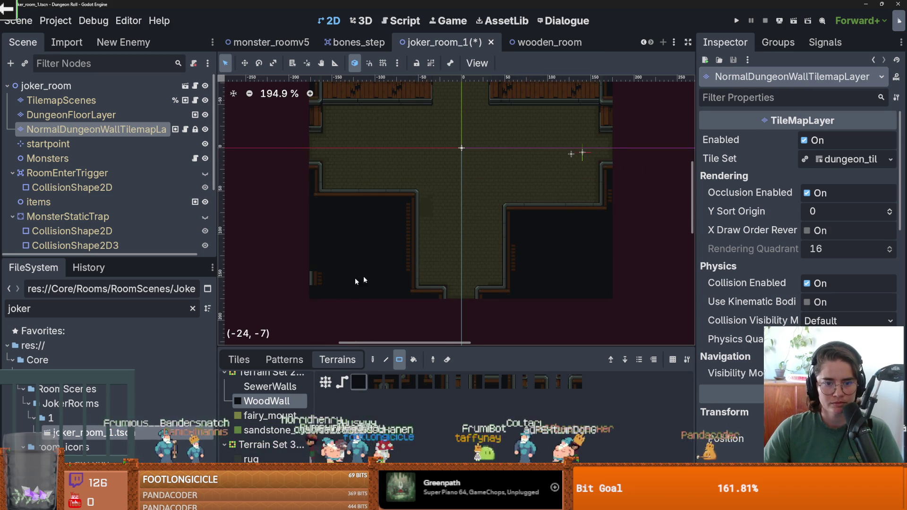
pyautogui.scroll(-1, 355, 281)
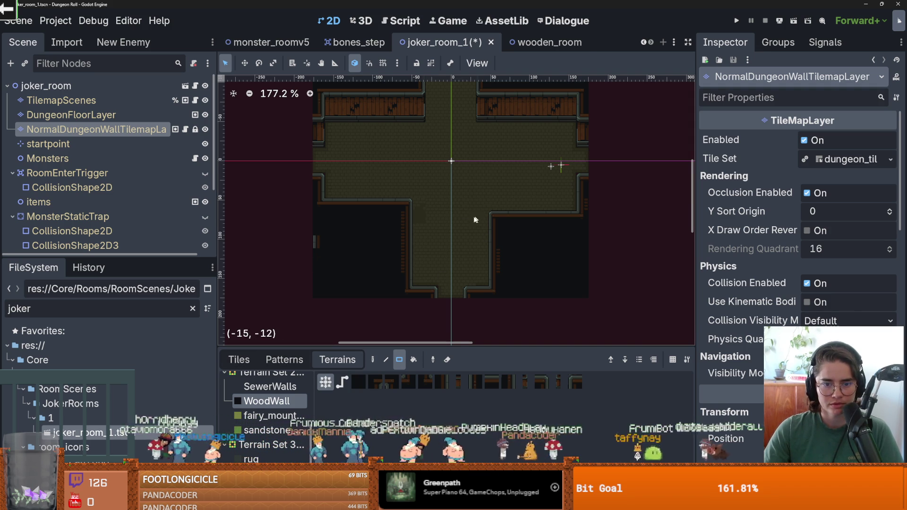
pyautogui.scroll(-2, 444, 215)
pyautogui.scroll(2, 415, 212)
pyautogui.scroll(-1, 415, 212)
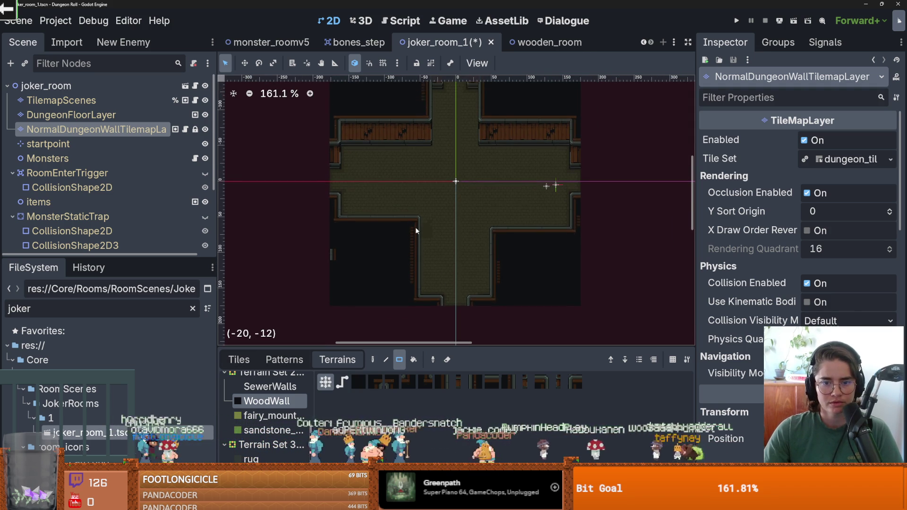
pyautogui.scroll(2, 416, 230)
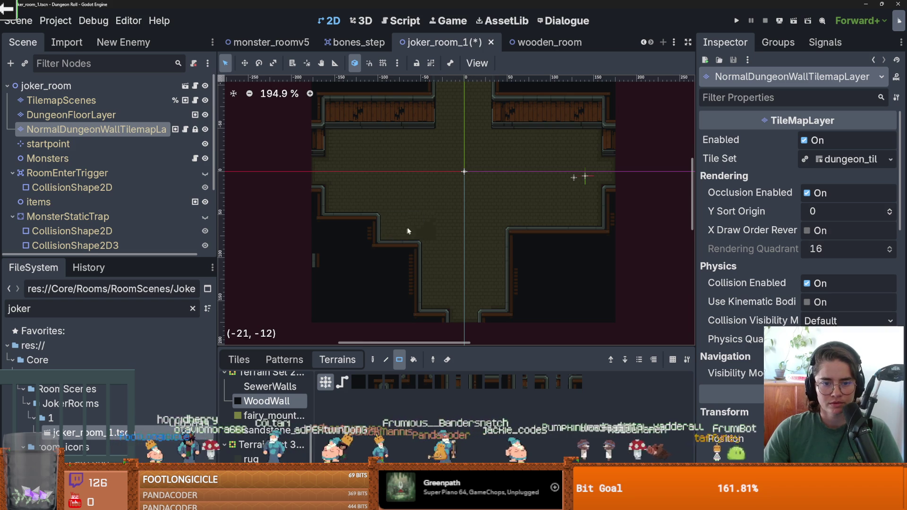
pyautogui.scroll(2, 417, 205)
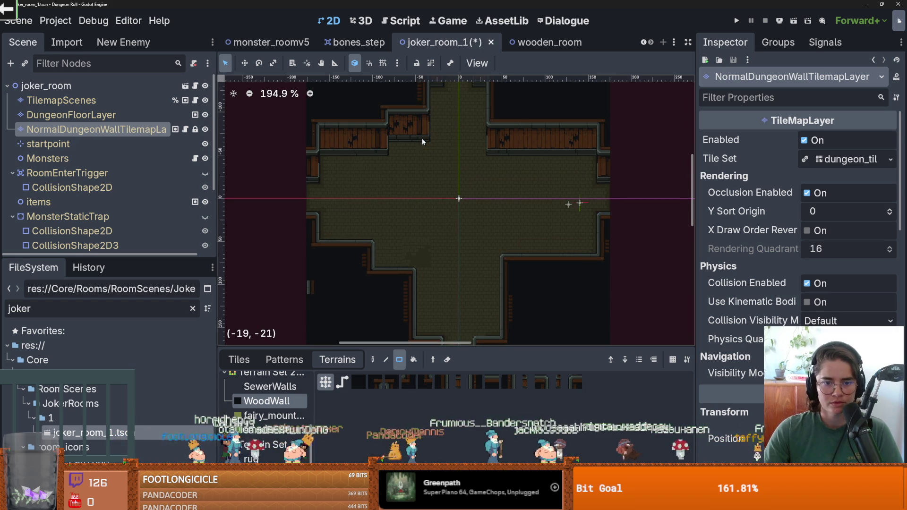
pyautogui.scroll(1, 387, 125)
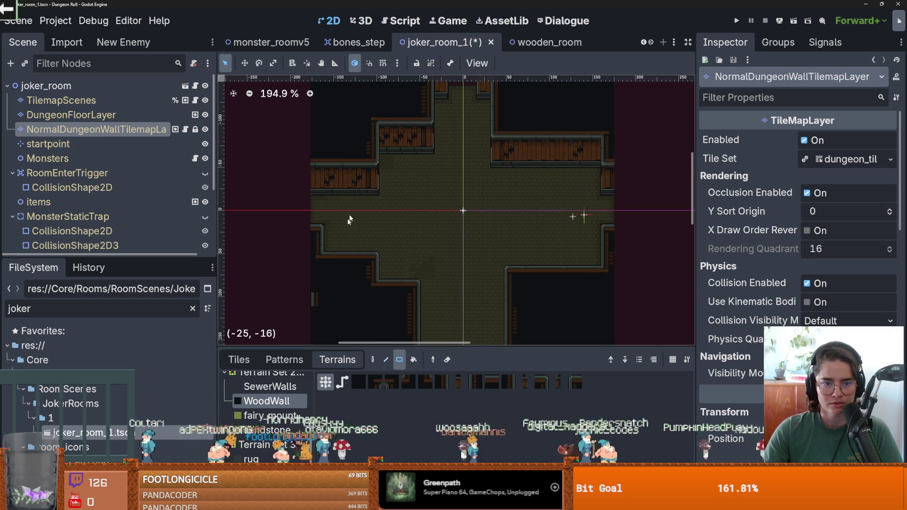
# Paint WoodWall blocks: a 4x2 block, a six-tile row, a lower-right block, and the right-wall notch.
pyautogui.moveTo(370, 249); pyautogui.dragTo(371, 249)
pyautogui.hscroll(2, 405, 244)
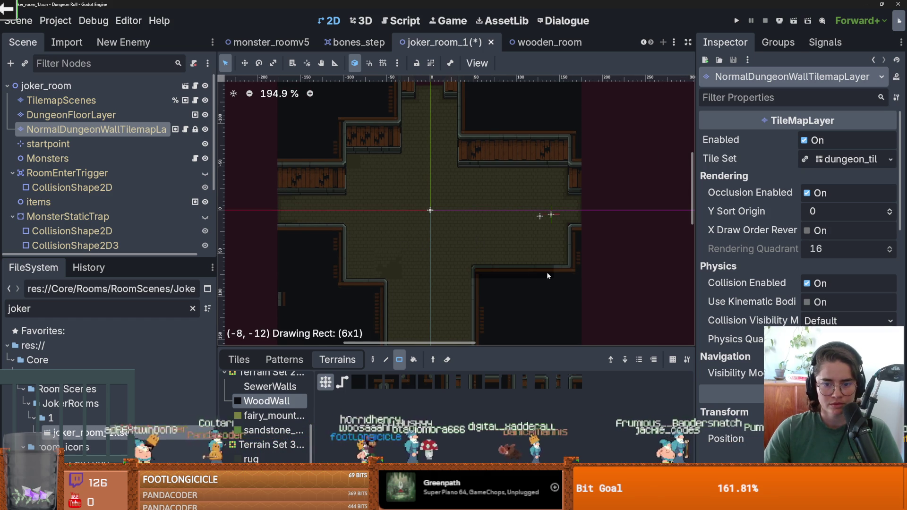
pyautogui.moveTo(548, 276); pyautogui.dragTo(555, 276)
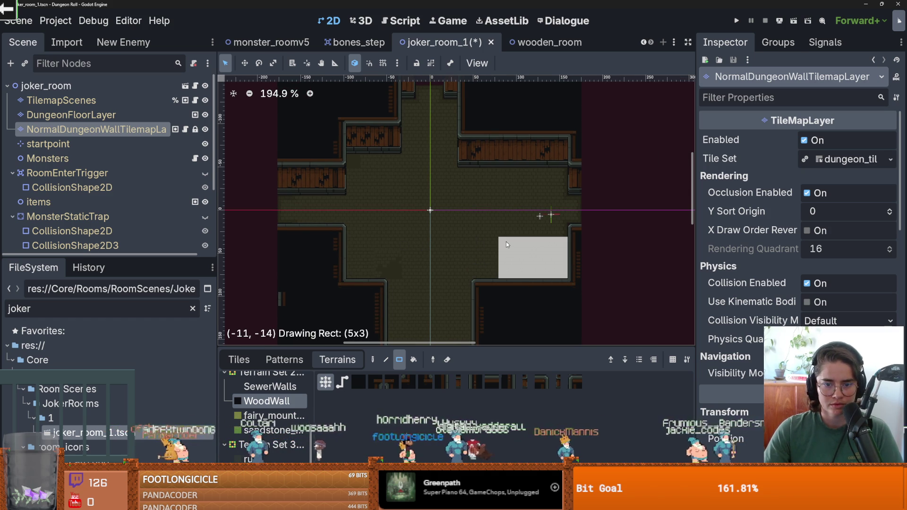
pyautogui.moveTo(510, 237); pyautogui.dragTo(510, 236)
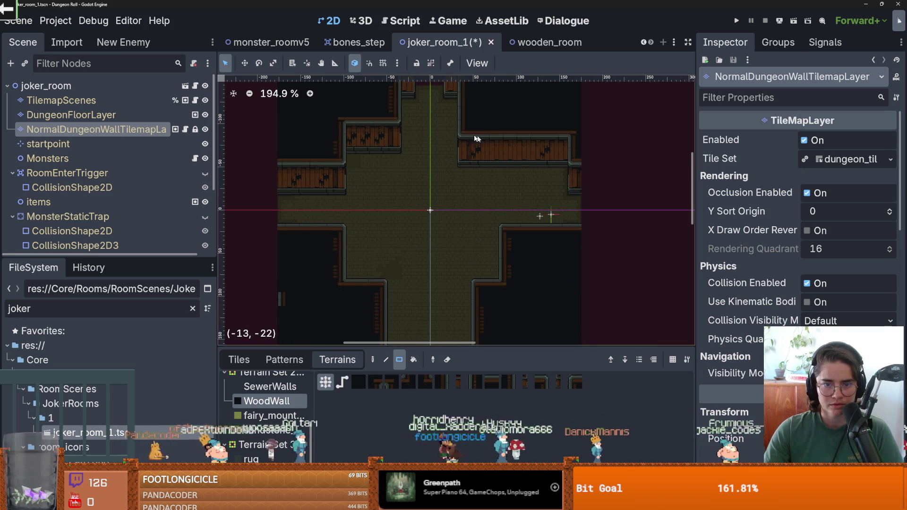
pyautogui.moveTo(508, 141); pyautogui.dragTo(562, 166)
pyautogui.scroll(-2, 491, 189)
pyautogui.scroll(2, 484, 194)
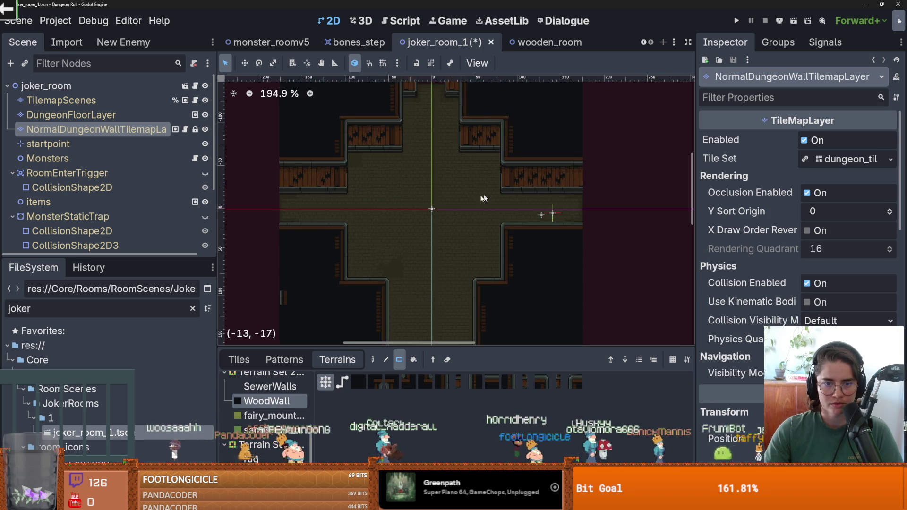
pyautogui.scroll(-2, 488, 175)
pyautogui.scroll(1, 485, 239)
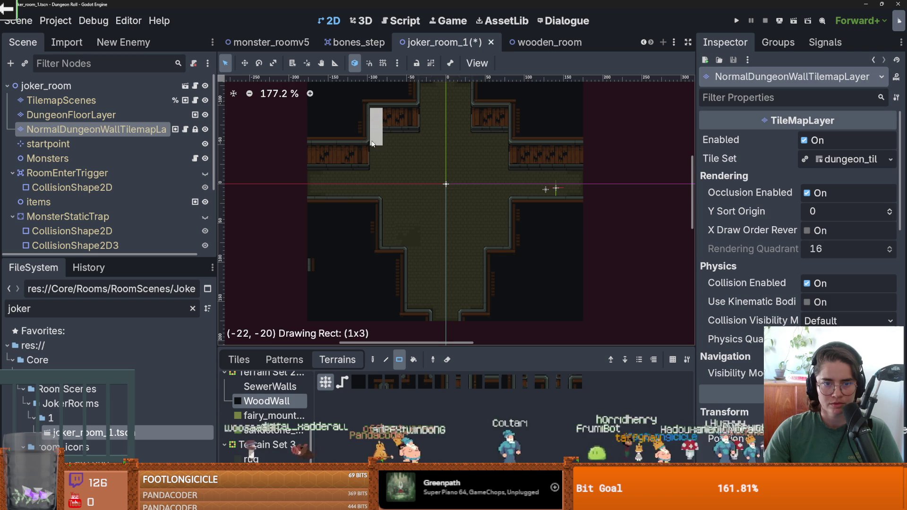
pyautogui.scroll(-1, 427, 173)
pyautogui.scroll(1, 449, 203)
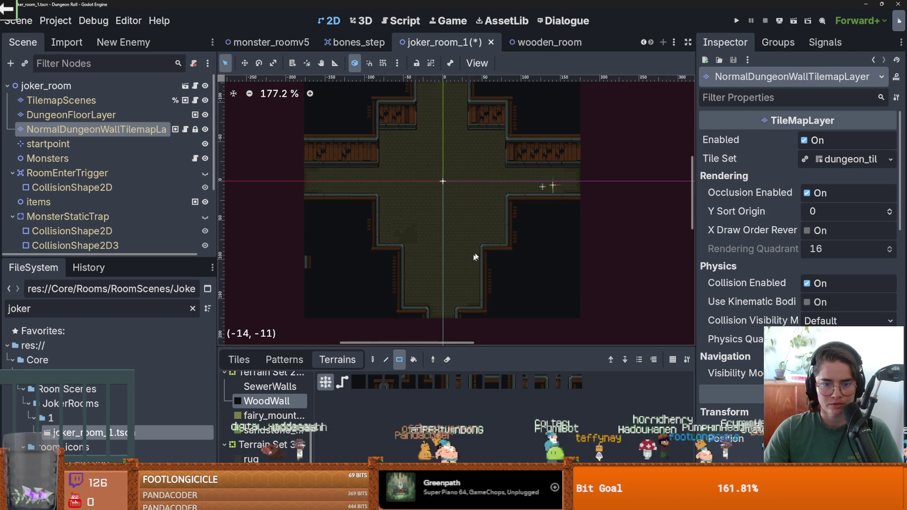
# Paint a narrow strip of wall tiles and save the scene.
pyautogui.moveTo(469, 295); pyautogui.dragTo(457, 288)
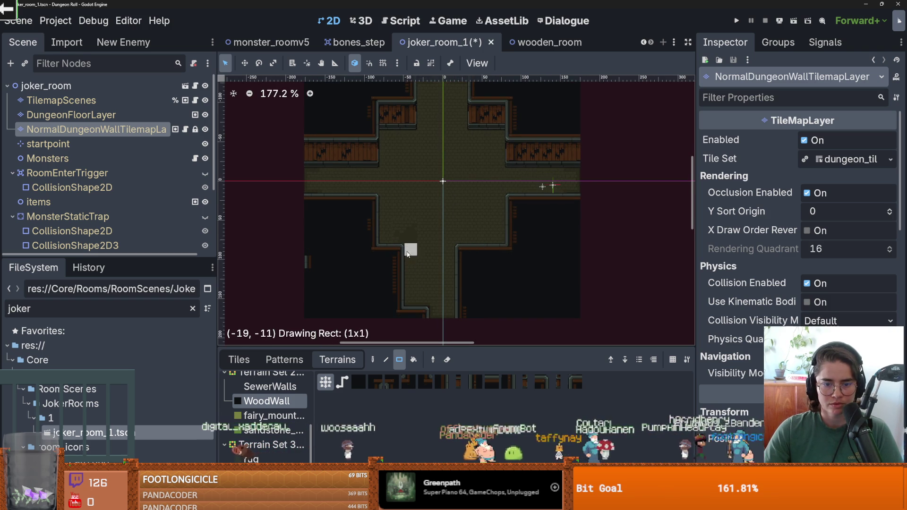
pyautogui.scroll(-2, 420, 296)
pyautogui.scroll(3, 463, 182)
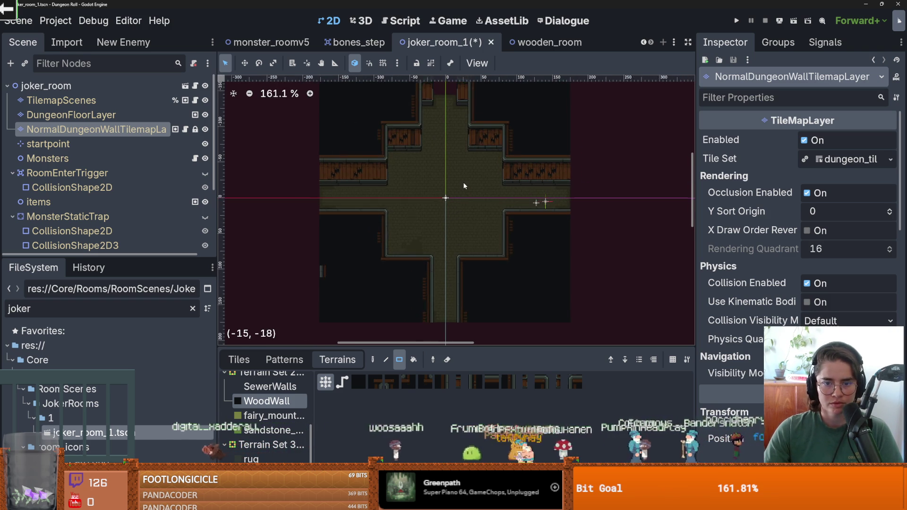
pyautogui.hotkey('ctrl', 's')
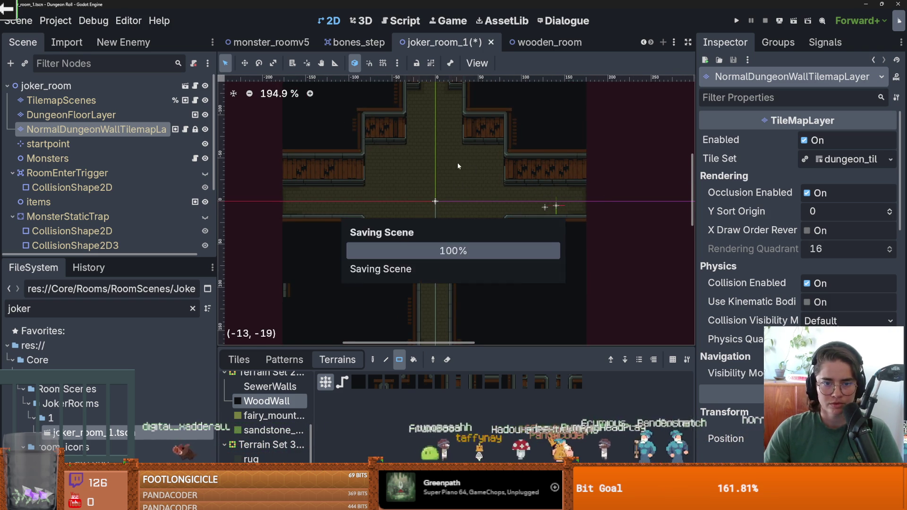
pyautogui.scroll(-5, 478, 201)
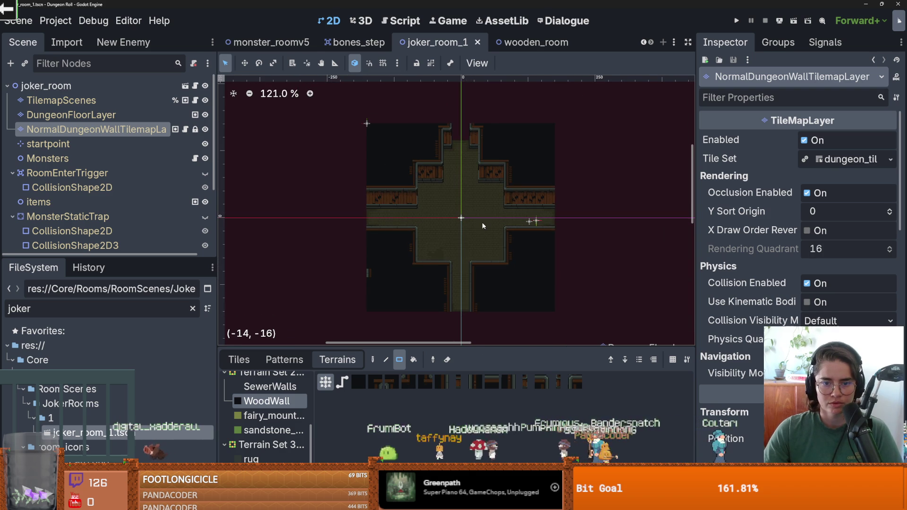
pyautogui.scroll(1, 482, 222)
pyautogui.scroll(-2, 482, 222)
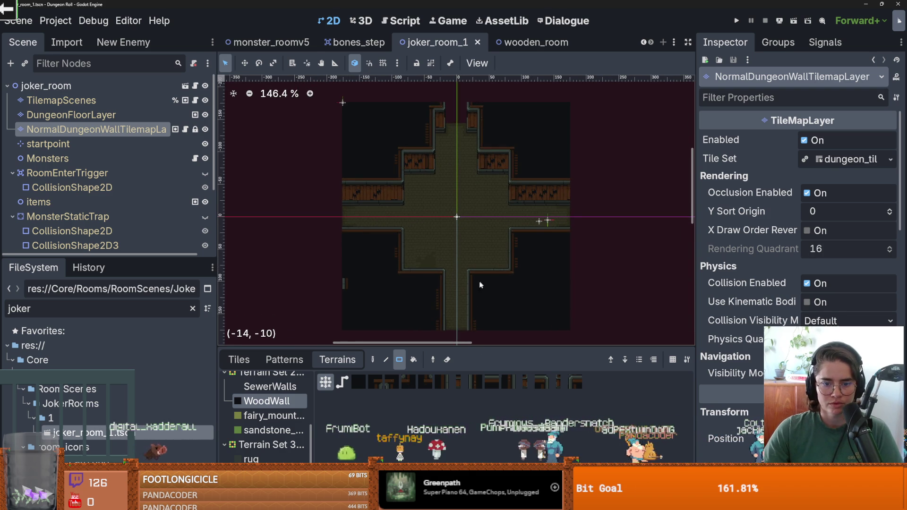
# Add wall at the corridor's lower right and save the scene again.
pyautogui.moveTo(472, 227)
pyautogui.mouseDown()
pyautogui.moveTo(469, 248)
pyautogui.moveTo(441, 268)
pyautogui.mouseUp()
pyautogui.scroll(1, 438, 257)
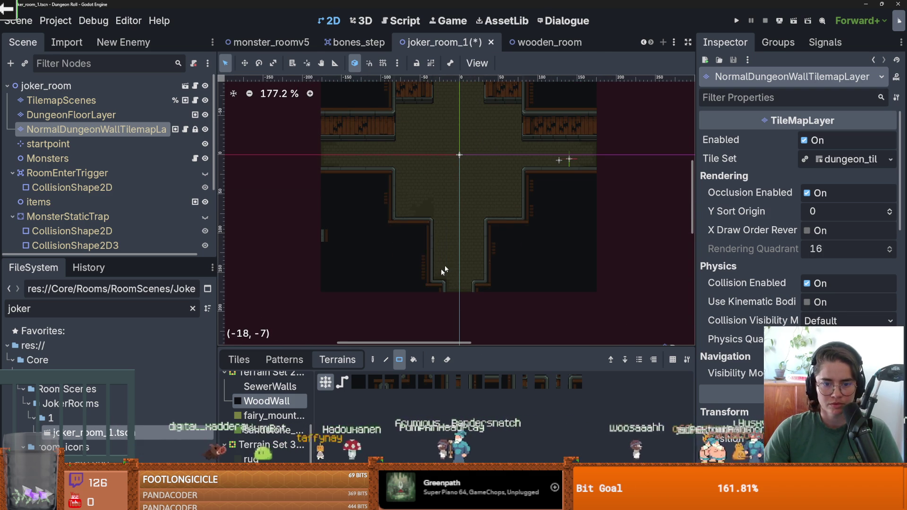
pyautogui.scroll(-2, 440, 268)
pyautogui.hotkey('ctrl', 's')
pyautogui.scroll(3, 448, 199)
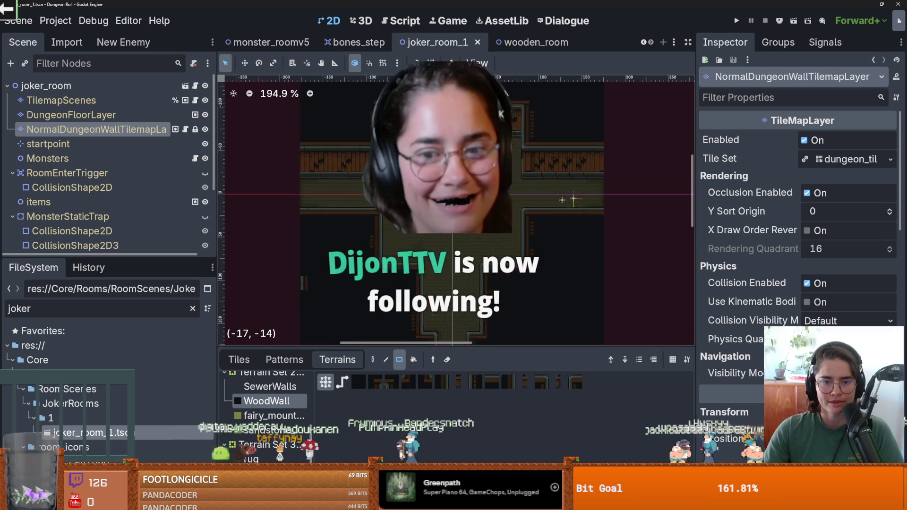
pyautogui.scroll(1, 439, 234)
pyautogui.scroll(1, 440, 233)
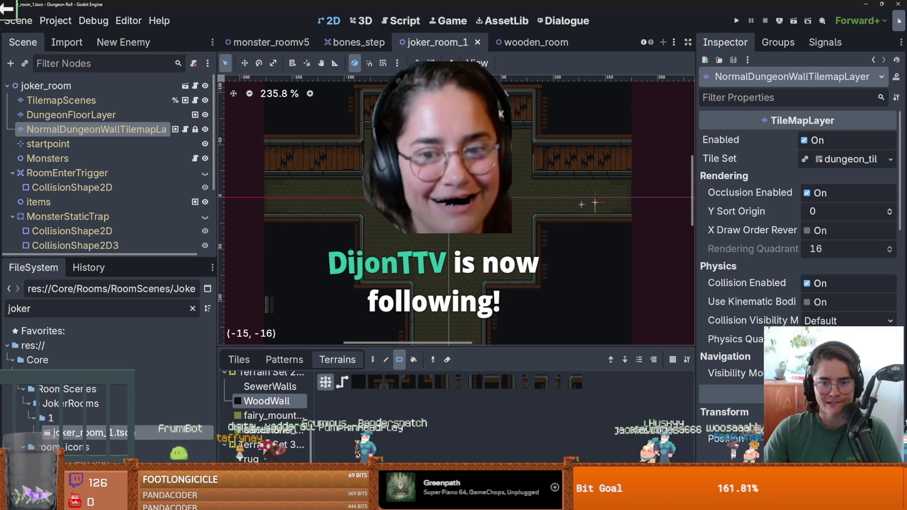
pyautogui.click(61, 100)
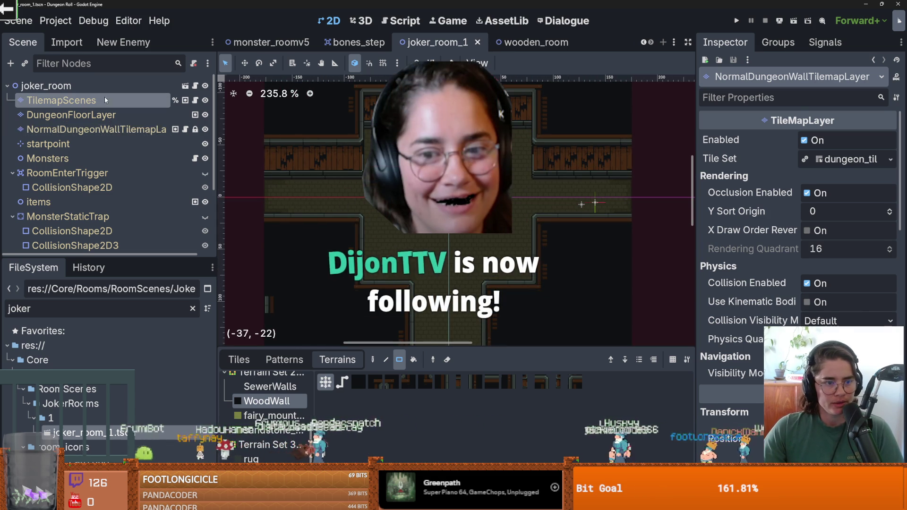
# Place a chair_down scene tile near the top wall of joker_room_1.
pyautogui.click(239, 359)
pyautogui.moveTo(366, 345); pyautogui.dragTo(366, 204)
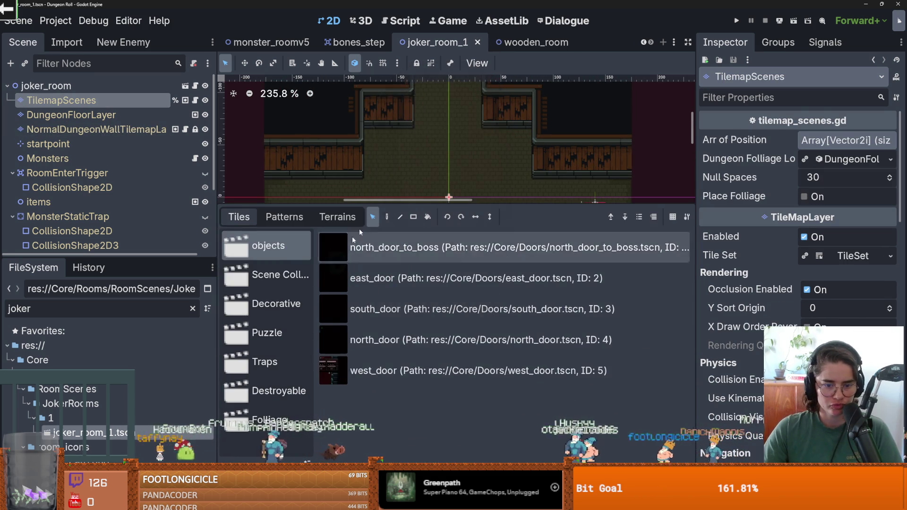
pyautogui.click(274, 275)
pyautogui.scroll(-2, 387, 332)
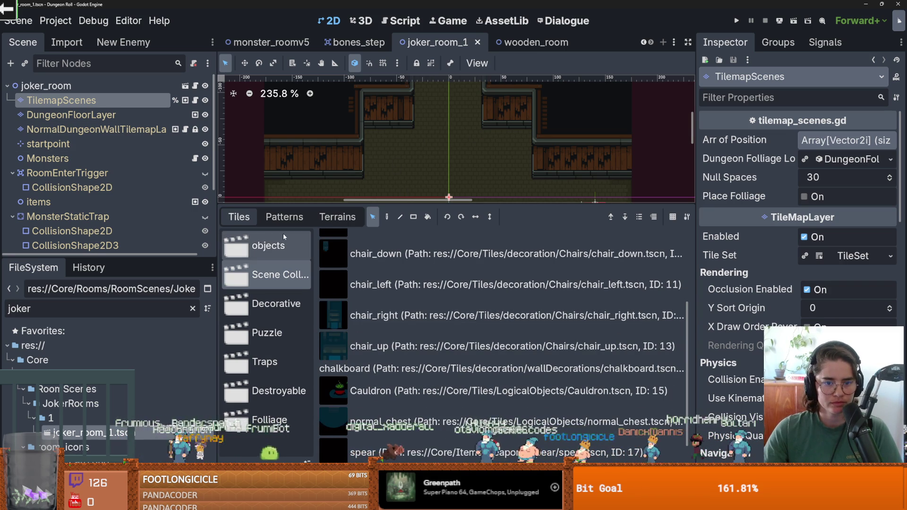
pyautogui.click(387, 216)
pyautogui.click(359, 266)
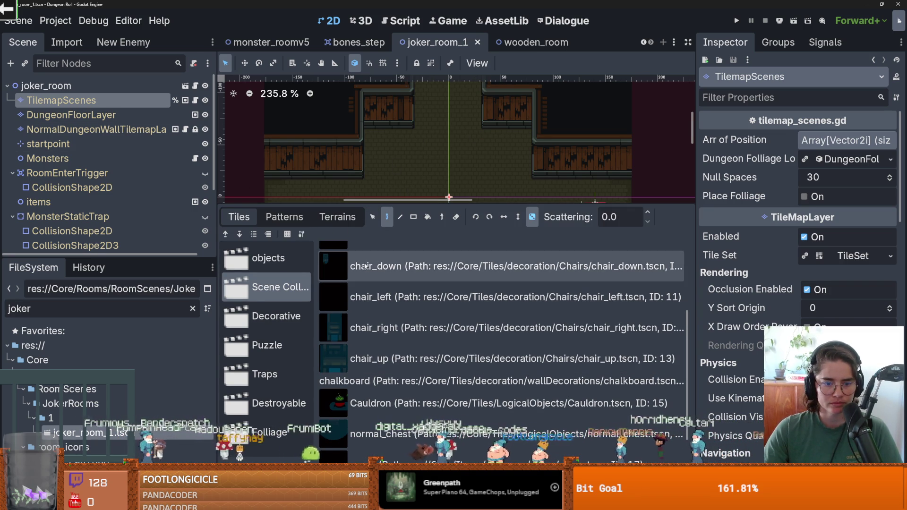
pyautogui.click(391, 132)
# Place a random_table from the Destroyable collection just below the chair.
pyautogui.scroll(1, 399, 173)
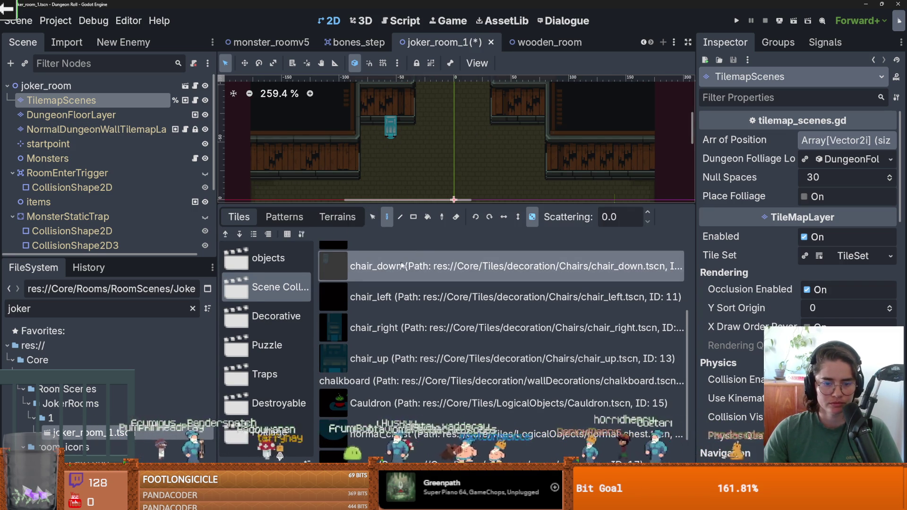
pyautogui.scroll(-2, 402, 331)
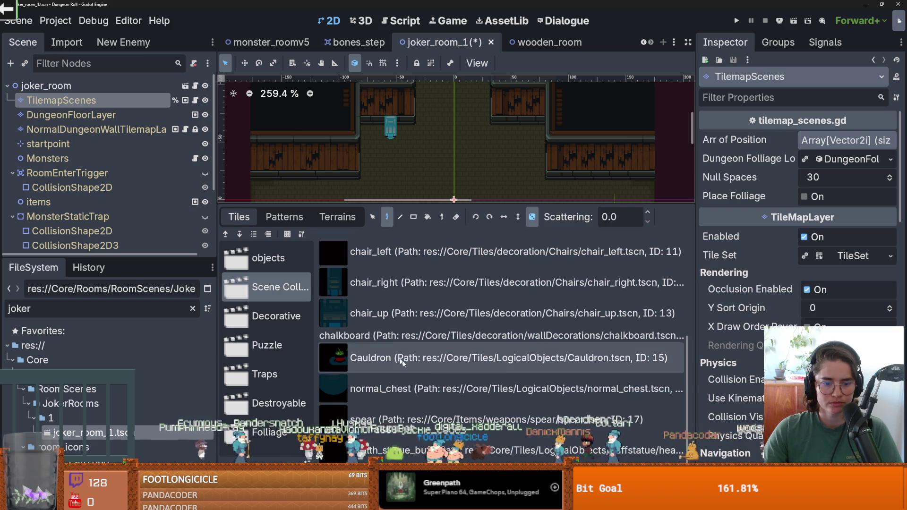
pyautogui.click(273, 317)
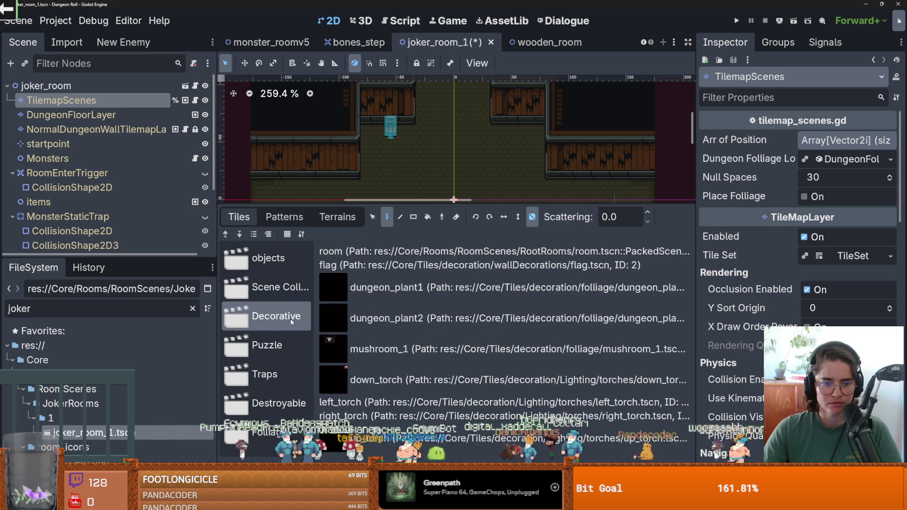
pyautogui.click(264, 374)
pyautogui.click(279, 349)
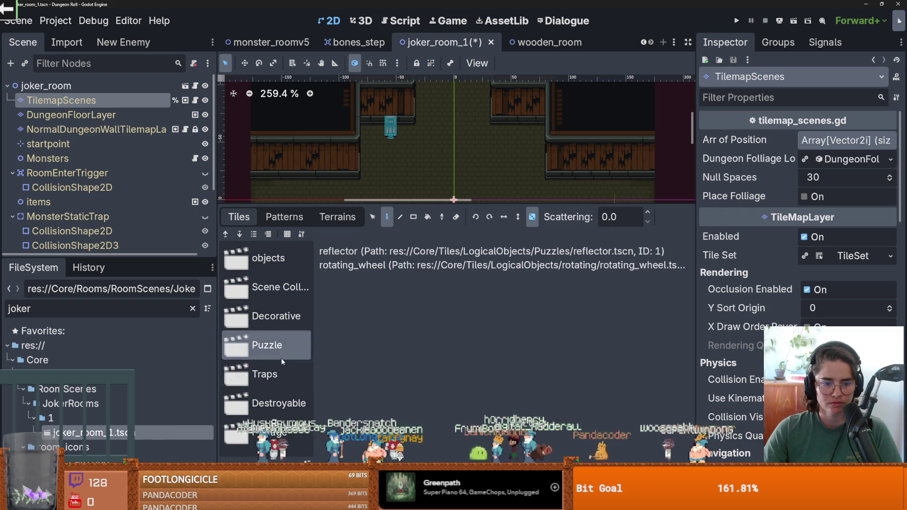
pyautogui.click(279, 412)
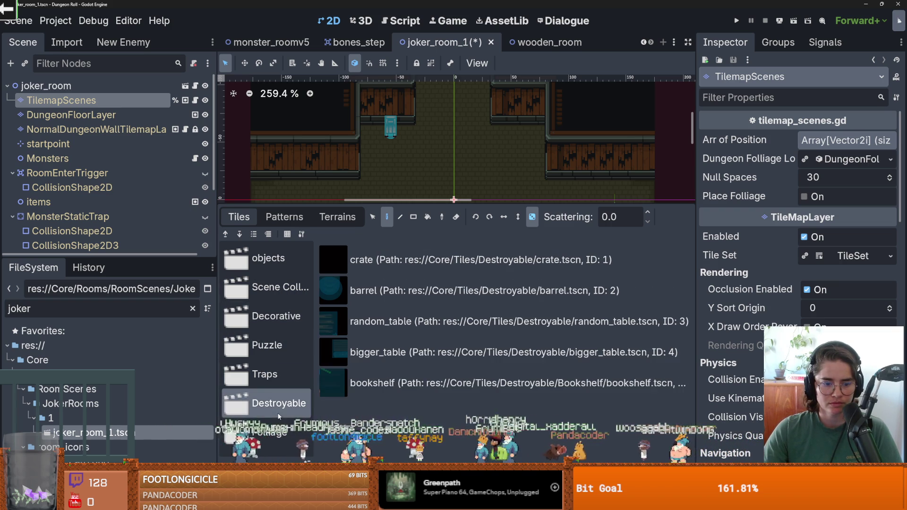
pyautogui.click(375, 324)
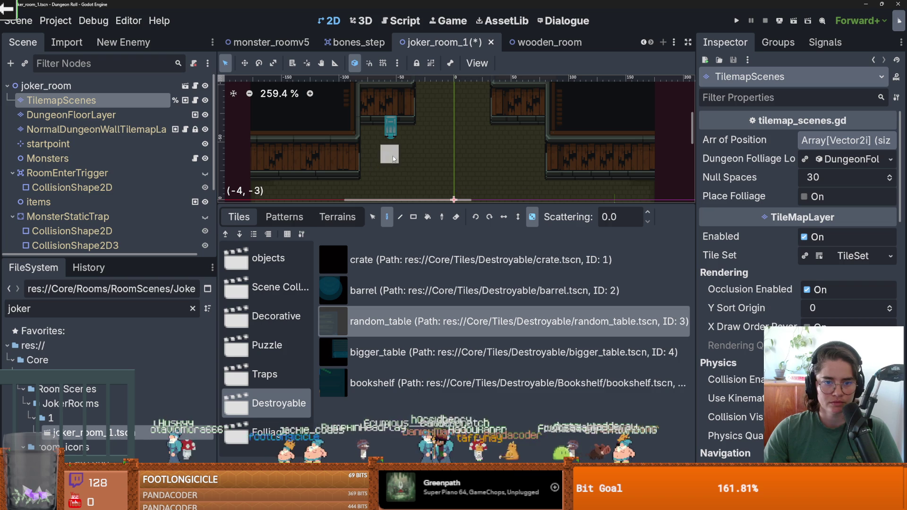
pyautogui.click(393, 158)
# Scatter bigger_table, round barrel, crate and barrel props across the room floor.
pyautogui.click(411, 352)
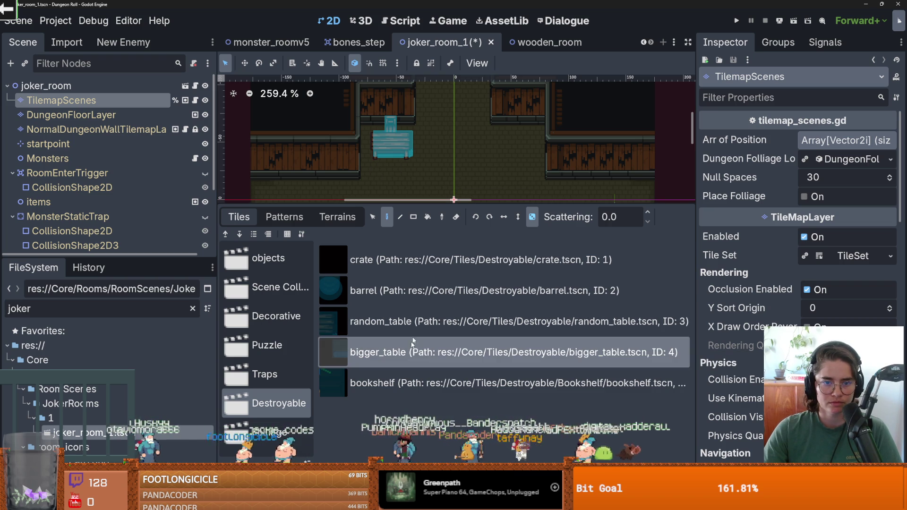
pyautogui.click(379, 267)
pyautogui.click(501, 149)
pyautogui.click(519, 131)
pyautogui.scroll(1, 515, 185)
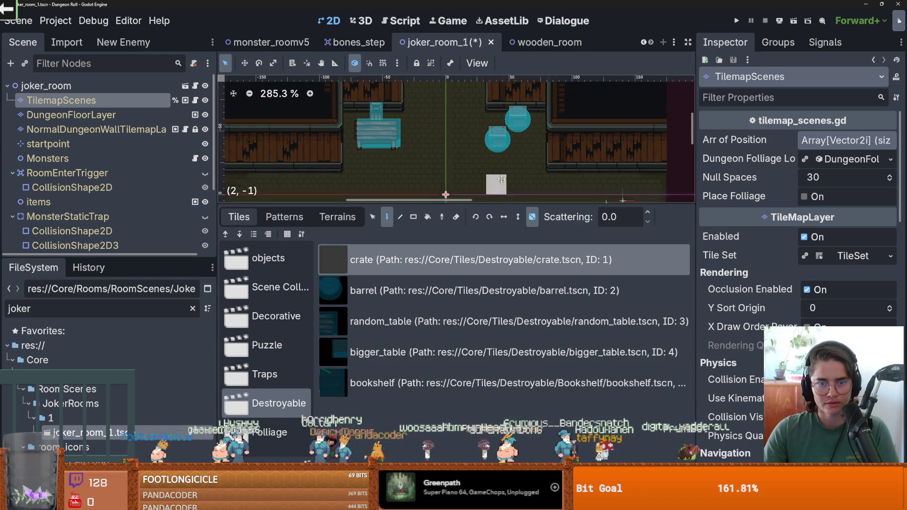
pyautogui.scroll(-3, 487, 114)
pyautogui.click(388, 290)
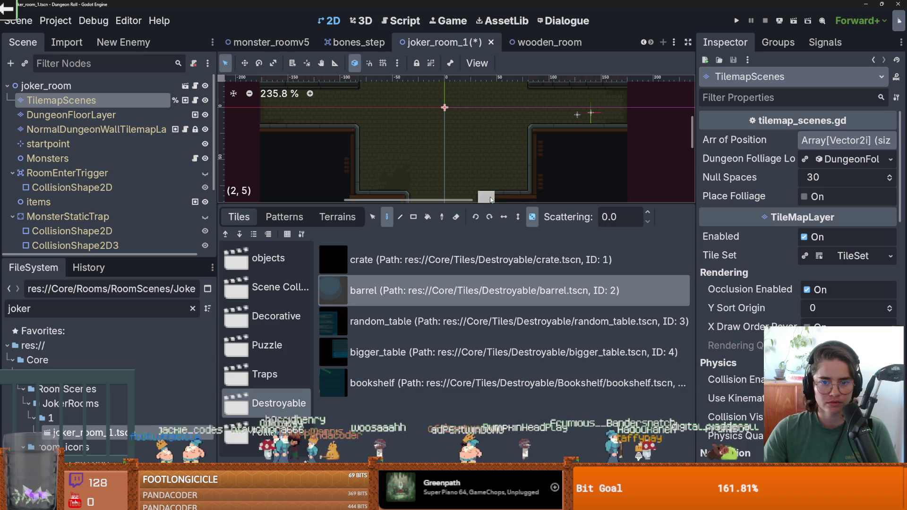
pyautogui.click(283, 423)
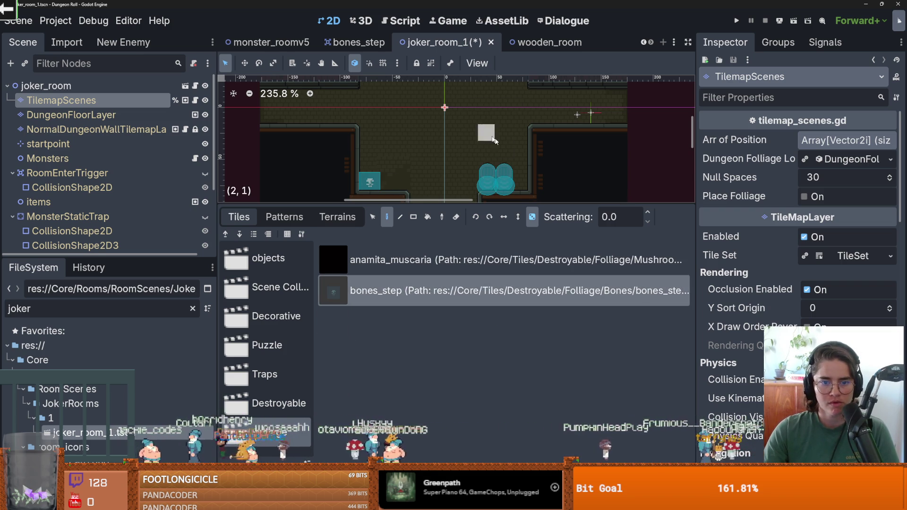
pyautogui.scroll(-1, 372, 147)
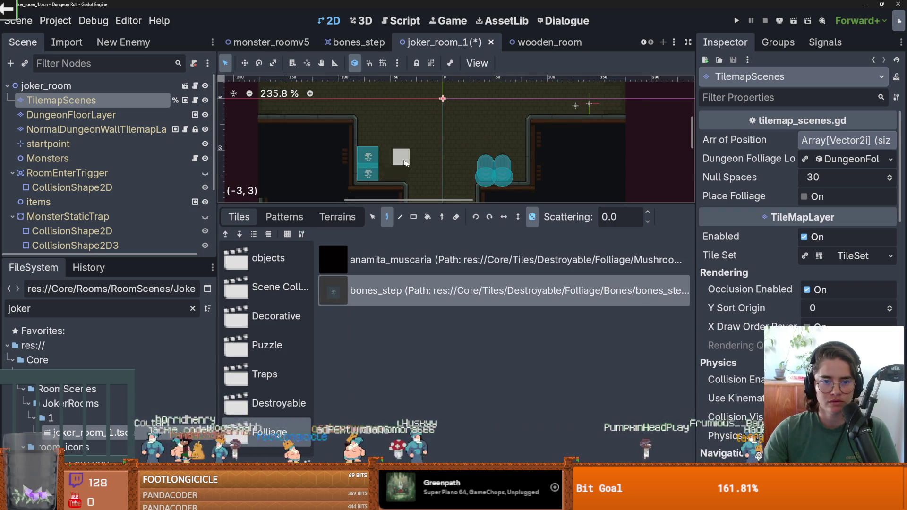
pyautogui.scroll(2, 405, 162)
# Save joker_room_1, enlarge the room canvas, and launch the game with F5.
pyautogui.hotkey('ctrl', 's')
pyautogui.moveTo(472, 206); pyautogui.dragTo(472, 404)
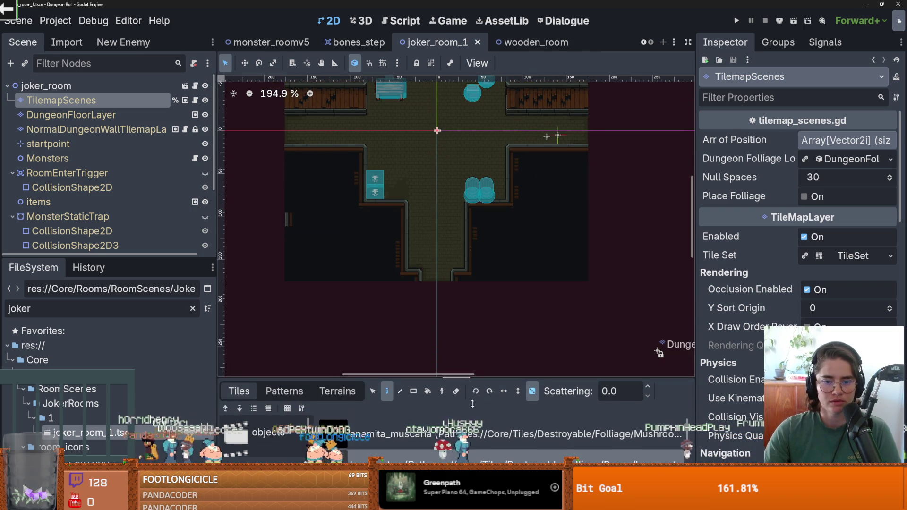
pyautogui.scroll(2, 430, 219)
pyautogui.hotkey('ctrl', 's')
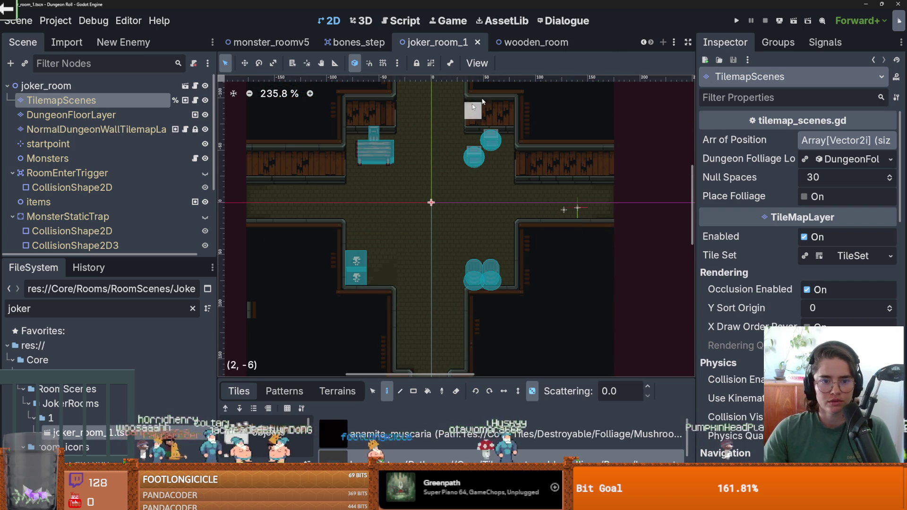
pyautogui.press('F5')
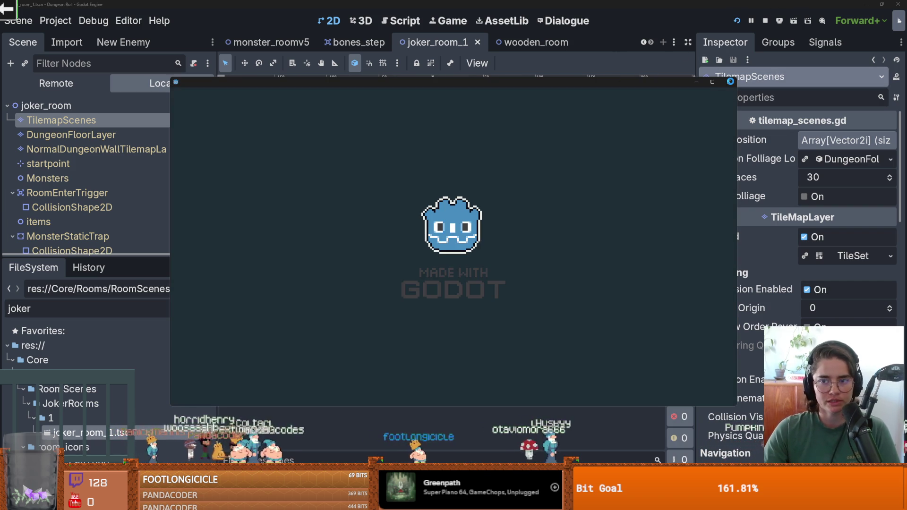
# Close the running game and browse the Decorative scene collection on the TilemapScenes layer.
pyautogui.click(729, 83)
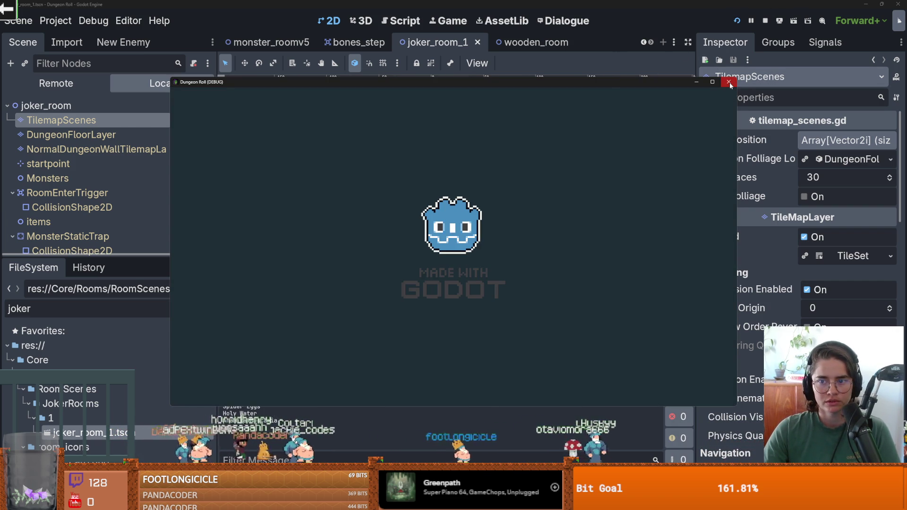
pyautogui.scroll(-3, 142, 217)
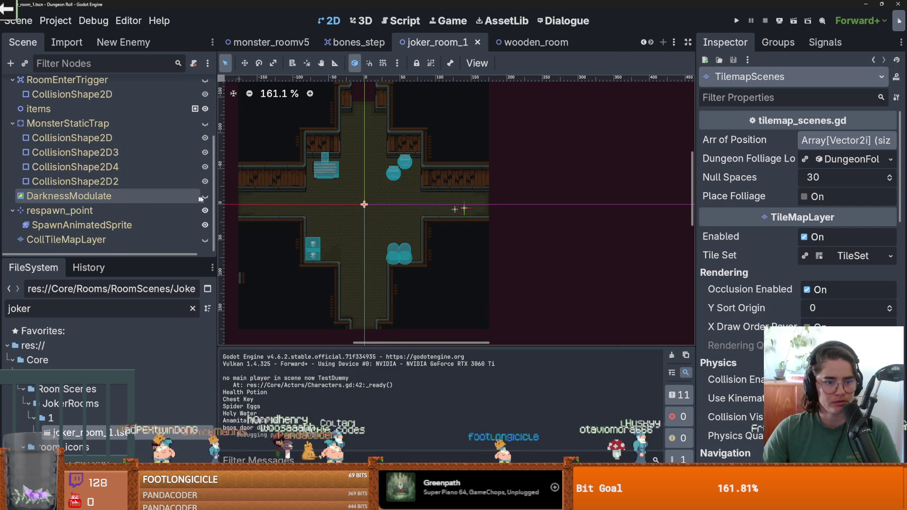
pyautogui.scroll(4, 389, 205)
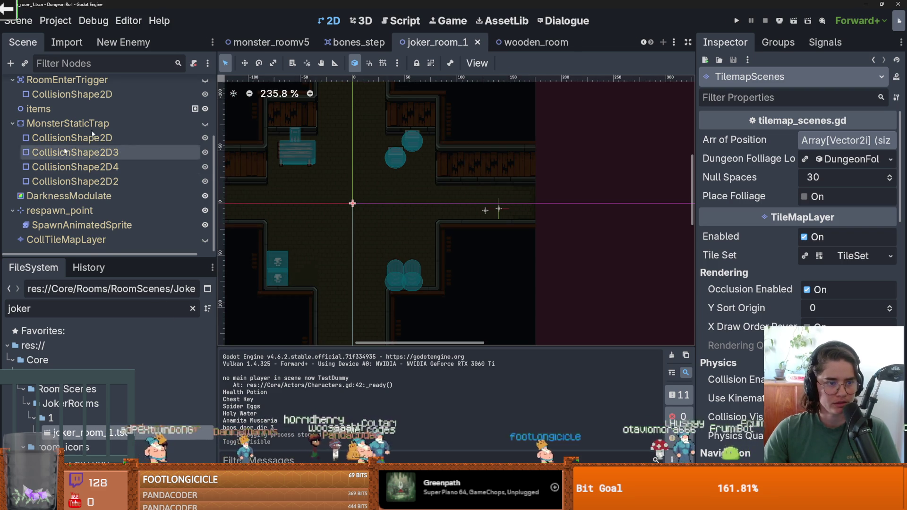
pyautogui.scroll(5, 107, 121)
pyautogui.click(107, 129)
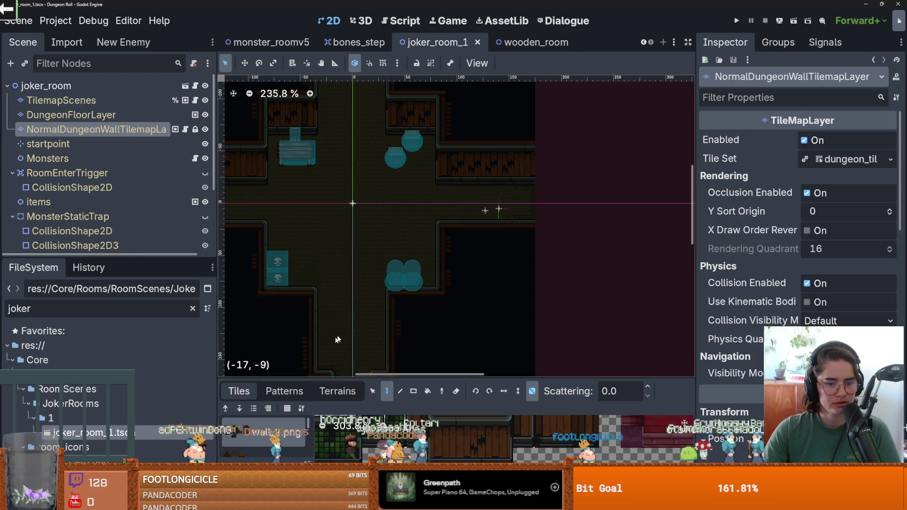
pyautogui.moveTo(344, 378); pyautogui.dragTo(345, 268)
pyautogui.click(61, 100)
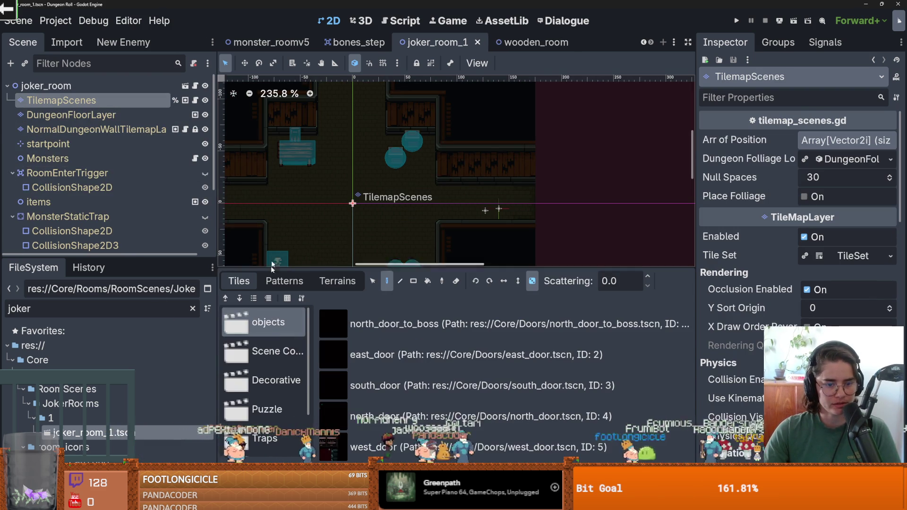
pyautogui.scroll(-2, 288, 390)
pyautogui.click(273, 329)
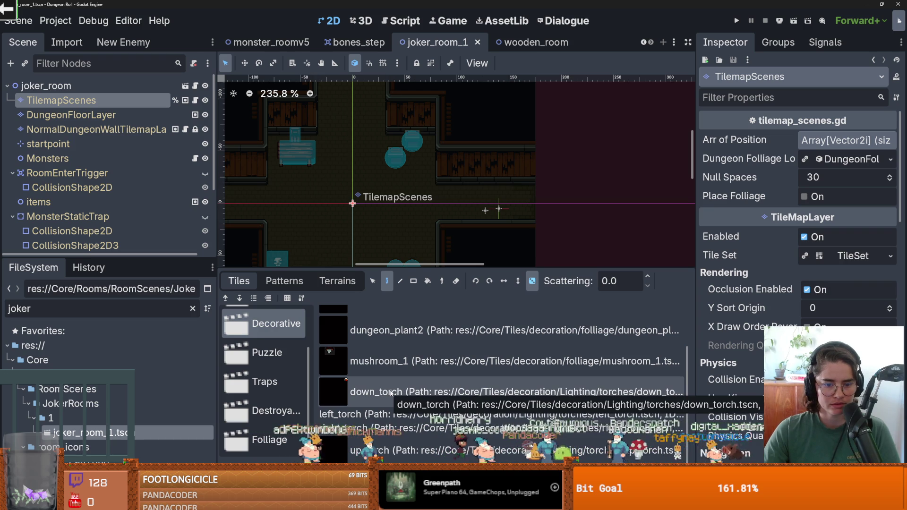
pyautogui.scroll(2, 391, 392)
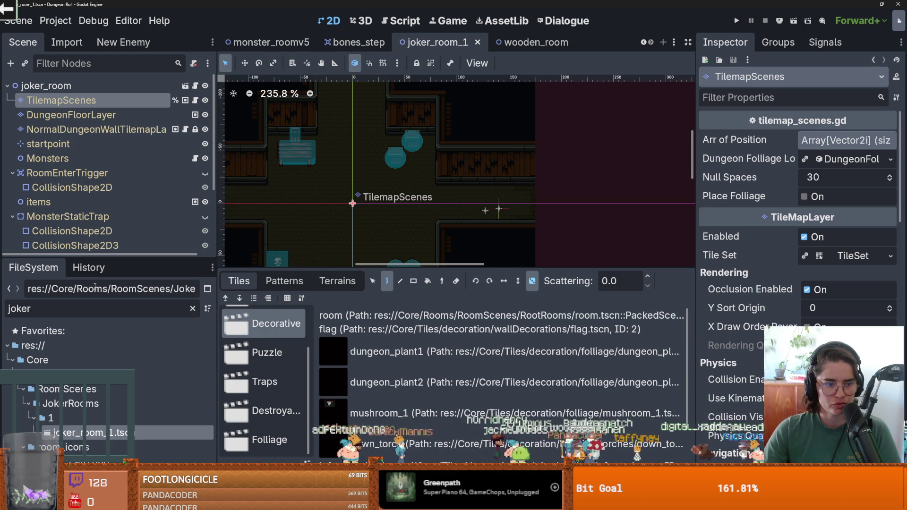
# Select the items node and bring up the Instantiate Child Scene picker.
pyautogui.moveTo(87, 253); pyautogui.dragTo(86, 315)
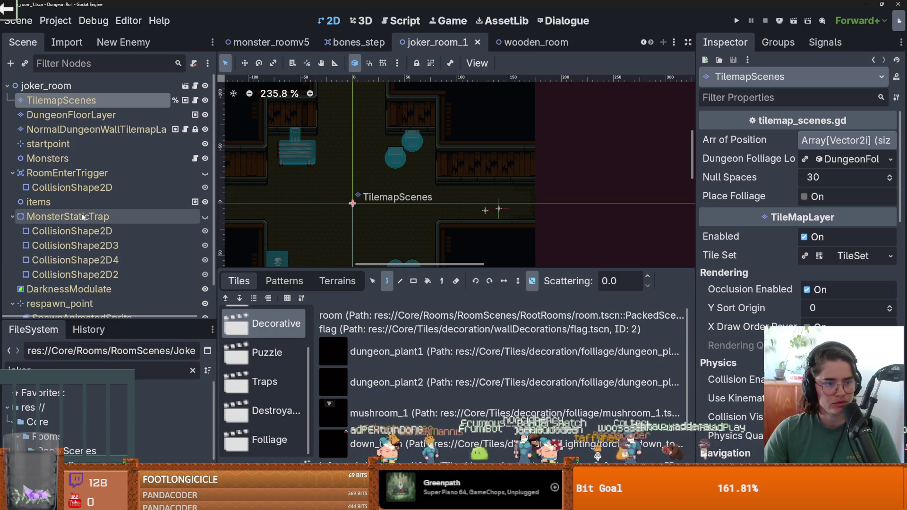
pyautogui.click(39, 201)
pyautogui.click(31, 67)
# Instance candle.tscn under items, move it onto the blue table, and save.
pyautogui.write('cand')
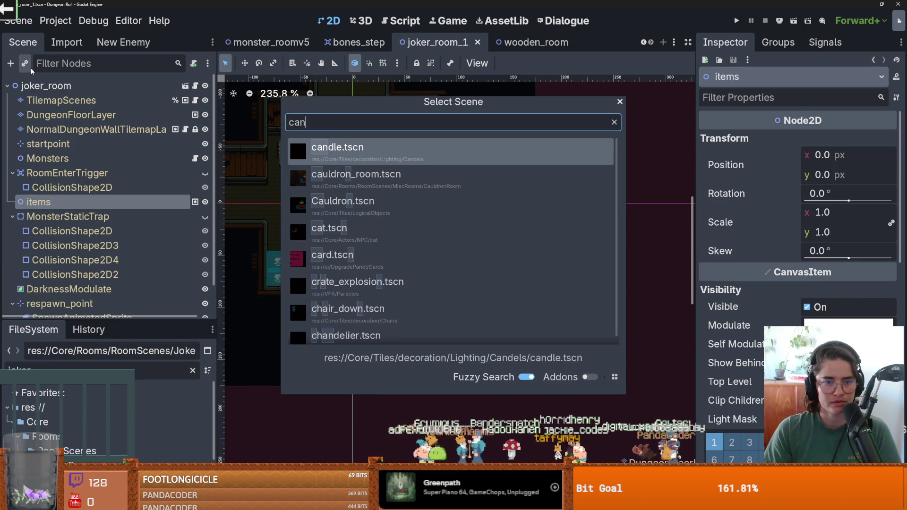
pyautogui.press('Return')
pyautogui.moveTo(355, 180)
pyautogui.mouseDown()
pyautogui.moveTo(296, 149)
pyautogui.moveTo(303, 147)
pyautogui.mouseUp()
pyautogui.hotkey('ctrl', 's')
# Run the game maximized and walk the knight down toward the fountain.
pyautogui.click(736, 20)
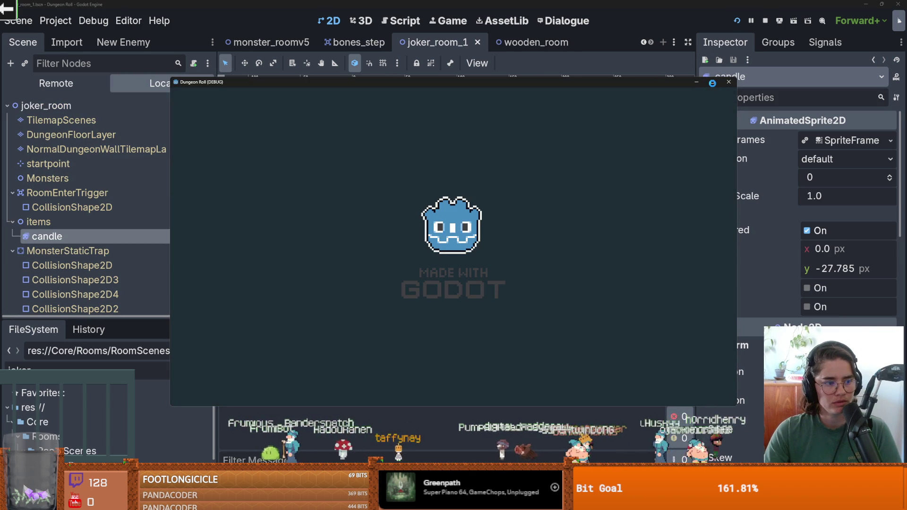
pyautogui.click(712, 83)
pyautogui.hotkey('s', 'd')
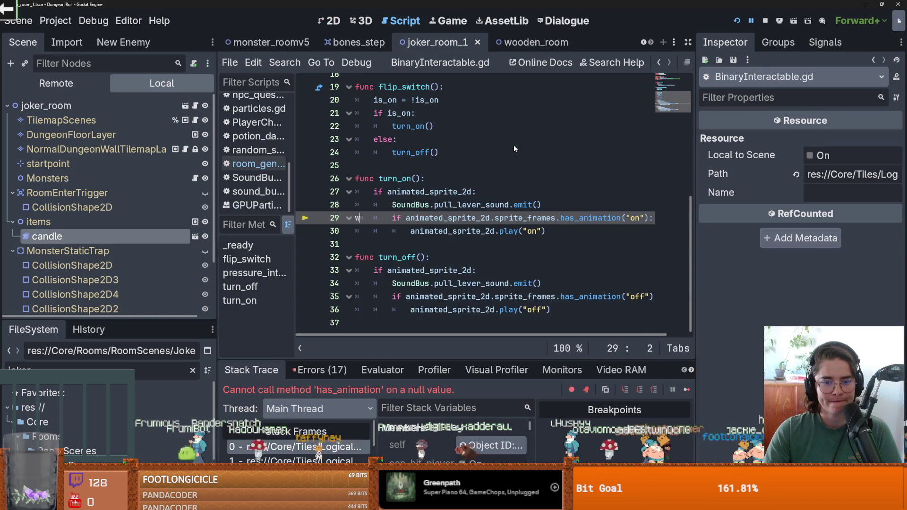
pyautogui.click(485, 204)
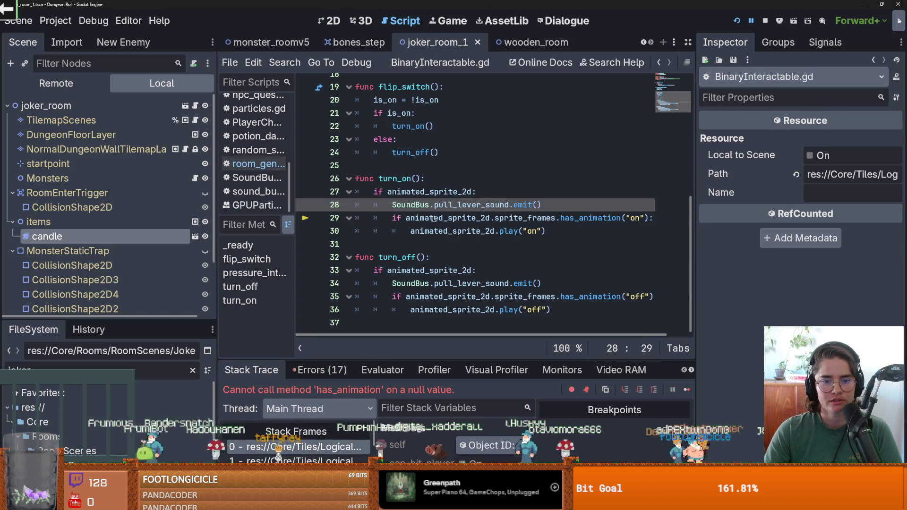
pyautogui.moveTo(442, 213)
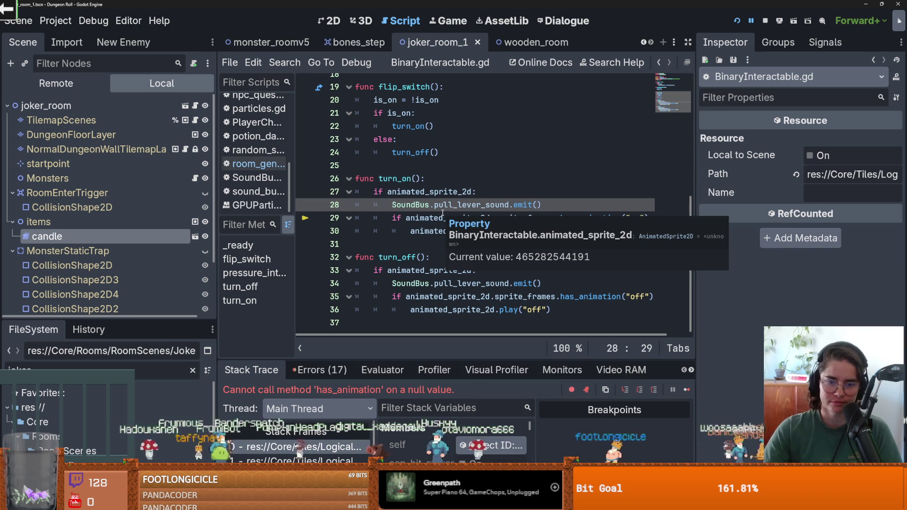
pyautogui.click(424, 218)
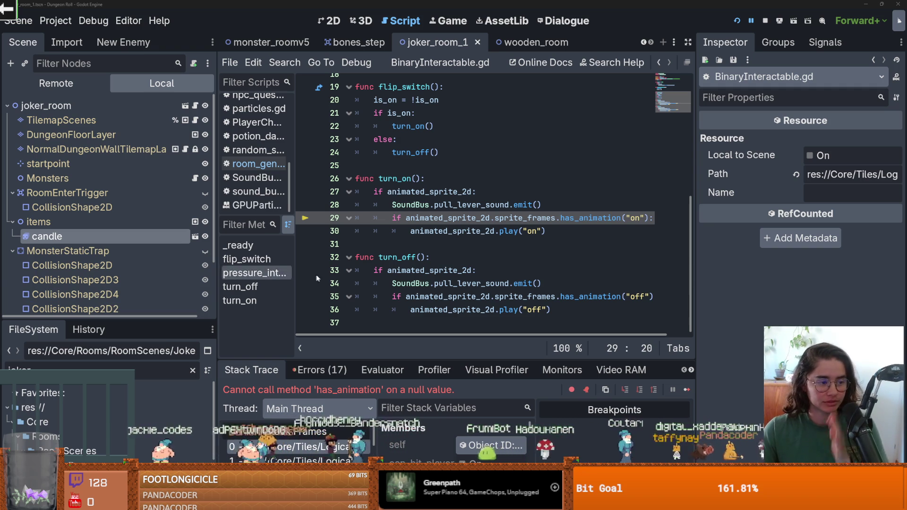
pyautogui.click(472, 246)
pyautogui.hotkey('ctrl', 's')
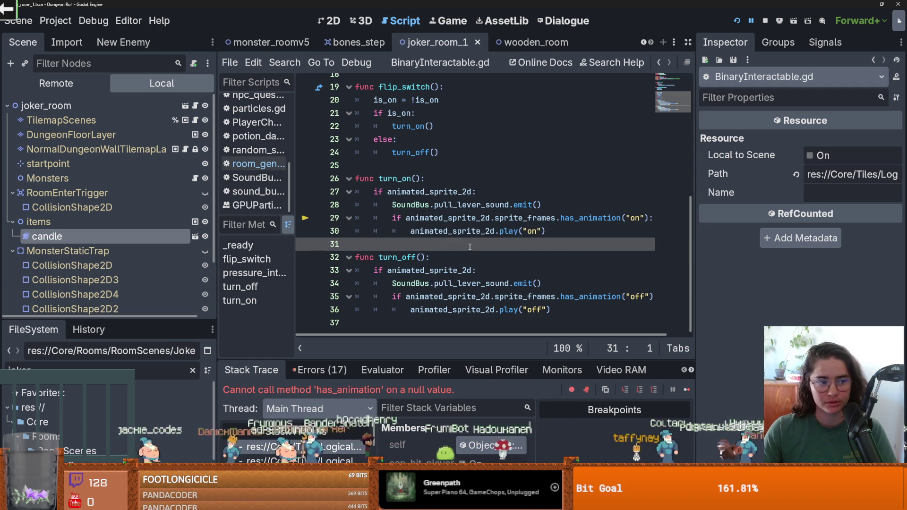
pyautogui.scroll(1, 488, 256)
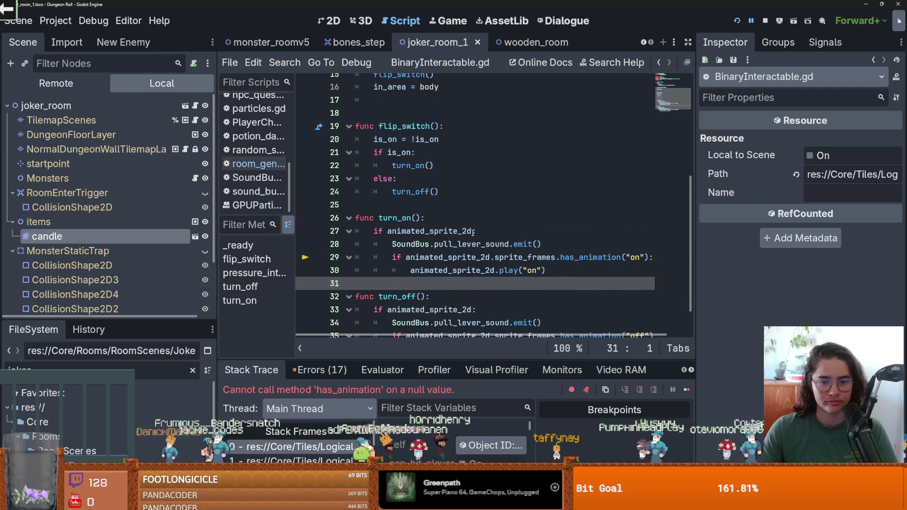
pyautogui.click(374, 231)
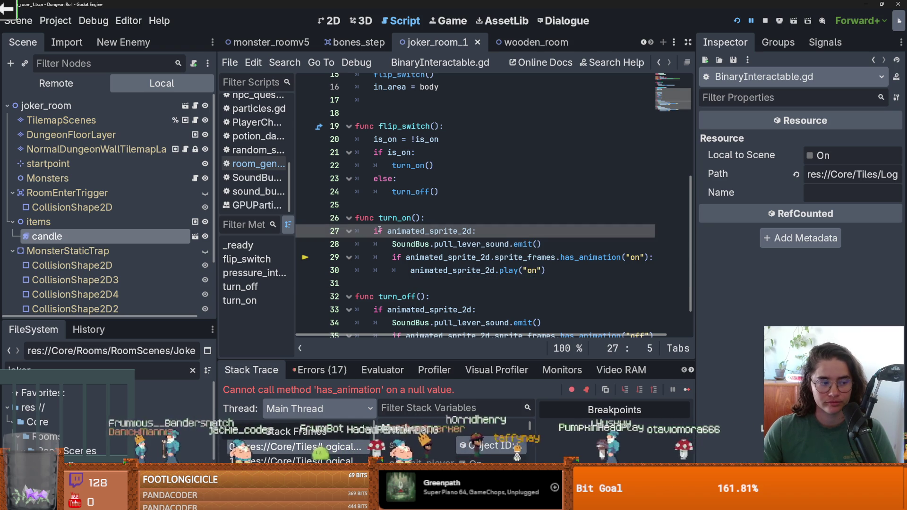
pyautogui.click(472, 231)
pyautogui.write('.f')
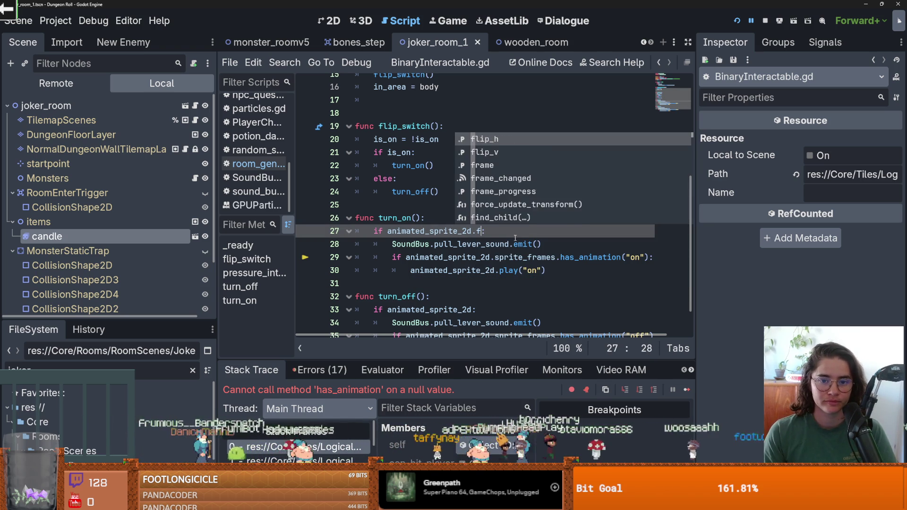
pyautogui.write('ra')
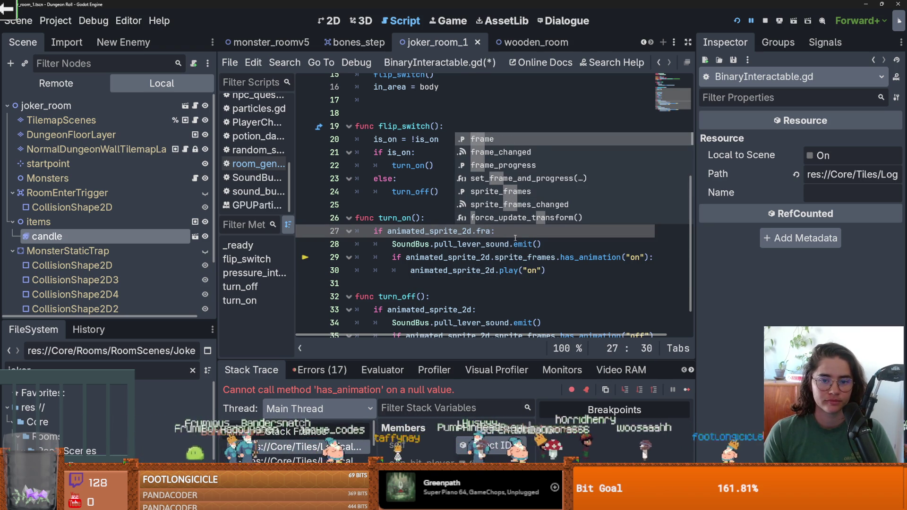
pyautogui.press('BackSpace')
pyautogui.press('BackSpace')
pyautogui.press('BackSpace')
pyautogui.hotkey('ctrl', 's')
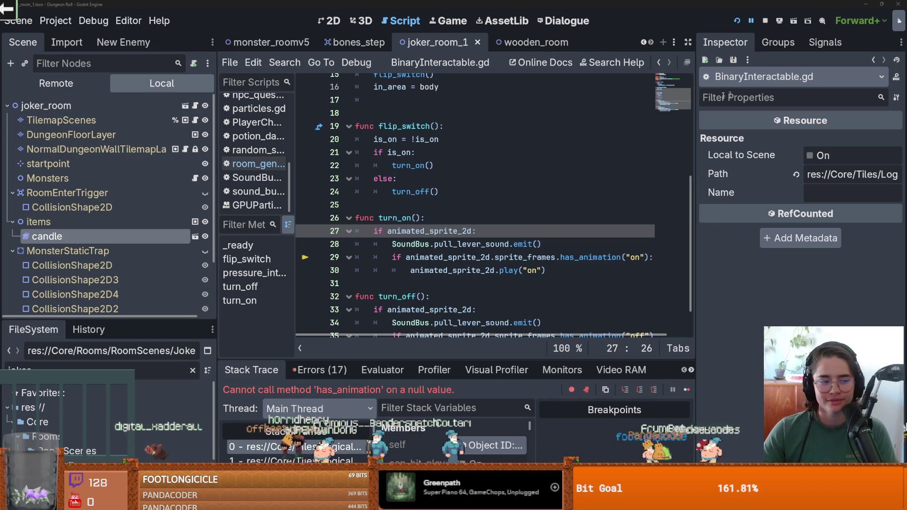
pyautogui.moveTo(420, 168)
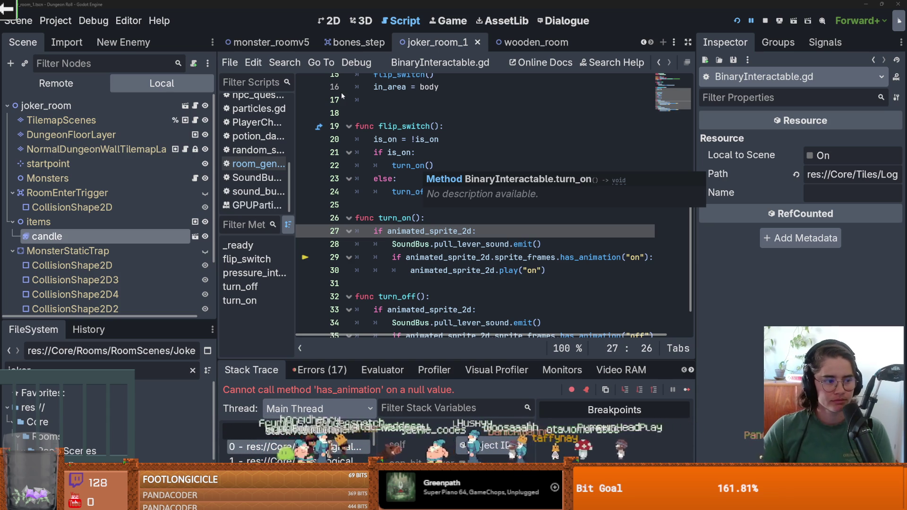
pyautogui.click(395, 206)
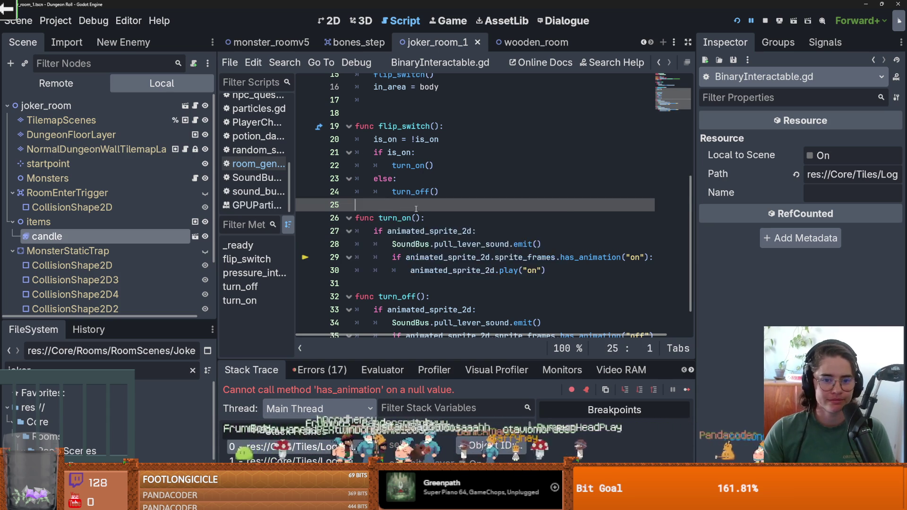
# Add .sprite_frames after animated_sprite_2d on lines 33 and 27, then restart the running game.
pyautogui.scroll(-3, 406, 215)
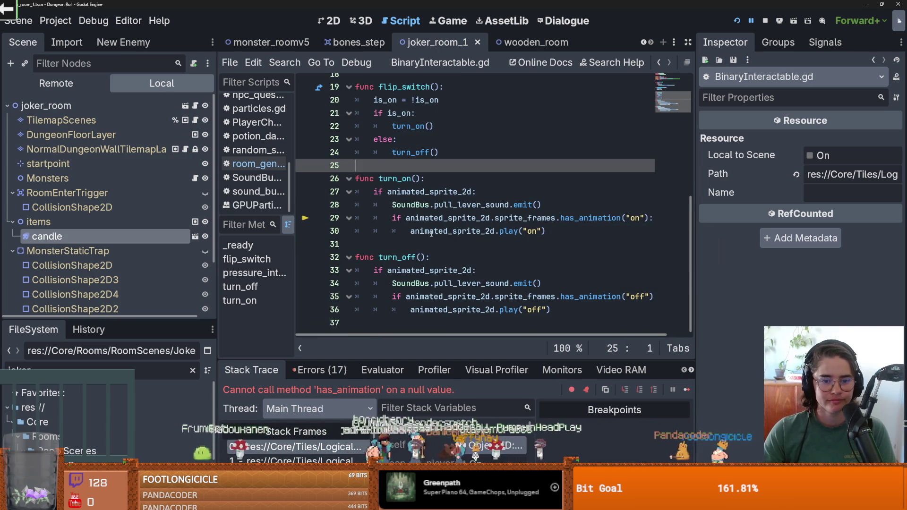
pyautogui.click(424, 241)
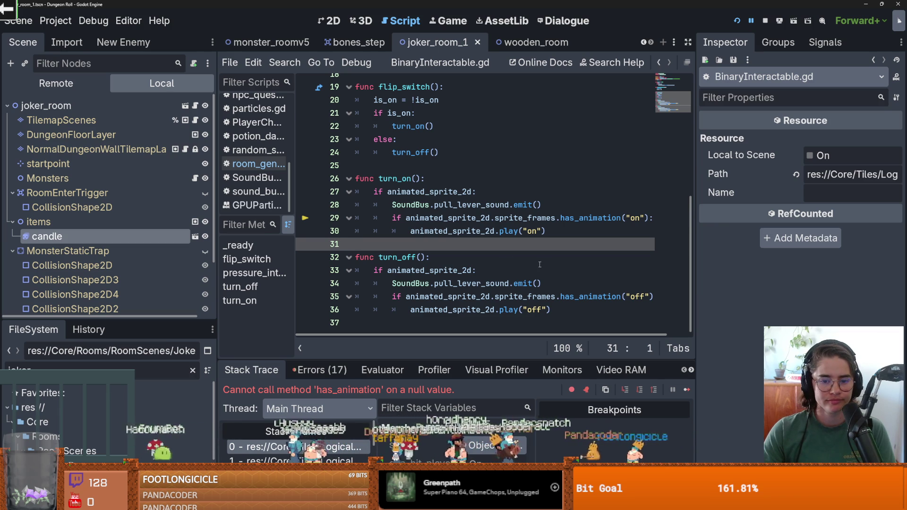
pyautogui.click(471, 270)
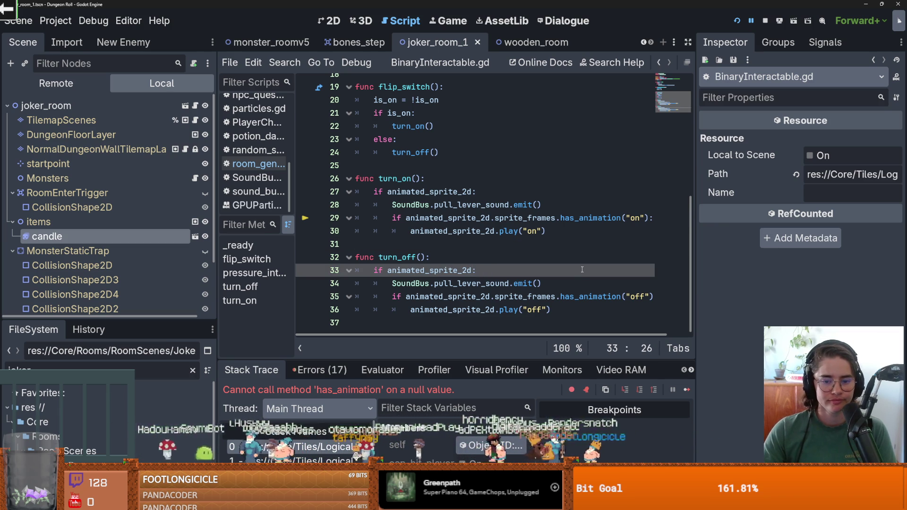
pyautogui.write('.sp')
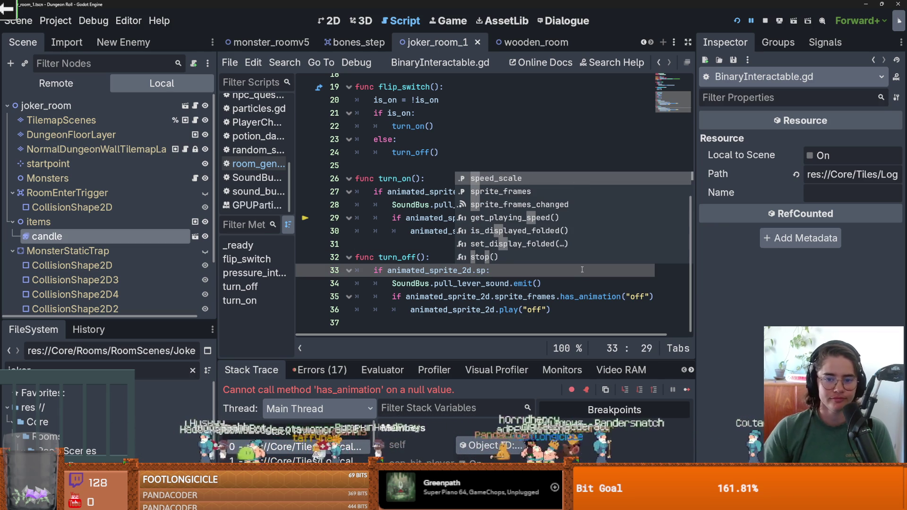
pyautogui.press('Return')
pyautogui.moveTo(537, 270); pyautogui.dragTo(472, 270)
pyautogui.hotkey('ctrl', 'c')
pyautogui.click(472, 192)
pyautogui.hotkey('ctrl', 'v')
pyautogui.click(737, 21)
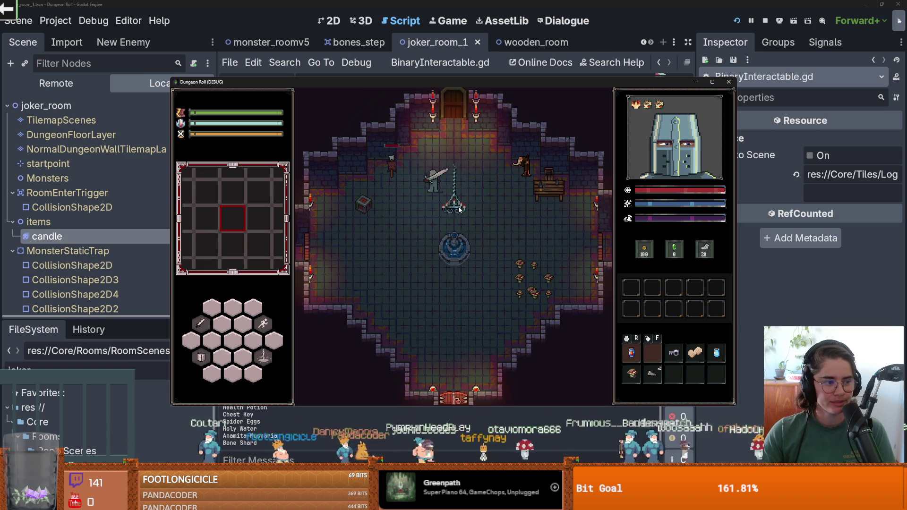
# Walk the knight to the top door and pick a room card, halting at arena.gd line 257.
pyautogui.press('w')
pyautogui.press('w')
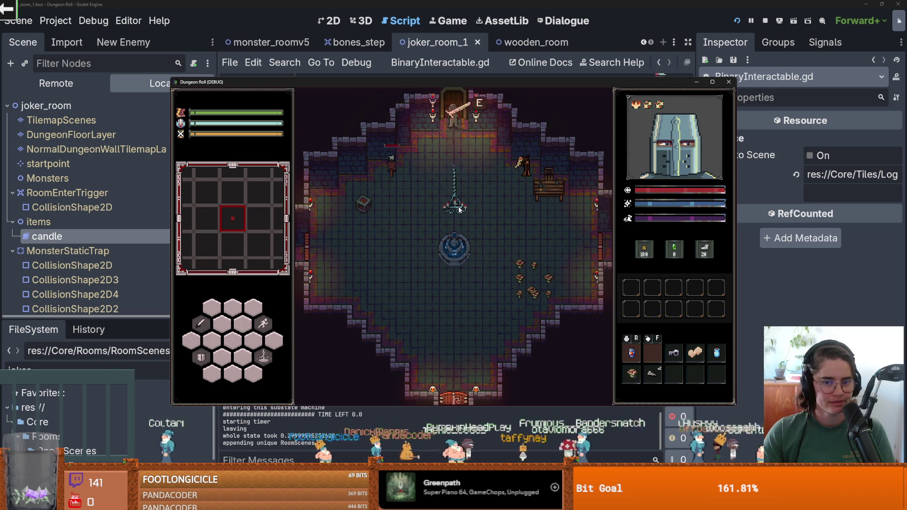
pyautogui.click(474, 149)
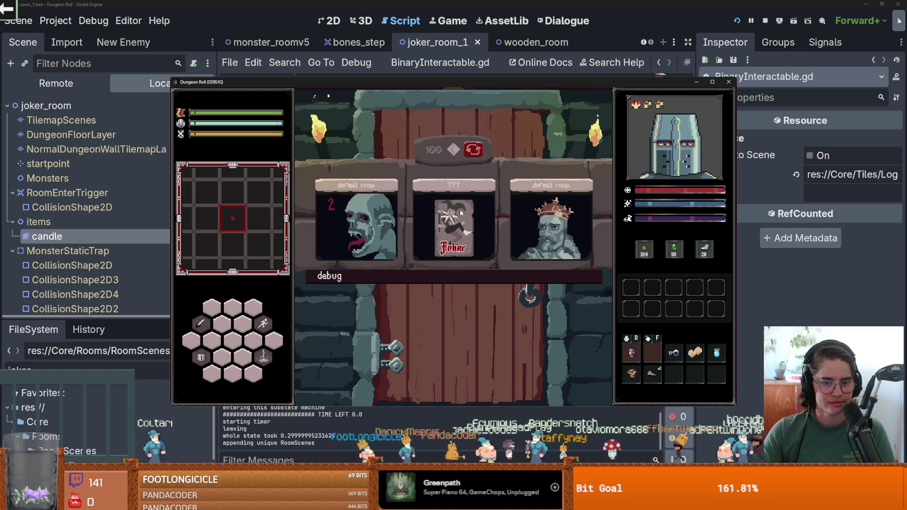
pyautogui.click(491, 216)
pyautogui.scroll(2, 494, 227)
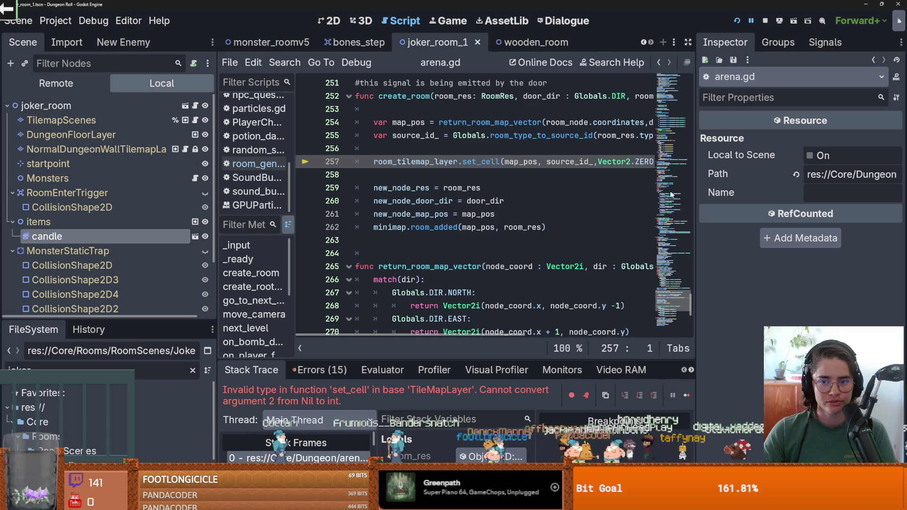
# Widen the script and debugger panels and clear the 'joker' FileSystem filter.
pyautogui.moveTo(694, 193); pyautogui.dragTo(808, 193)
pyautogui.moveTo(486, 361)
pyautogui.mouseDown()
pyautogui.moveTo(486, 227)
pyautogui.moveTo(484, 347)
pyautogui.moveTo(478, 250)
pyautogui.mouseUp()
pyautogui.doubleClick(19, 368)
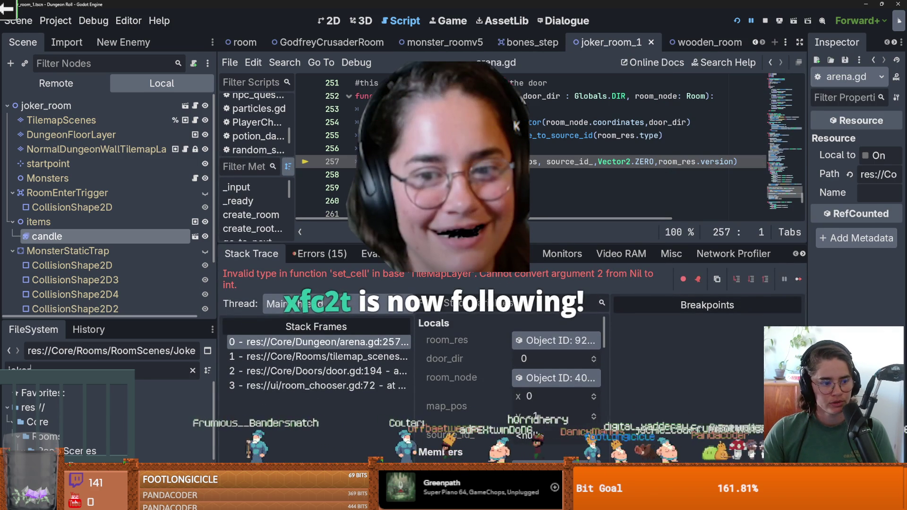
pyautogui.write('j')
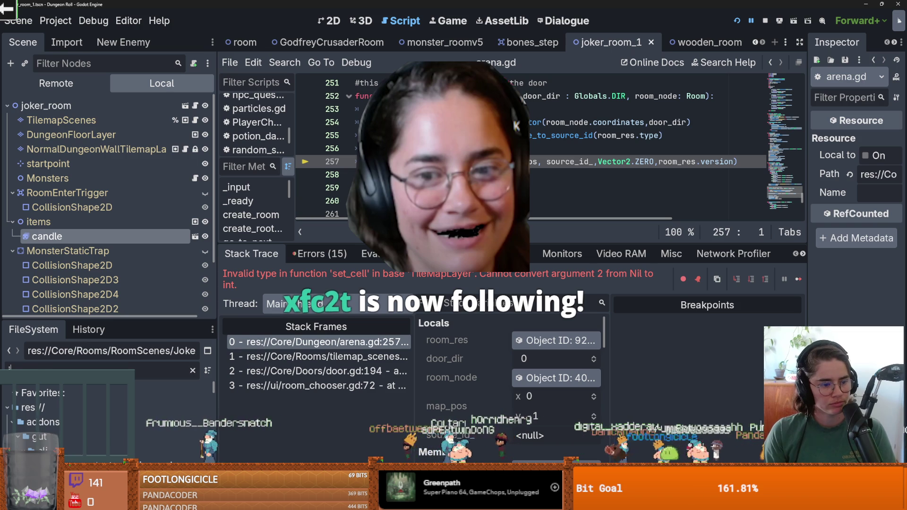
pyautogui.write('oker')
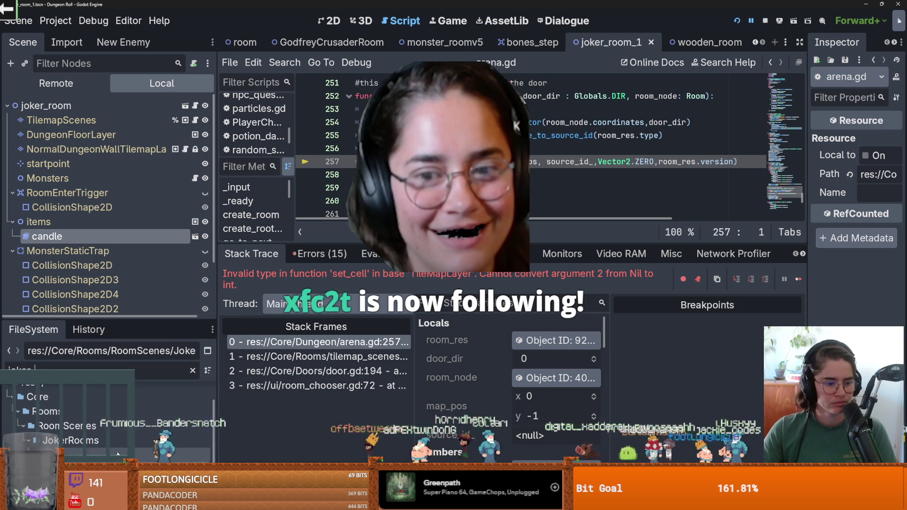
pyautogui.press('BackSpace')
pyautogui.press('BackSpace')
pyautogui.press('BackSpace')
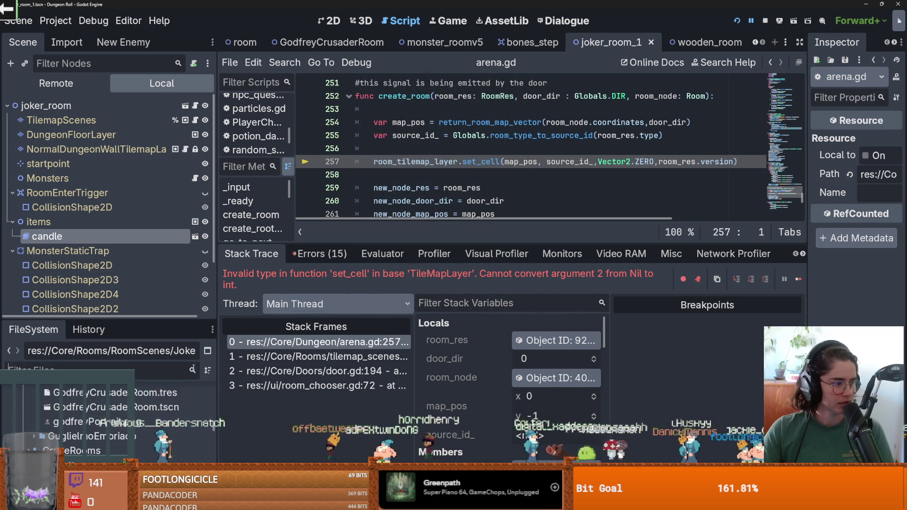
# Inspect JokerRooms/1/peasant_1.tres to confirm its Joker type, save, and switch to monster_roomv5.
pyautogui.moveTo(147, 423)
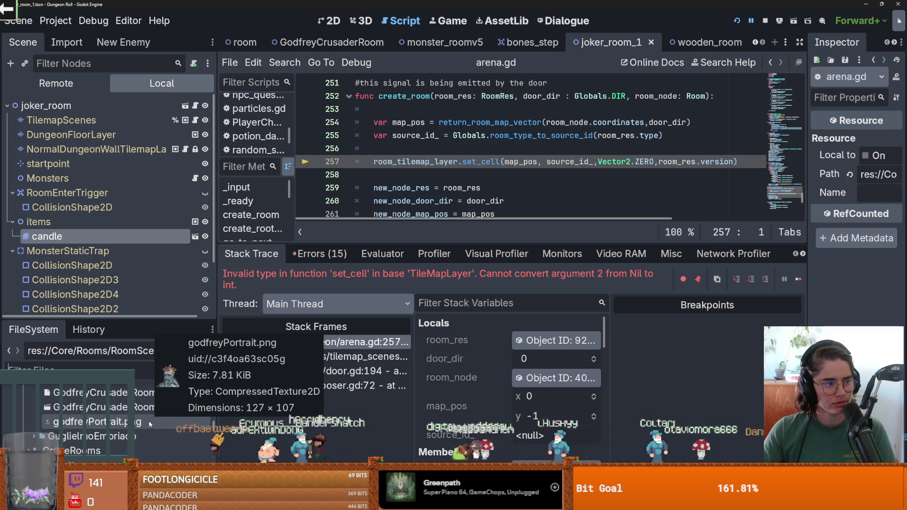
pyautogui.scroll(-3, 142, 427)
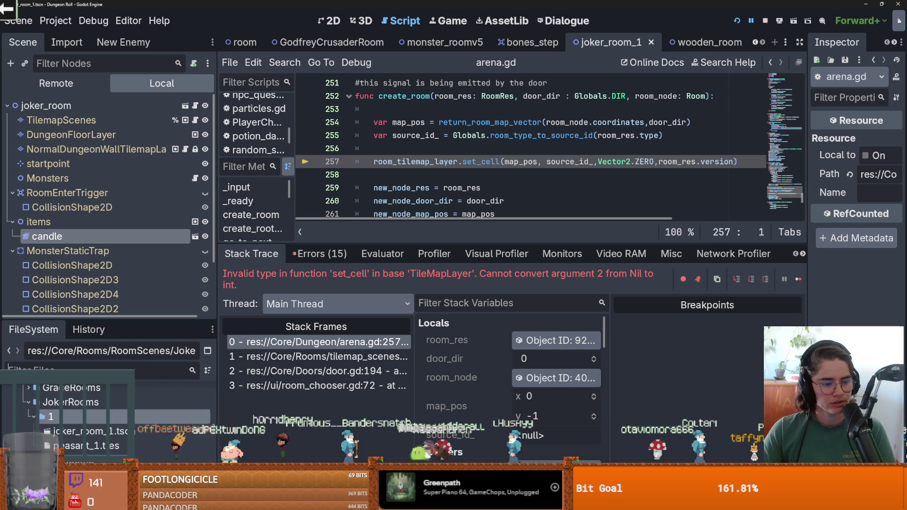
pyautogui.click(102, 445)
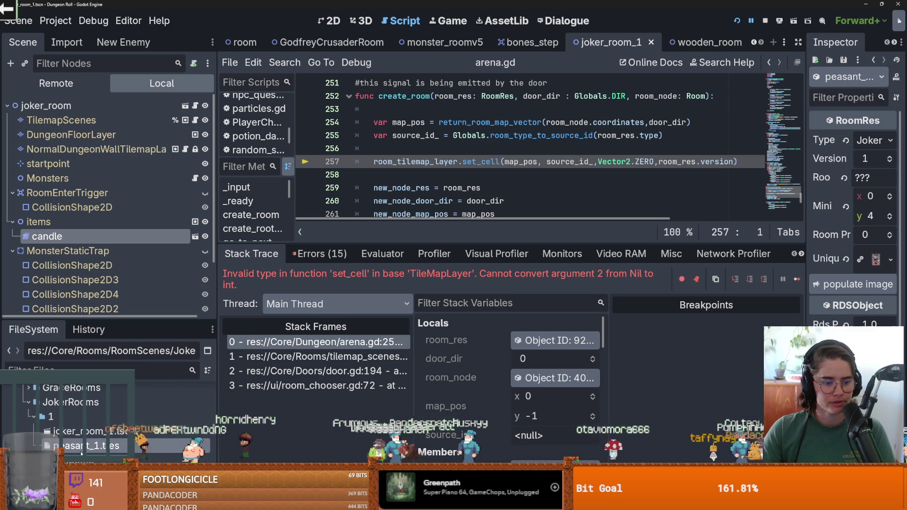
pyautogui.moveTo(806, 215)
pyautogui.mouseDown()
pyautogui.moveTo(613, 212)
pyautogui.moveTo(648, 209)
pyautogui.mouseUp()
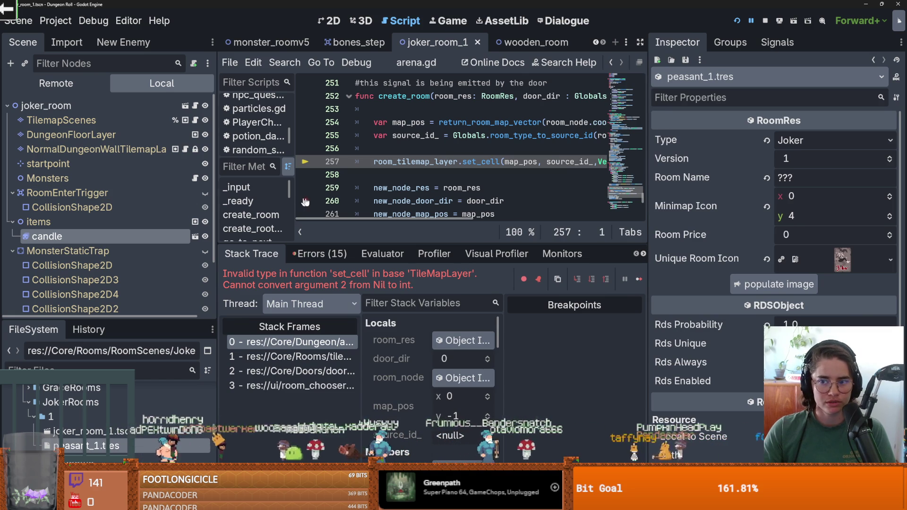
pyautogui.hotkey('ctrl', 's')
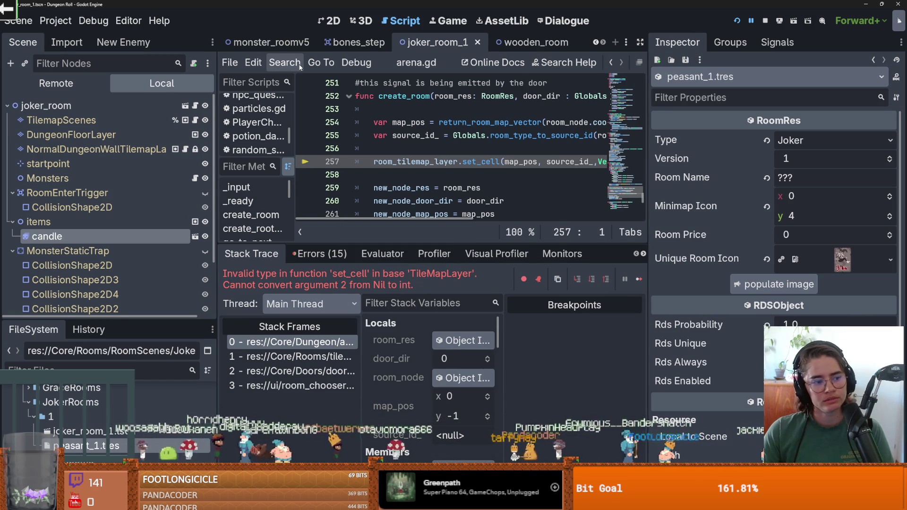
pyautogui.click(267, 42)
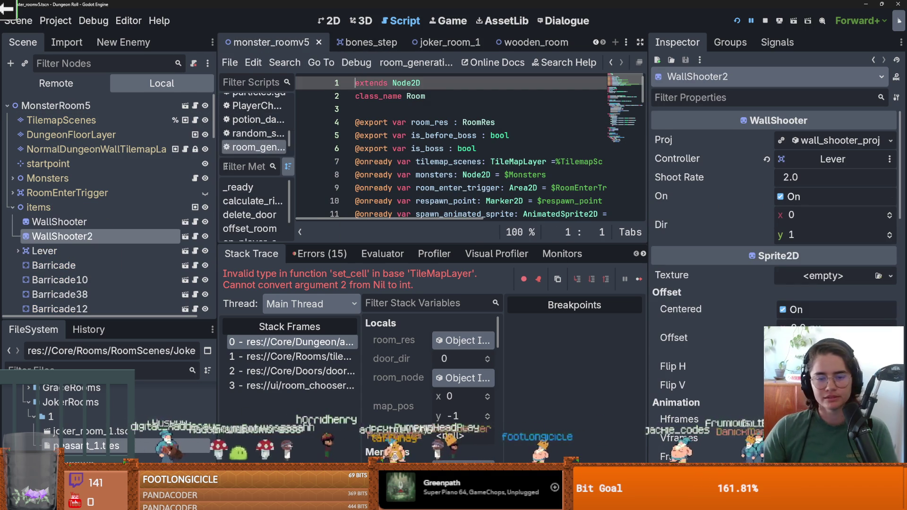
# Select monster_roomv5's DungeonFloorLayer, then open Dungeon.tscn from the FileSystem Favorites.
pyautogui.click(71, 135)
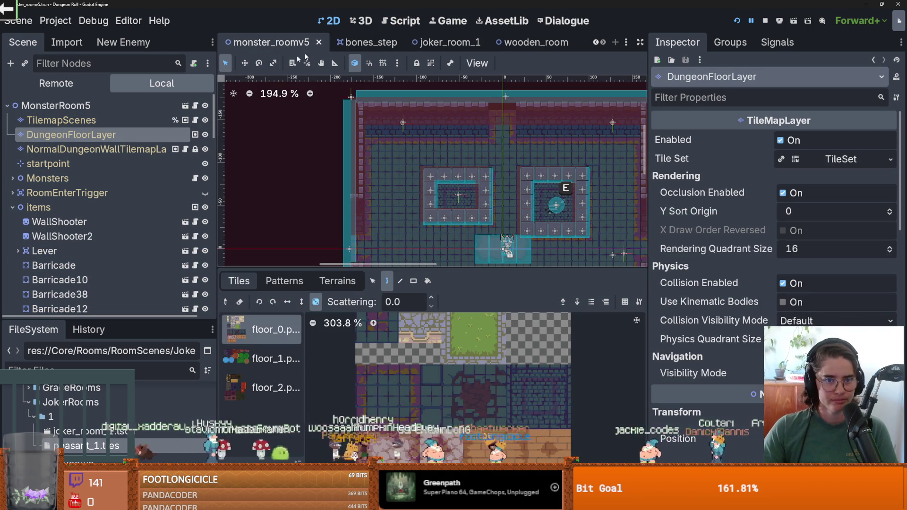
pyautogui.moveTo(101, 315); pyautogui.dragTo(109, 116)
pyautogui.scroll(-10, 132, 283)
pyautogui.scroll(15, 132, 279)
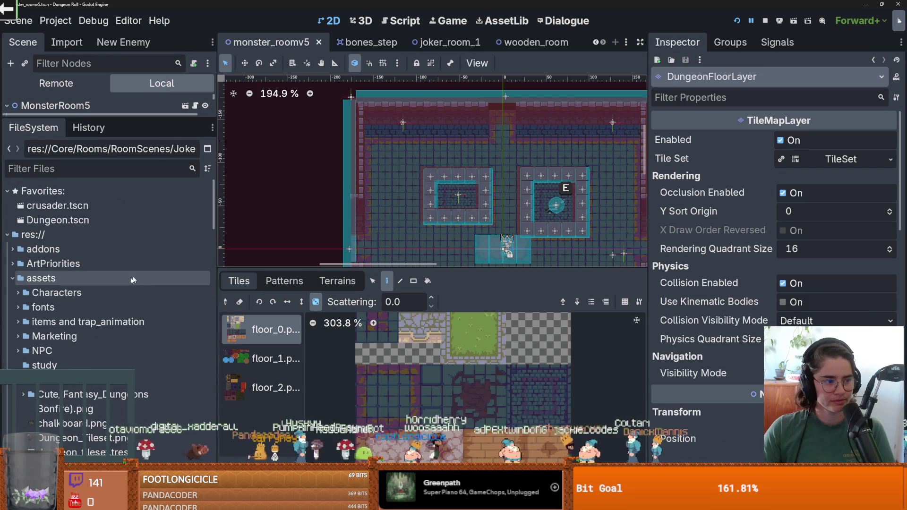
pyautogui.doubleClick(60, 221)
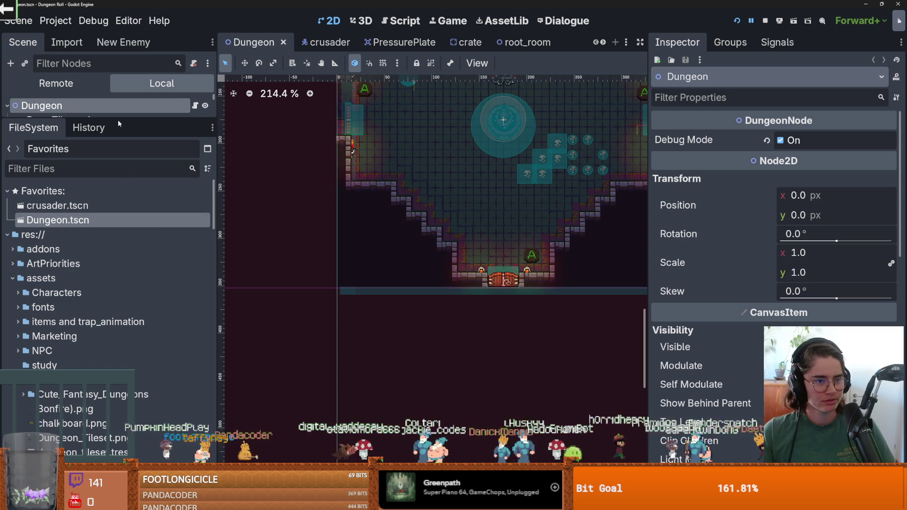
# Expand the Dungeon node list, collapse SoundBus, save, and select RoomTilemapLayer to list room scenes.
pyautogui.moveTo(119, 122); pyautogui.dragTo(118, 232)
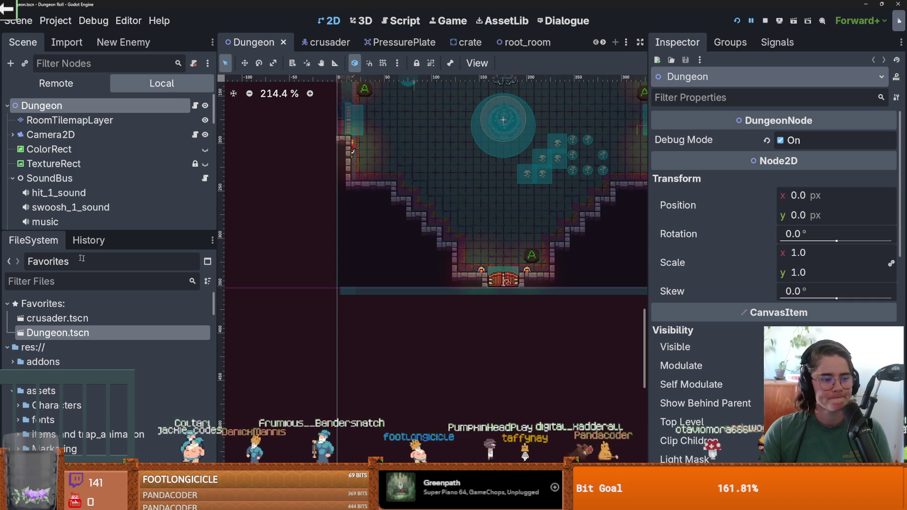
pyautogui.moveTo(81, 233)
pyautogui.mouseDown()
pyautogui.moveTo(80, 277)
pyautogui.moveTo(80, 253)
pyautogui.mouseUp()
pyautogui.hotkey('ctrl', 's')
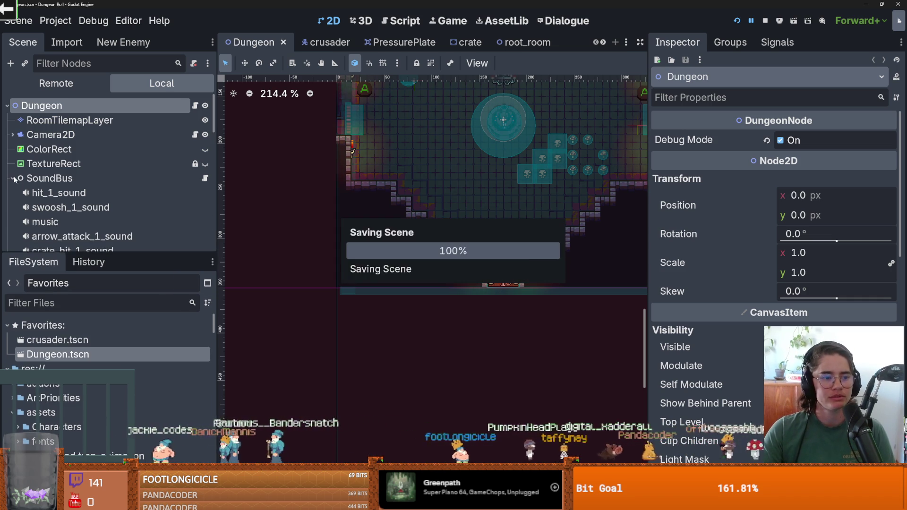
pyautogui.click(13, 178)
pyautogui.hotkey('ctrl', 's')
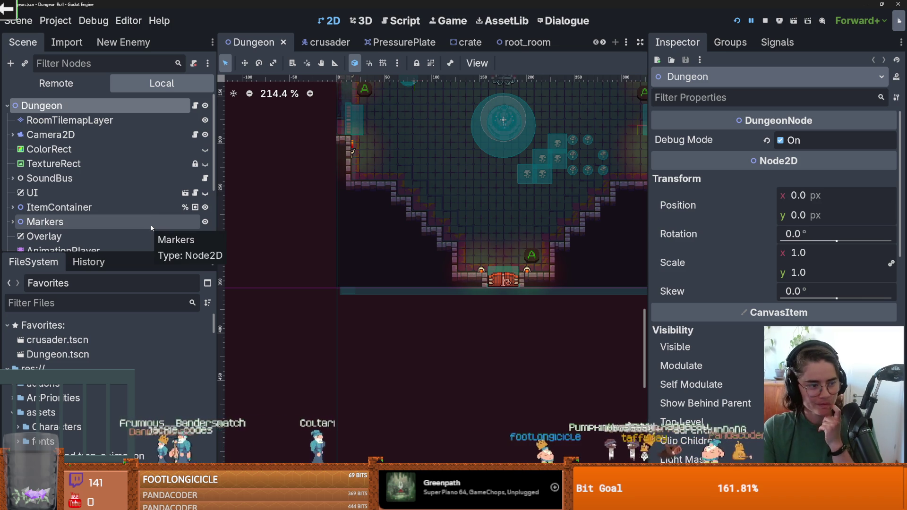
pyautogui.click(70, 120)
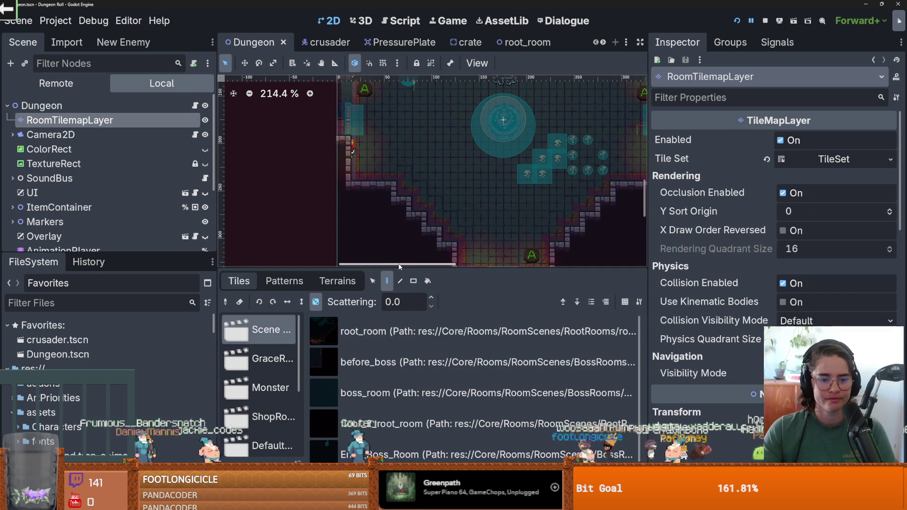
pyautogui.scroll(-3, 375, 225)
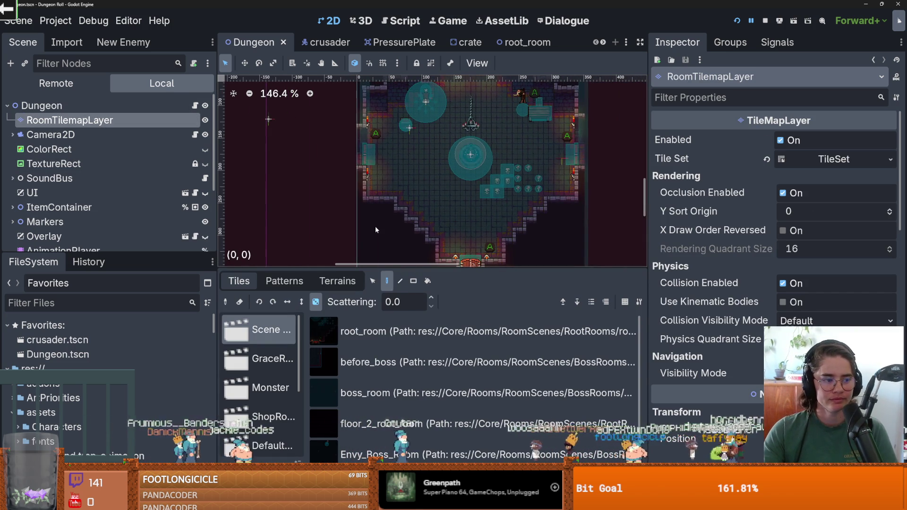
pyautogui.hscroll(1, 431, 235)
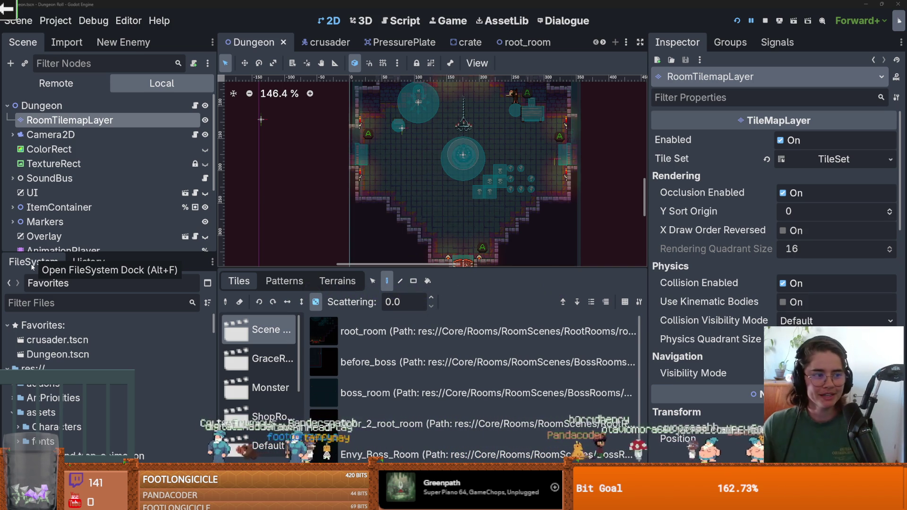
# Zoom around the Dungeon room view while saving the scene repeatedly.
pyautogui.scroll(6, 398, 188)
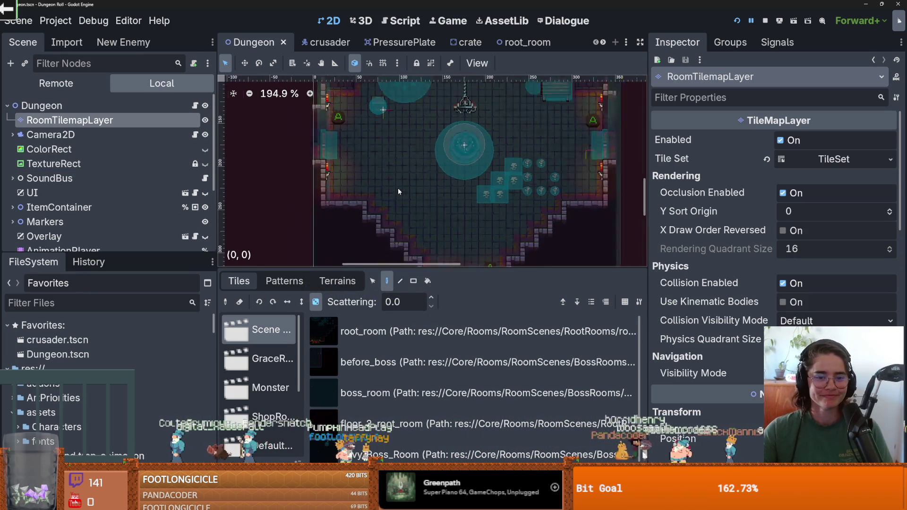
pyautogui.scroll(-1, 418, 190)
pyautogui.hotkey('ctrl', 's')
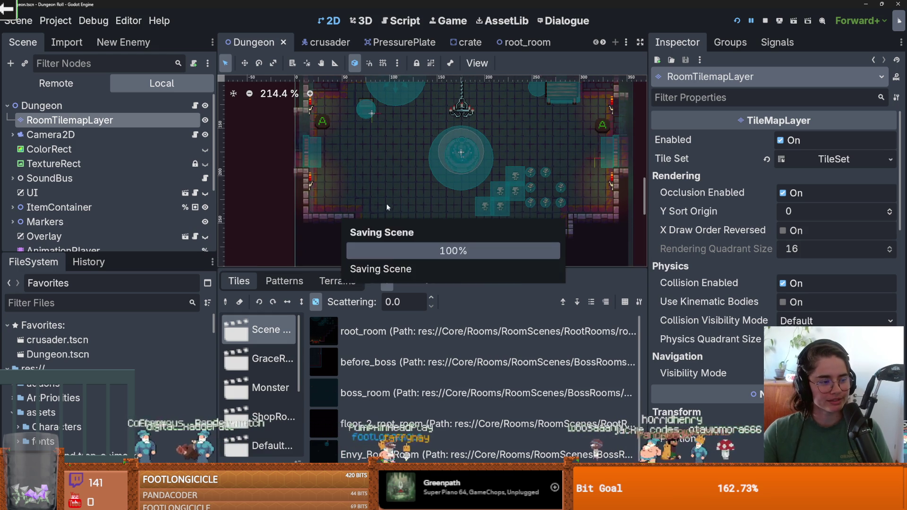
pyautogui.scroll(-2, 432, 207)
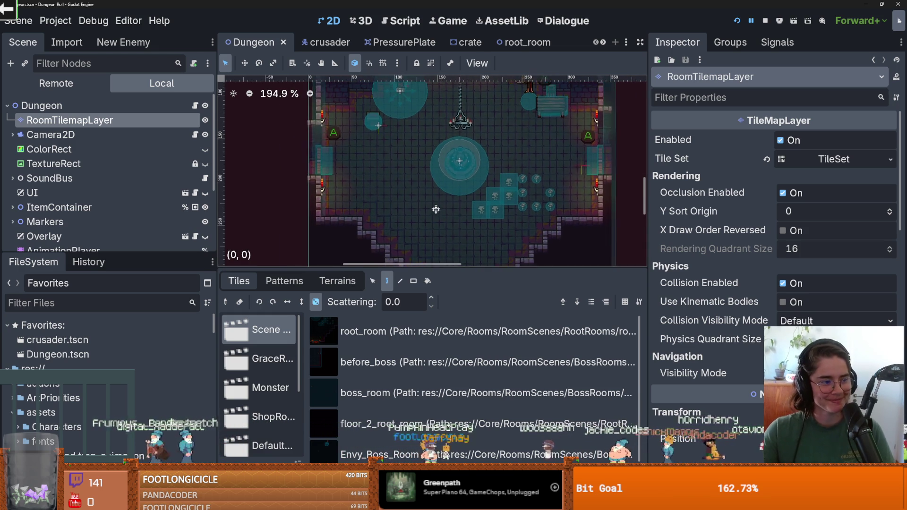
pyautogui.scroll(1, 435, 207)
pyautogui.hotkey('ctrl', 's')
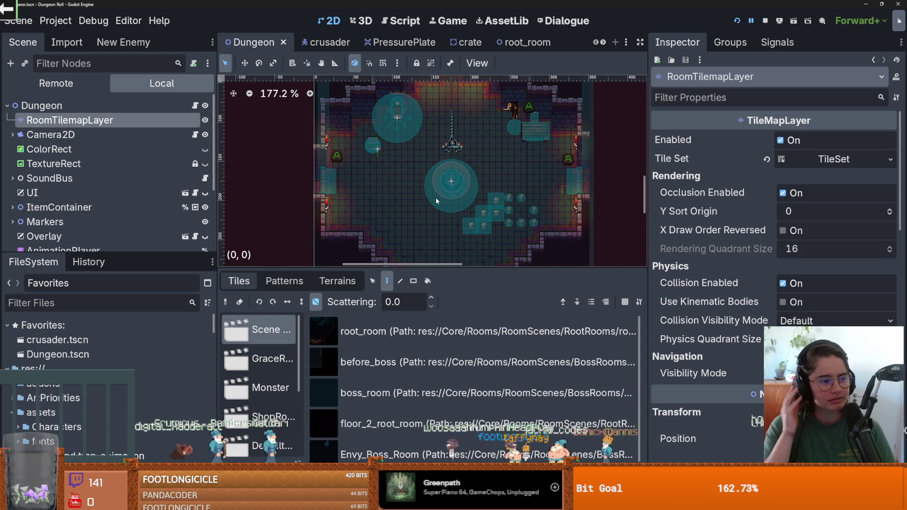
pyautogui.scroll(-3, 425, 154)
pyautogui.hotkey('ctrl', 's')
pyautogui.moveTo(474, 267); pyautogui.dragTo(475, 298)
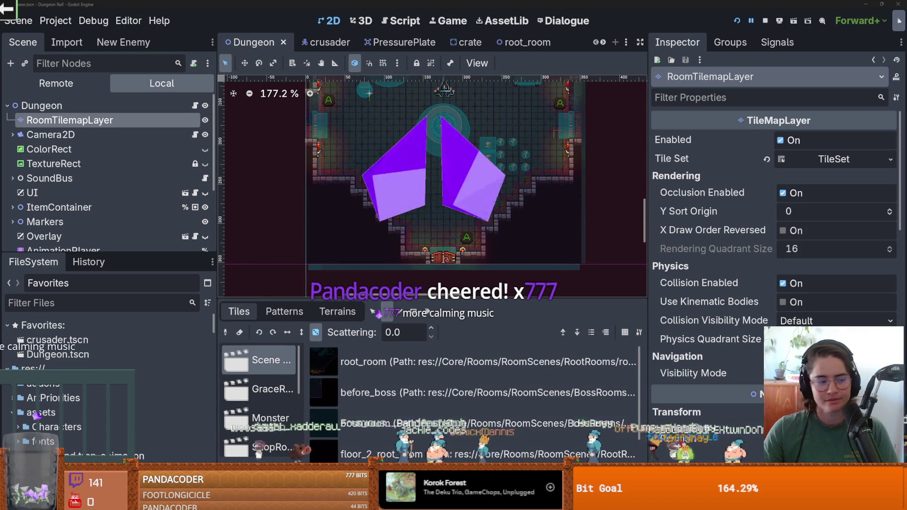
pyautogui.scroll(1, 473, 239)
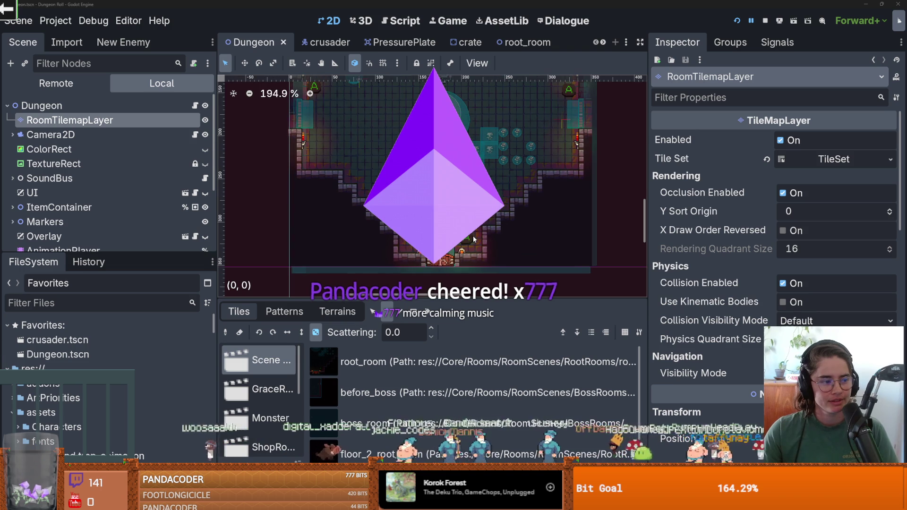
pyautogui.scroll(-1, 473, 239)
pyautogui.scroll(2, 491, 199)
pyautogui.hotkey('ctrl', 's')
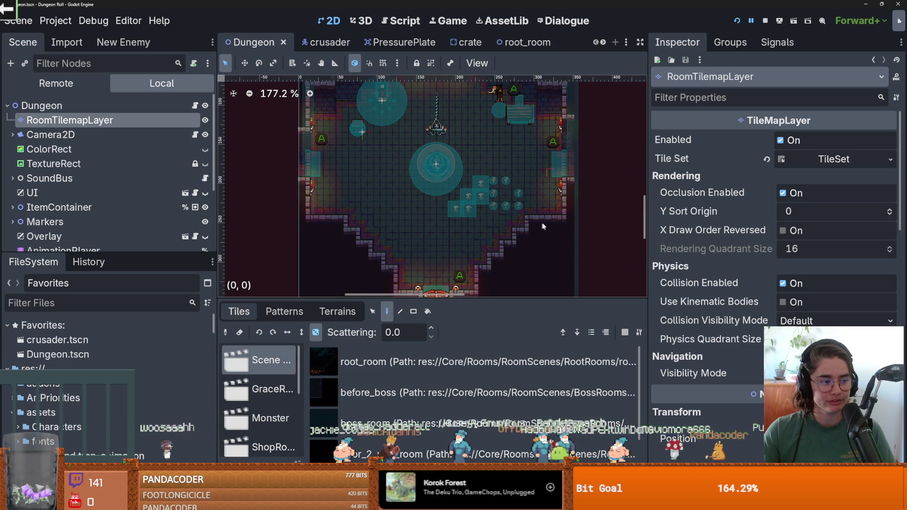
# Resize the TileMap bottom panel so the 2D room view gets more space.
pyautogui.scroll(1, 499, 217)
pyautogui.scroll(-1, 501, 222)
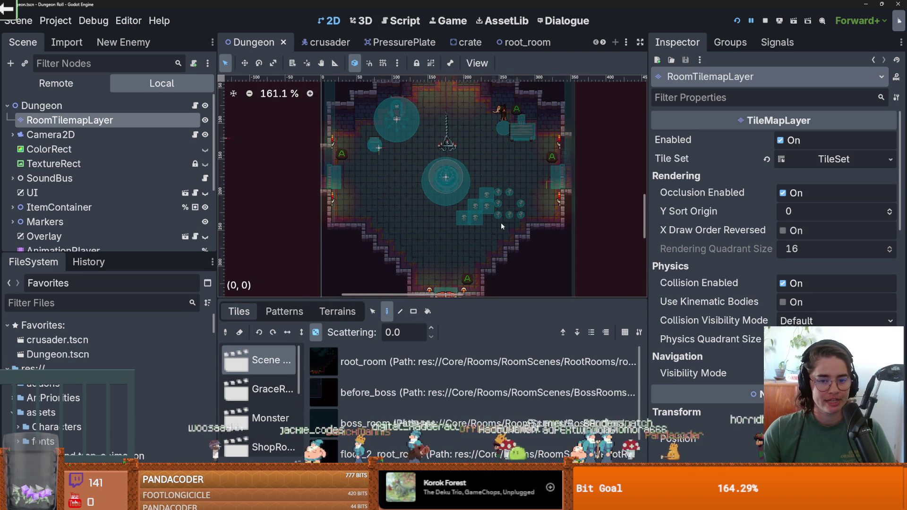
pyautogui.moveTo(520, 299); pyautogui.dragTo(536, 237)
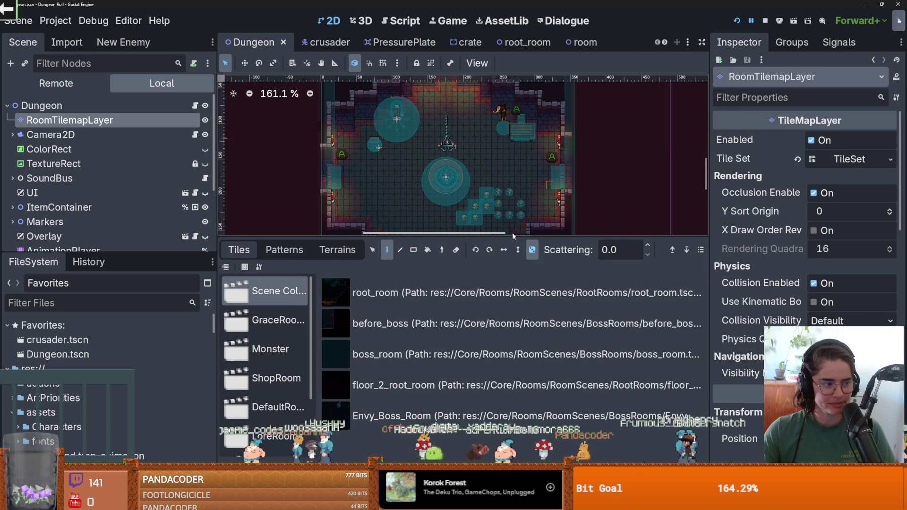
pyautogui.moveTo(476, 236); pyautogui.dragTo(476, 270)
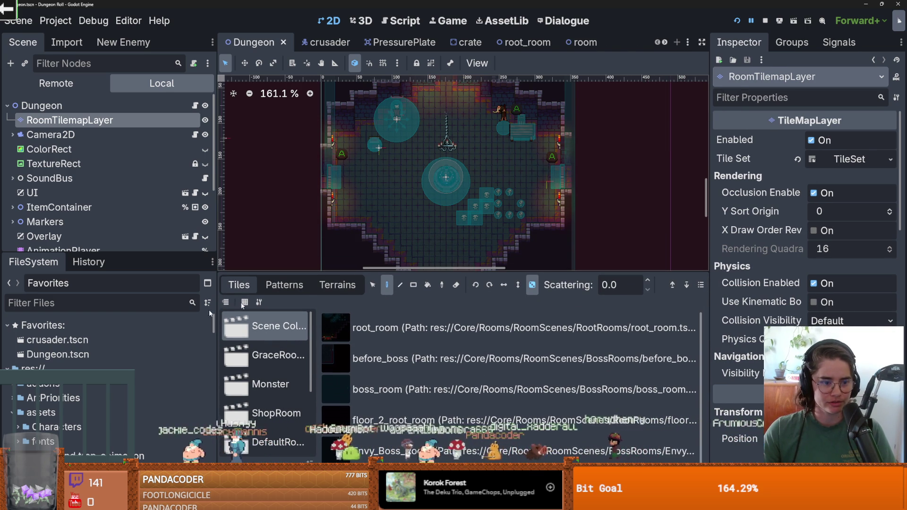
# Reselect RoomTilemapLayer, check the JokerRooms collection for joker_room_1, and run with F5.
pyautogui.click(115, 130)
pyautogui.click(112, 121)
pyautogui.moveTo(392, 269); pyautogui.dragTo(392, 97)
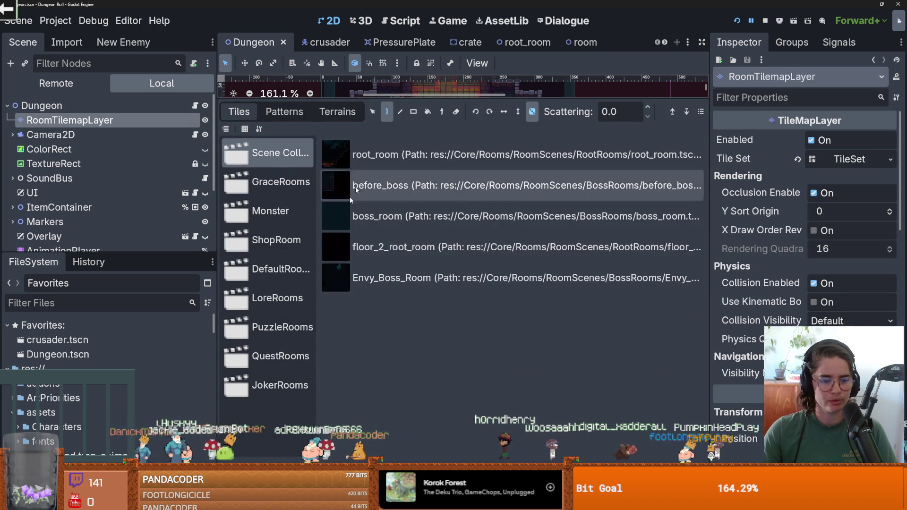
pyautogui.click(280, 385)
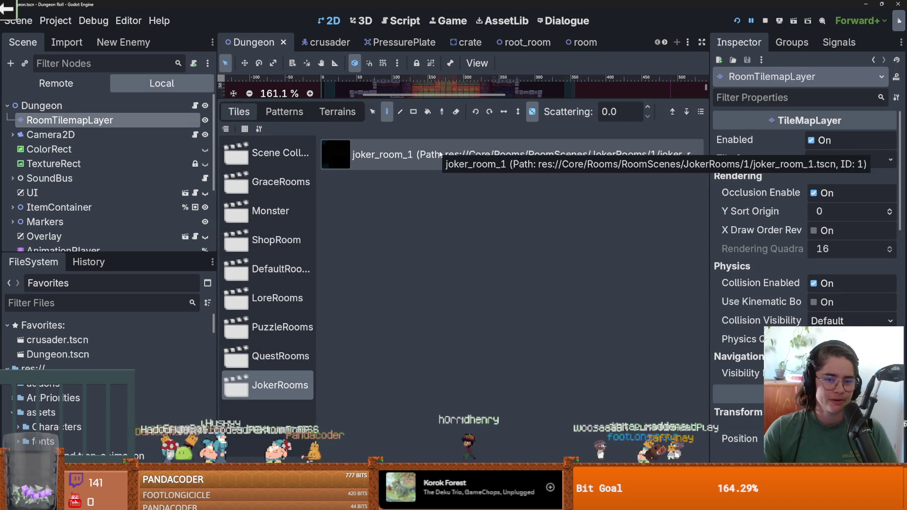
pyautogui.press('F5')
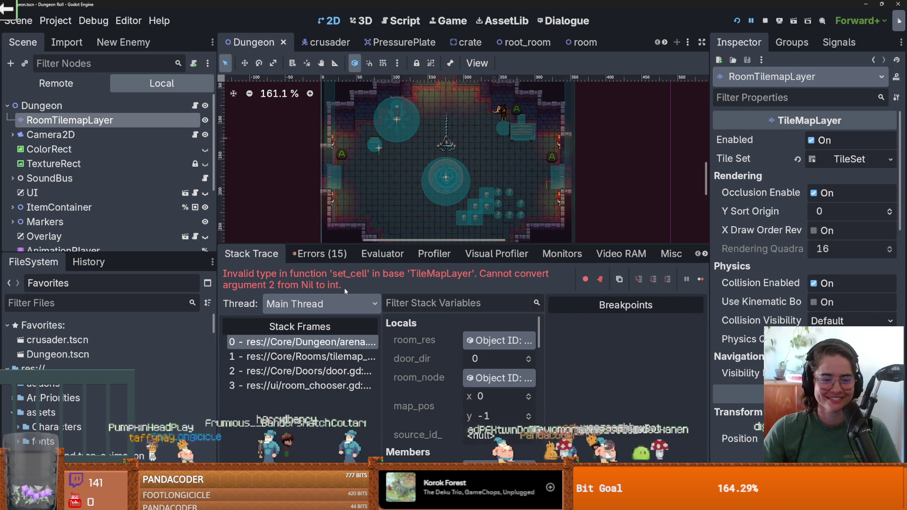
# Trace the set_cell error from arena.gd line 257 to on_door_interact in tilemap_scenes.gd line 112.
pyautogui.click(328, 344)
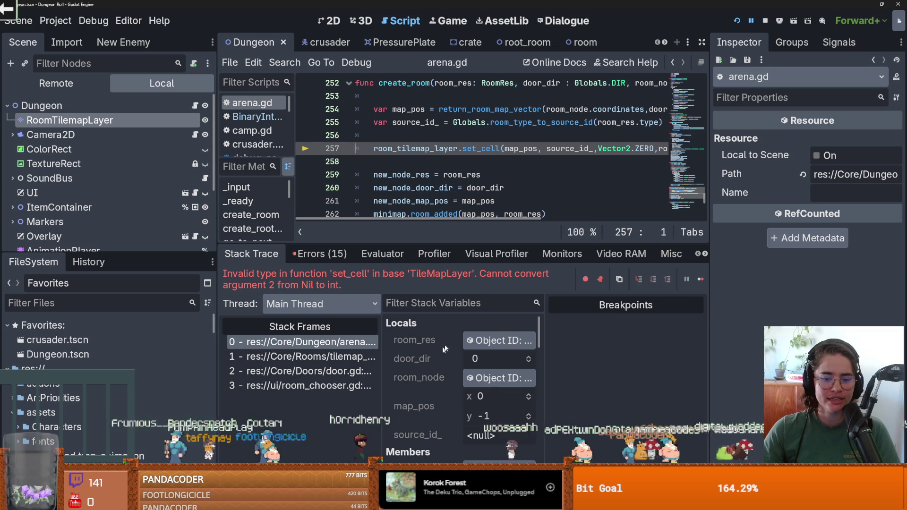
pyautogui.click(338, 357)
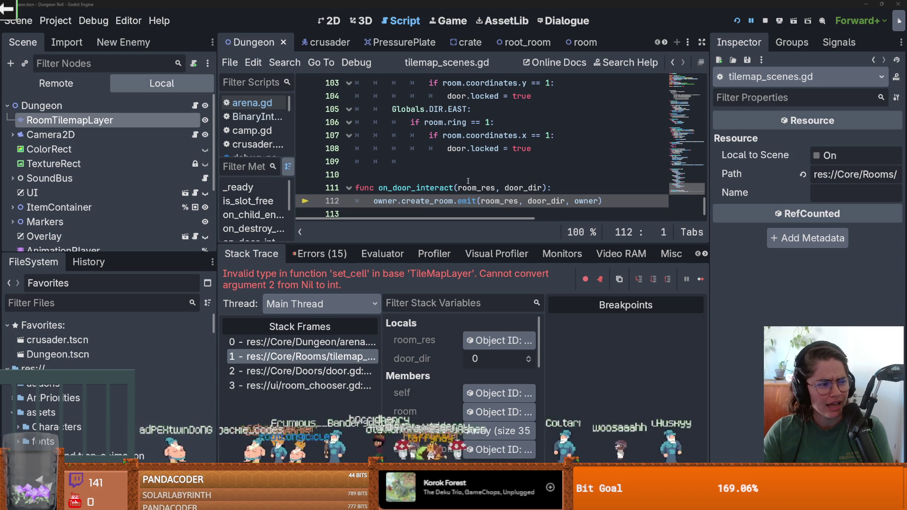
# Delete the empty line 110 above on_door_interact in tilemap_scenes.gd and save.
pyautogui.moveTo(488, 183)
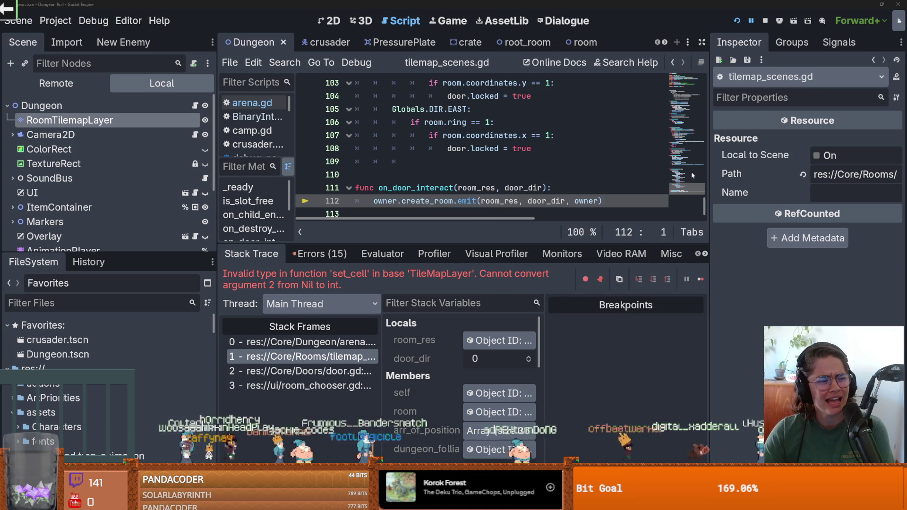
pyautogui.scroll(-1, 531, 161)
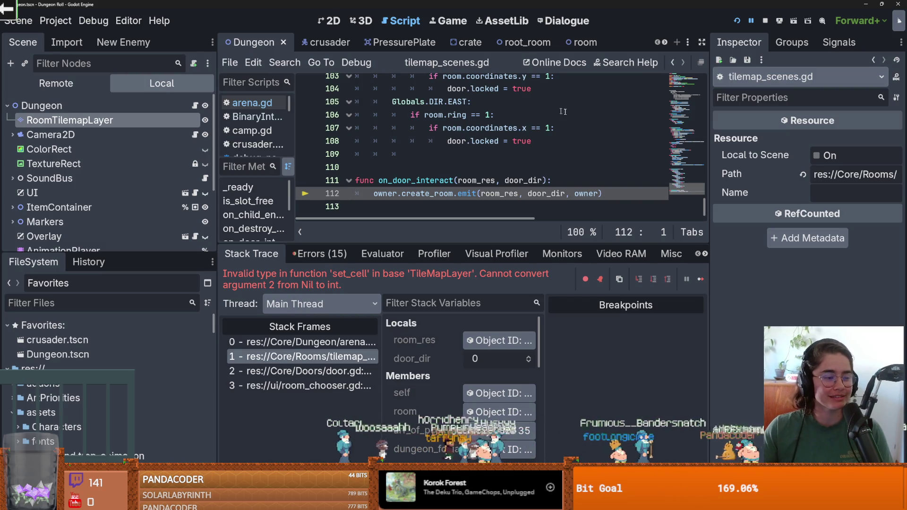
pyautogui.click(554, 161)
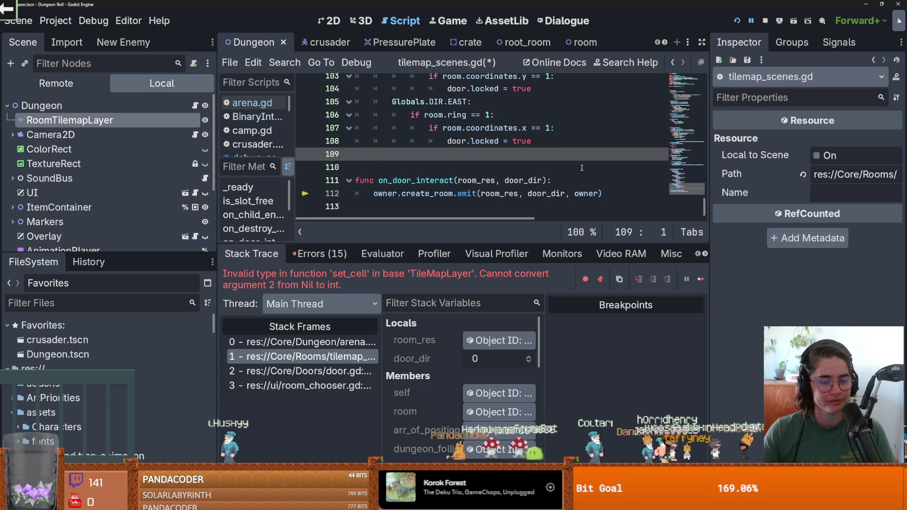
pyautogui.hotkey('ctrl', 's')
pyautogui.click(485, 168)
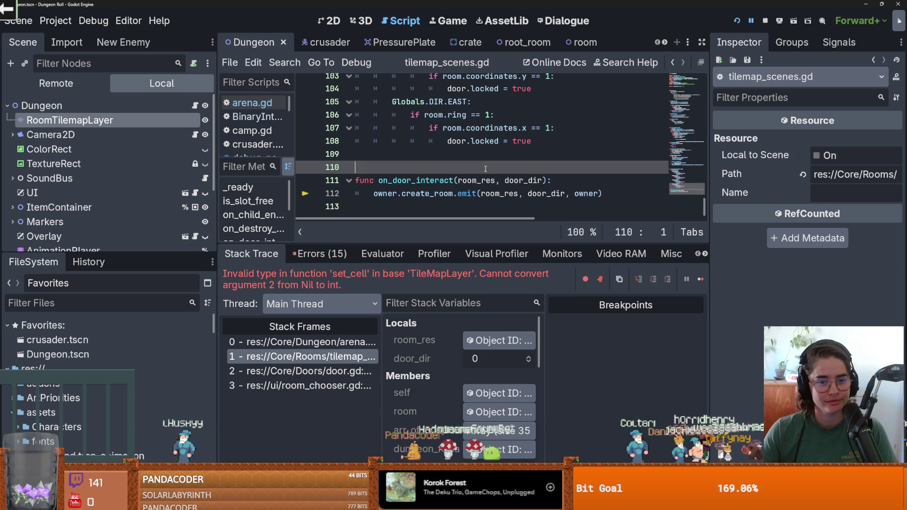
pyautogui.press('BackSpace')
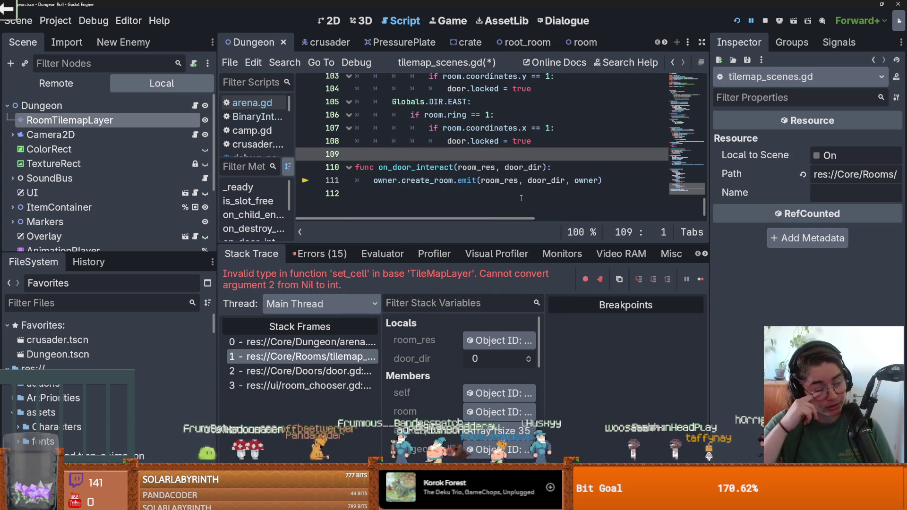
pyautogui.hotkey('ctrl', 's')
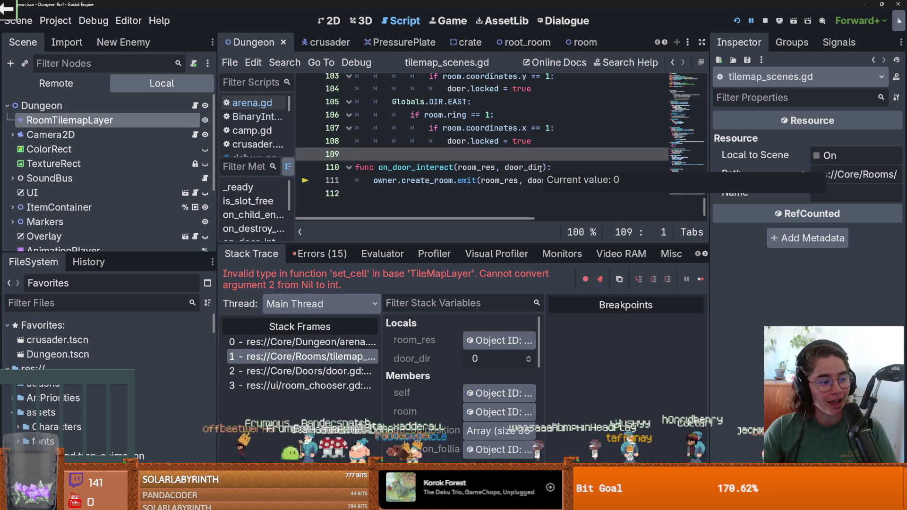
# Review the edited tilemap_scenes.gd script and save it again.
pyautogui.scroll(2, 552, 174)
pyautogui.scroll(-1, 553, 174)
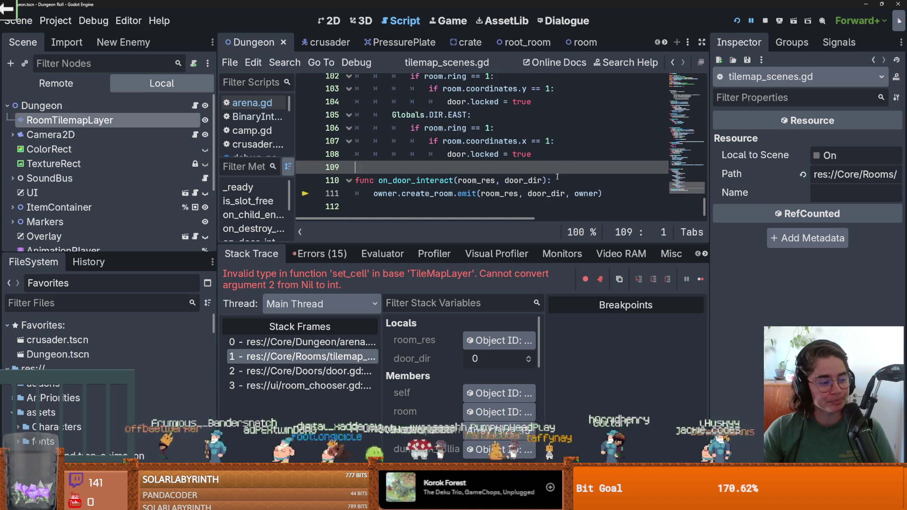
pyautogui.scroll(1, 548, 171)
pyautogui.scroll(-1, 549, 172)
pyautogui.scroll(1, 555, 174)
pyautogui.scroll(-1, 555, 174)
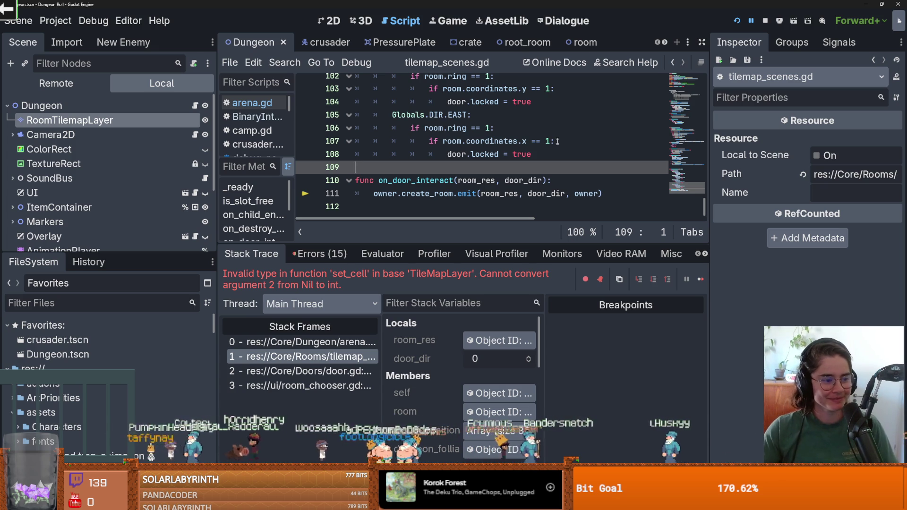
pyautogui.hotkey('ctrl', 's')
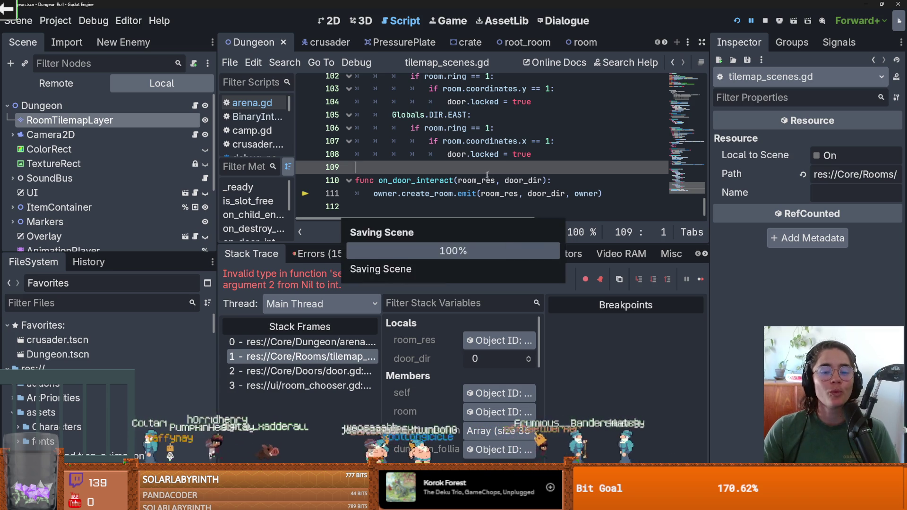
pyautogui.scroll(-3, 94, 394)
pyautogui.scroll(-2, 22, 401)
pyautogui.scroll(4, 21, 401)
pyautogui.scroll(-2, 21, 402)
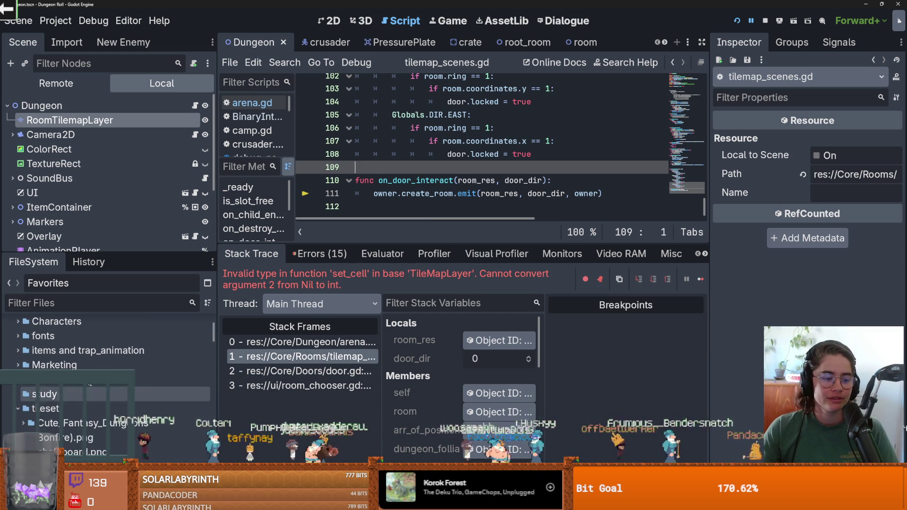
# Collapse the tileset folder, filter FileSystem by 'joker', and select joker_room_1.tscn.
pyautogui.click(18, 409)
pyautogui.scroll(3, 95, 369)
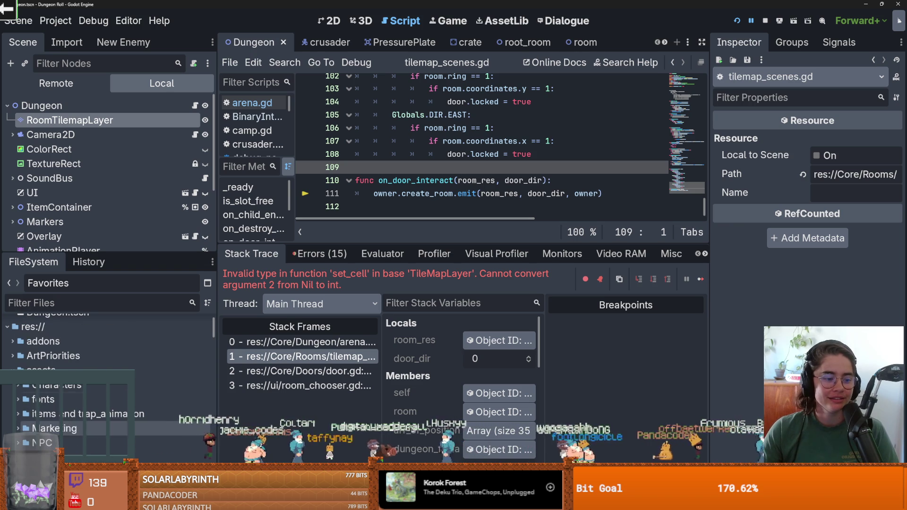
pyautogui.click(69, 303)
pyautogui.write('joker')
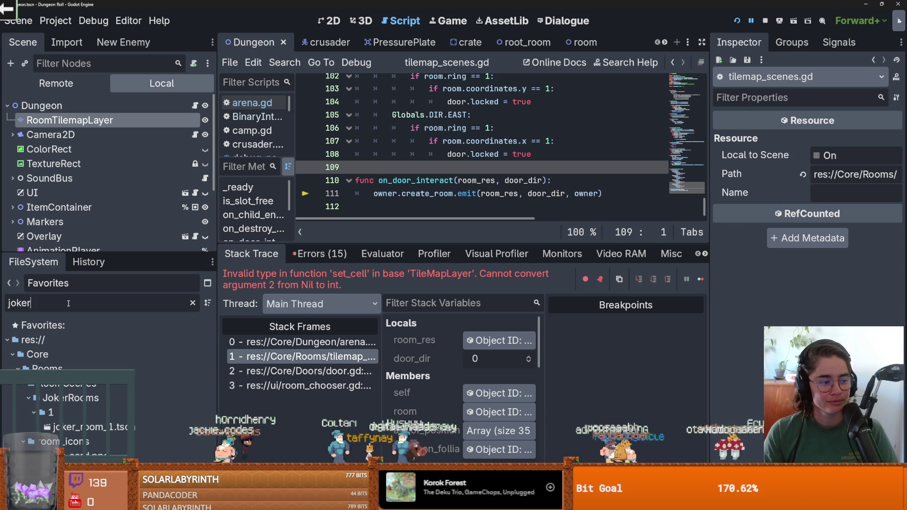
pyautogui.click(71, 426)
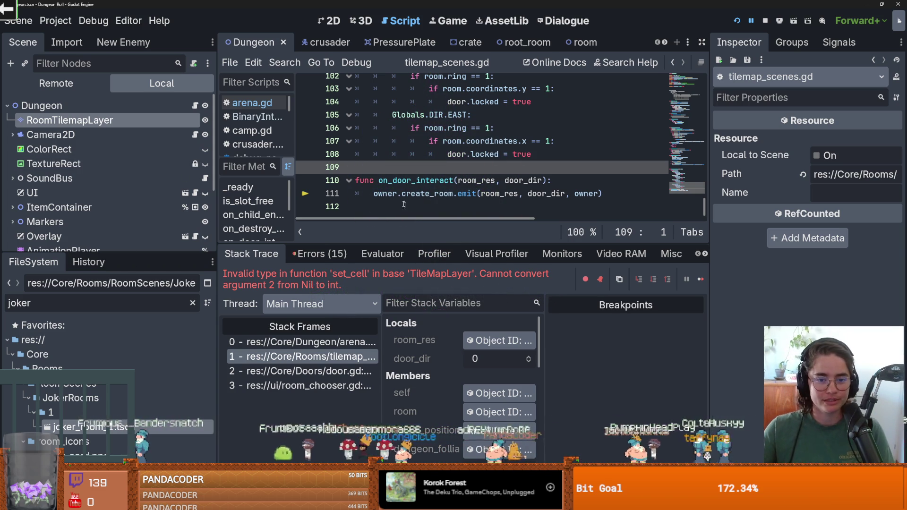
# Save the project and clear the 'joker' file filter.
pyautogui.press('Down')
pyautogui.press('Down')
pyautogui.press('Down')
pyautogui.hotkey('ctrl', 's')
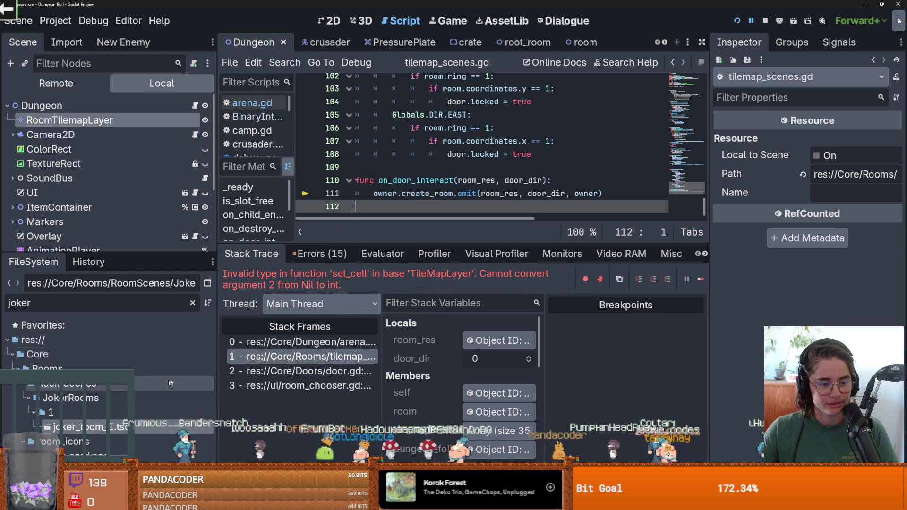
pyautogui.click(192, 303)
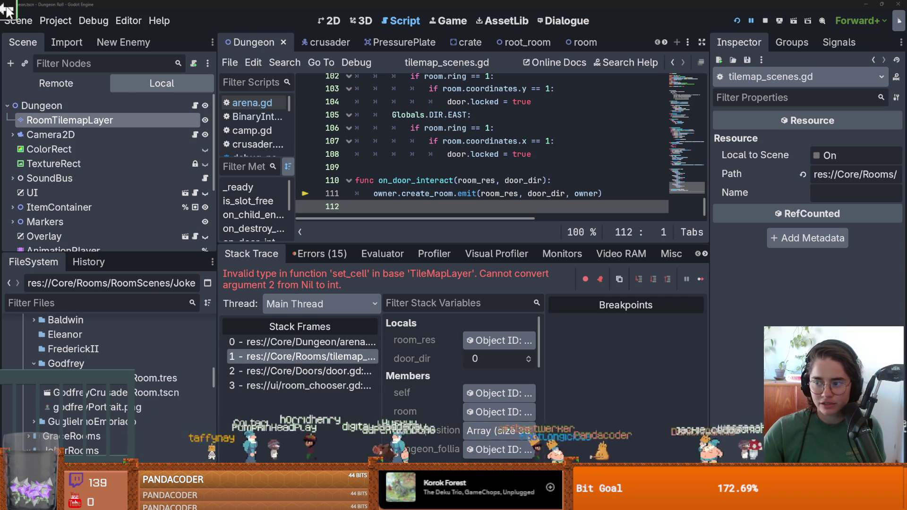
# Start the Cannon game from the F5 game selection screen.
pyautogui.press('F5')
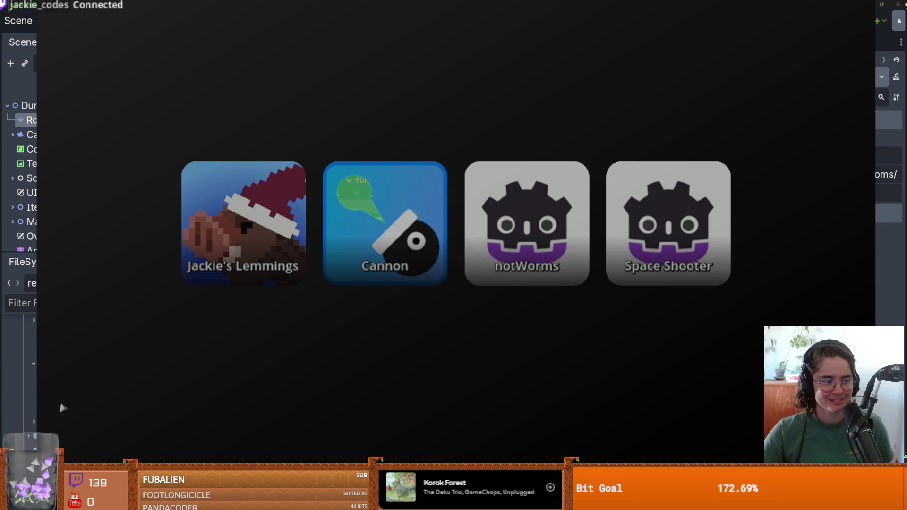
pyautogui.click(344, 237)
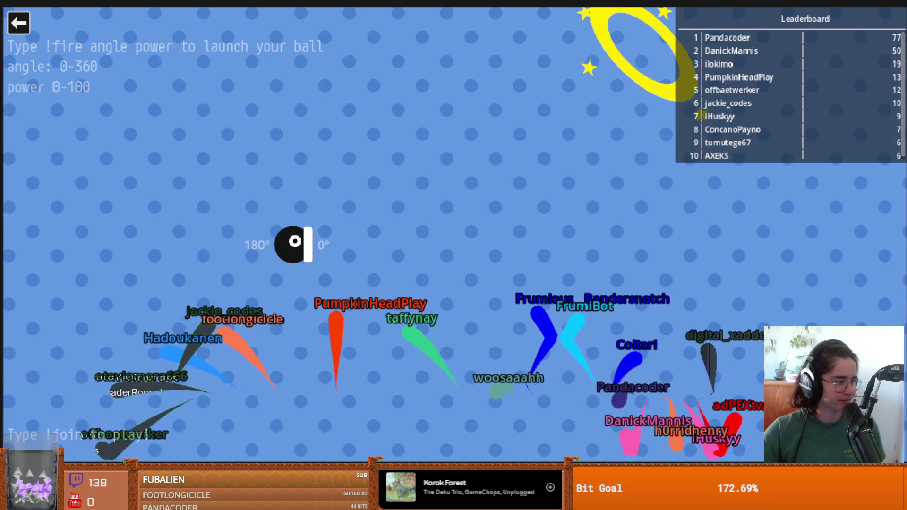
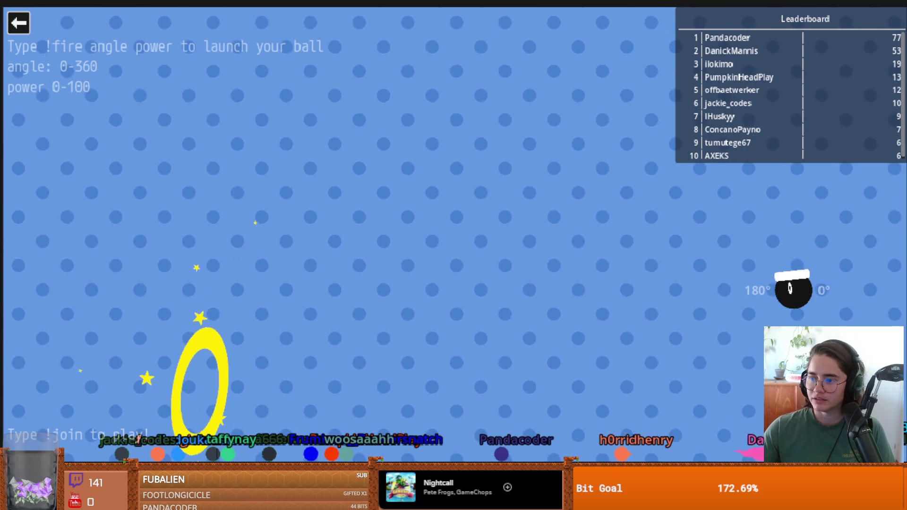
# Quit the Cannon game and return to the Godot editor showing tilemap_scenes.gd, with a taller code area.
pyautogui.press('Escape')
pyautogui.click(280, 245)
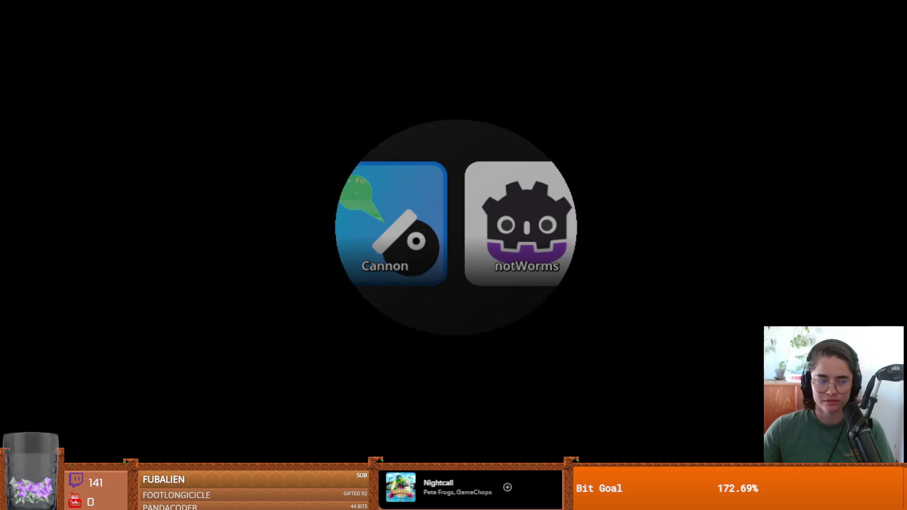
pyautogui.hotkey('ctrl', 's')
pyautogui.moveTo(457, 242); pyautogui.dragTo(457, 291)
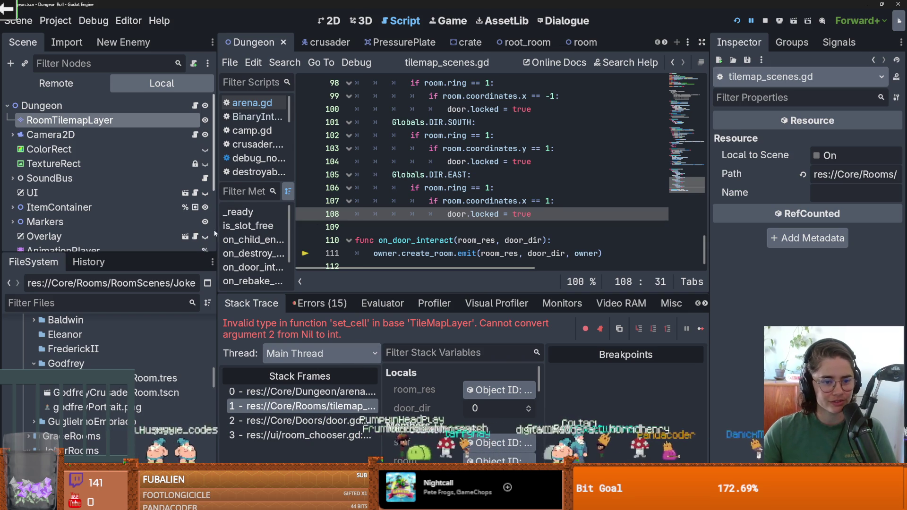
# Widen and heighten the script editor, then scroll to the top of tilemap_scenes.gd.
pyautogui.moveTo(215, 233); pyautogui.dragTo(184, 233)
pyautogui.moveTo(393, 293); pyautogui.dragTo(392, 355)
pyautogui.hotkey('ctrl', 's')
pyautogui.click(376, 292)
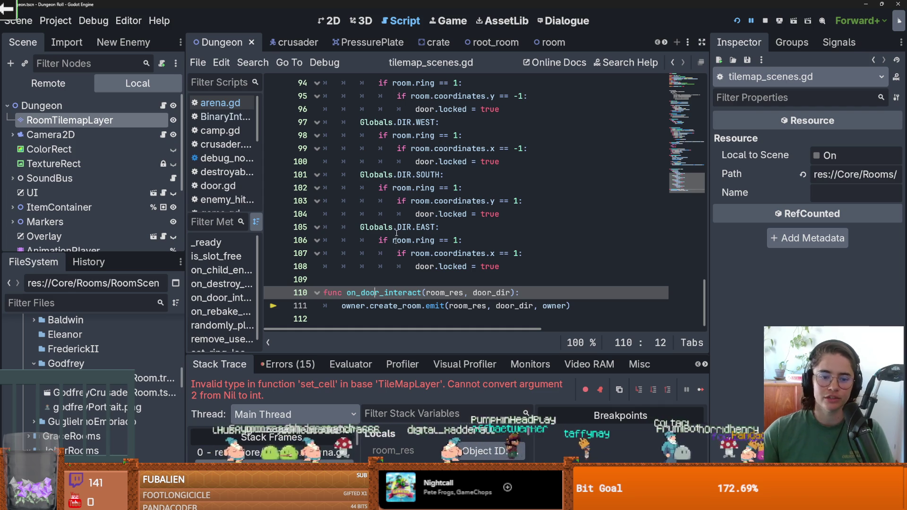
pyautogui.click(470, 279)
pyautogui.hotkey('ctrl', 's')
pyautogui.scroll(15, 471, 254)
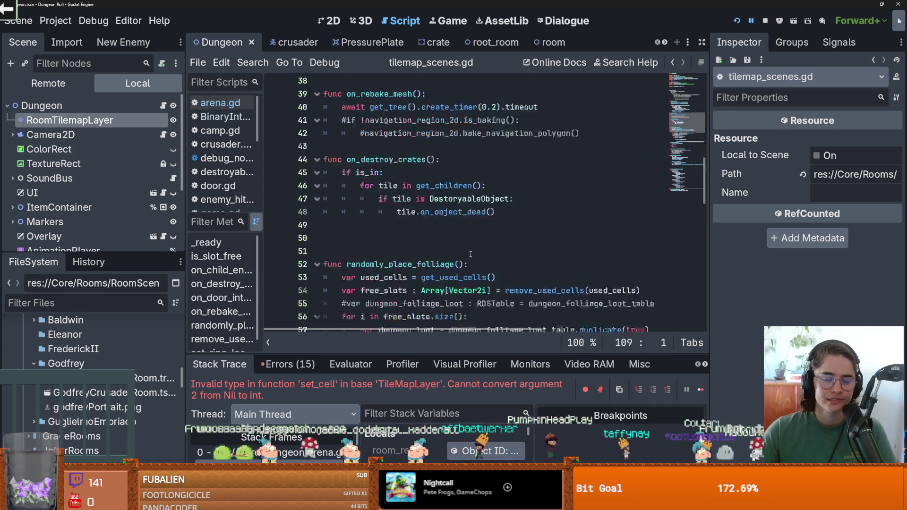
pyautogui.scroll(12, 470, 254)
pyautogui.hotkey('ctrl', 's')
# Delete the empty line 15 above fill_array and indent the empty line 24.
pyautogui.click(351, 270)
pyautogui.press('BackSpace')
pyautogui.scroll(-4, 461, 285)
pyautogui.press('Tab')
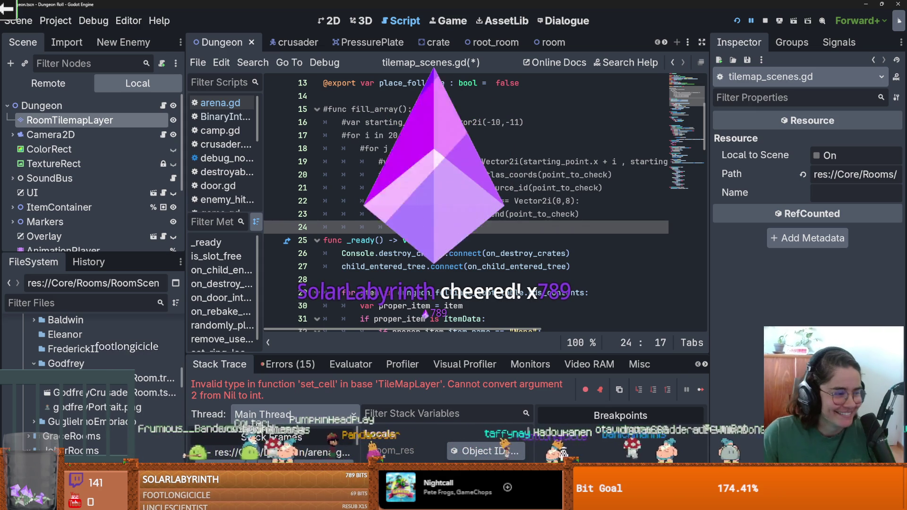
# Remove the stray indentation from line 24 and save tilemap_scenes.gd.
pyautogui.moveTo(446, 294)
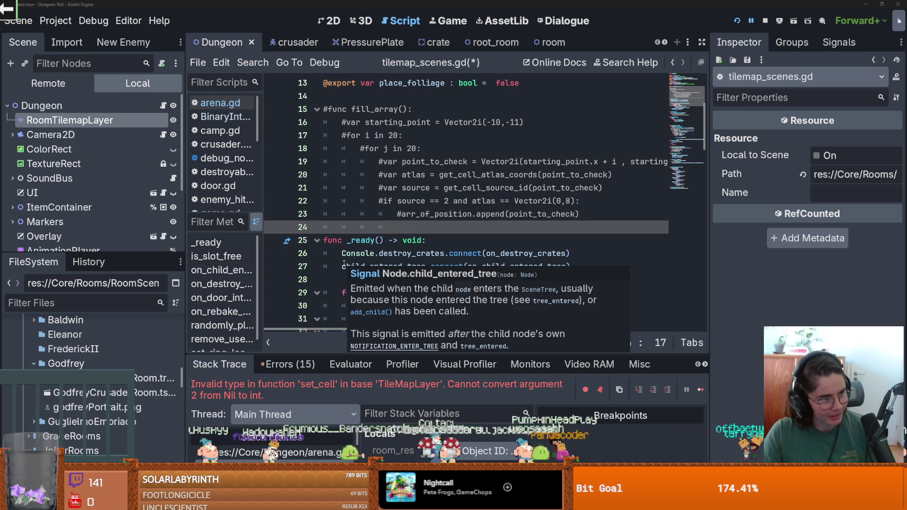
pyautogui.moveTo(343, 252)
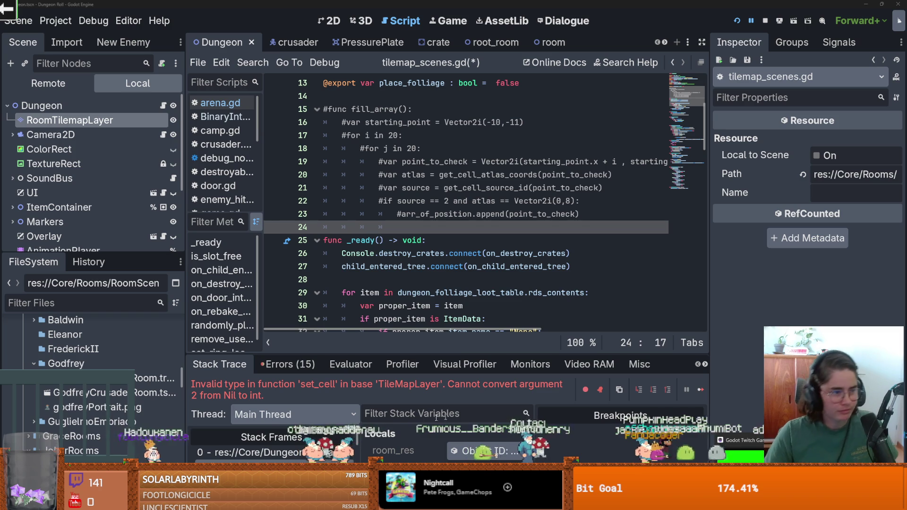
pyautogui.click(430, 306)
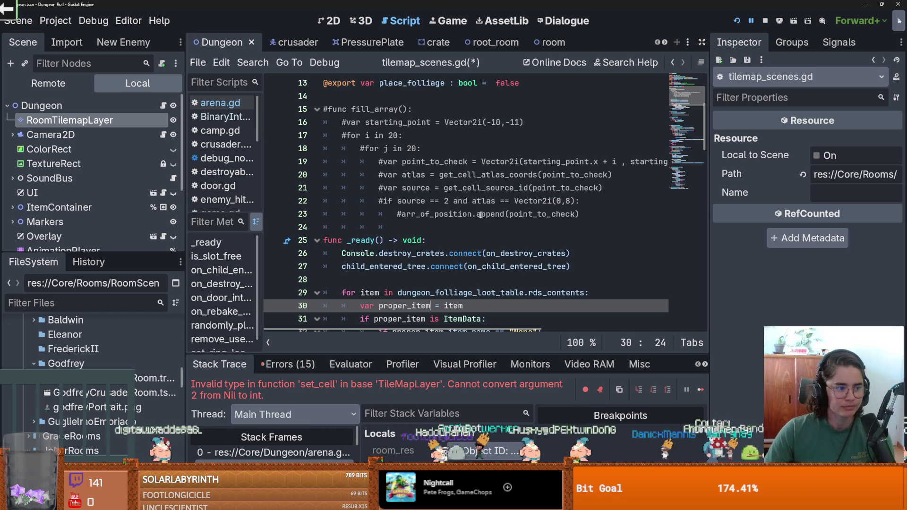
pyautogui.click(446, 229)
pyautogui.press('BackSpace')
pyautogui.press('BackSpace')
pyautogui.press('BackSpace')
pyautogui.hotkey('ctrl', 's')
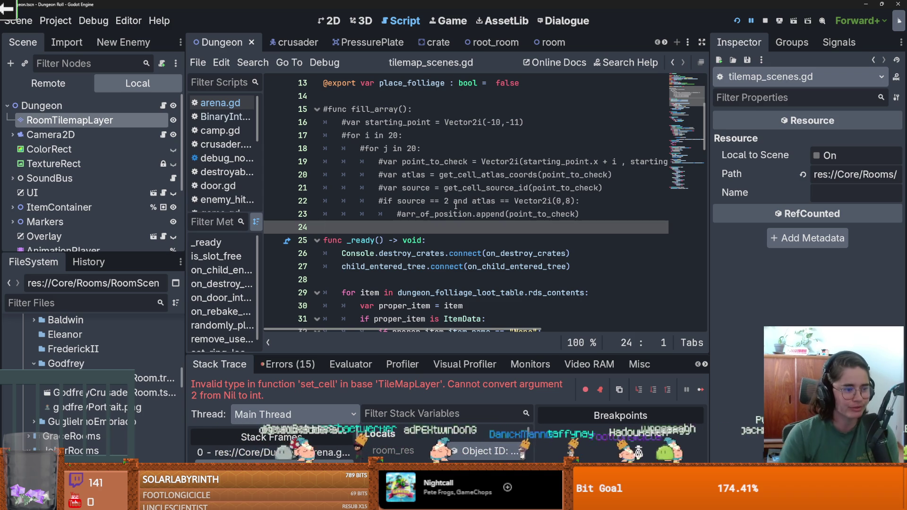
# Switch to the crusader scene and save it.
pyautogui.scroll(4, 455, 190)
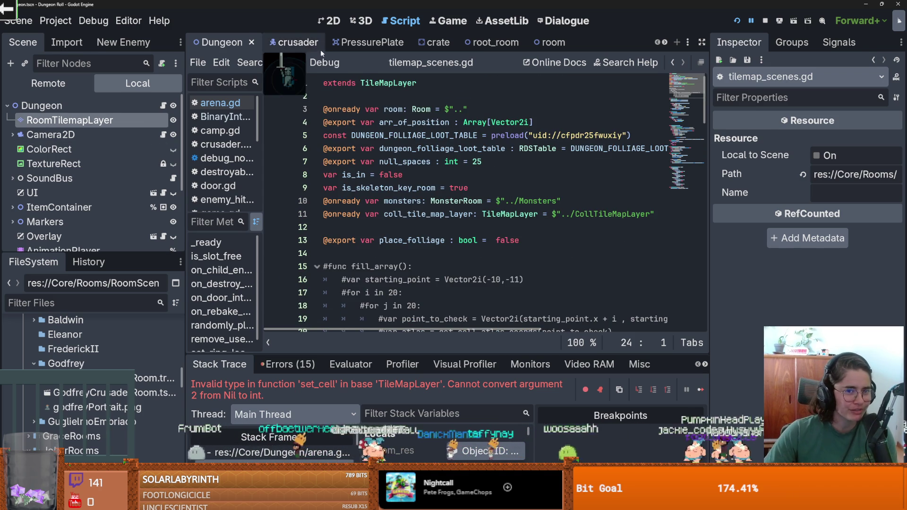
pyautogui.click(292, 42)
pyautogui.hotkey('ctrl', 's')
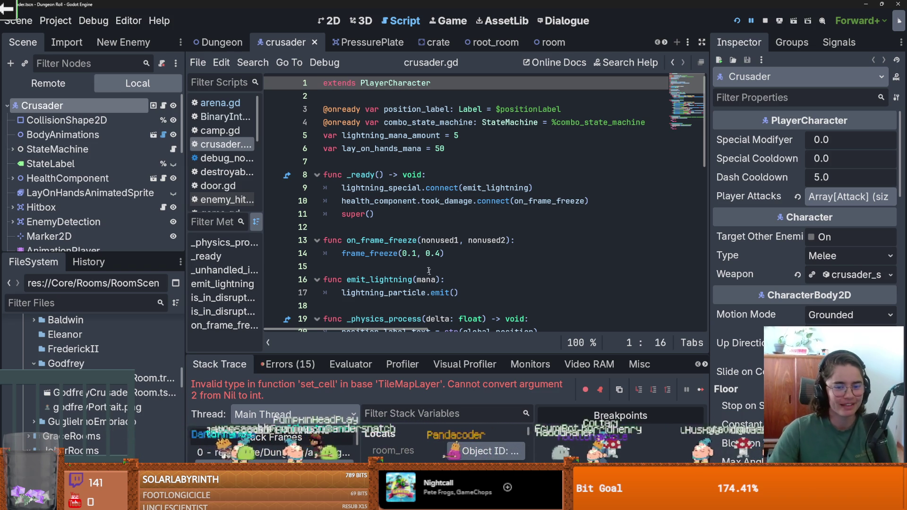
pyautogui.click(378, 230)
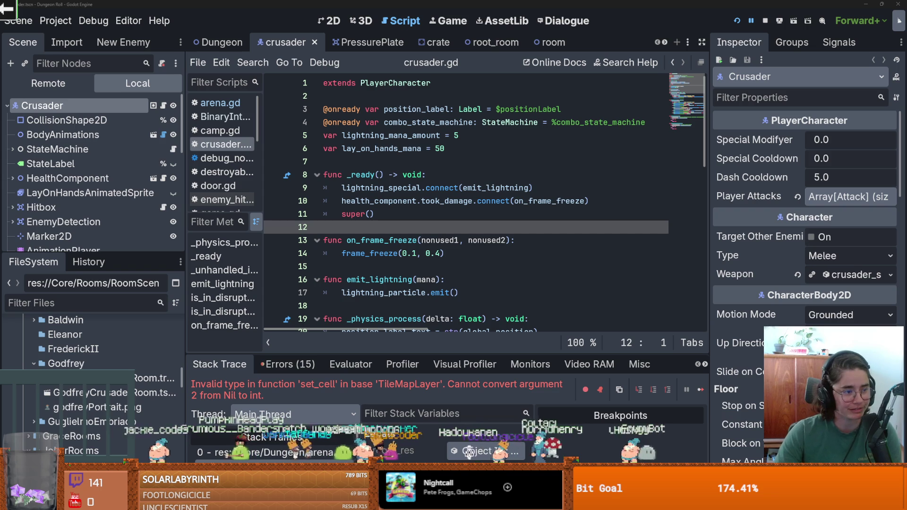
pyautogui.click(475, 253)
pyautogui.hotkey('ctrl', 's')
pyautogui.click(415, 238)
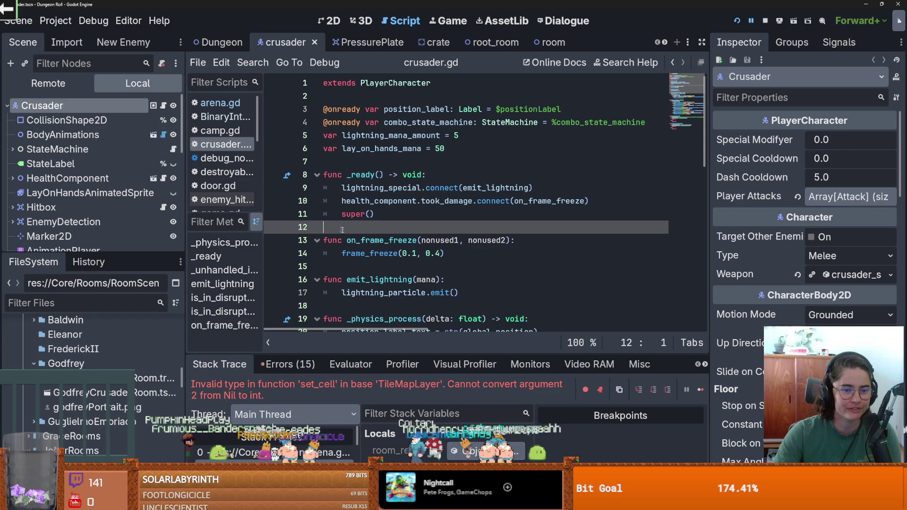
pyautogui.click(378, 163)
pyautogui.hotkey('ctrl', 's')
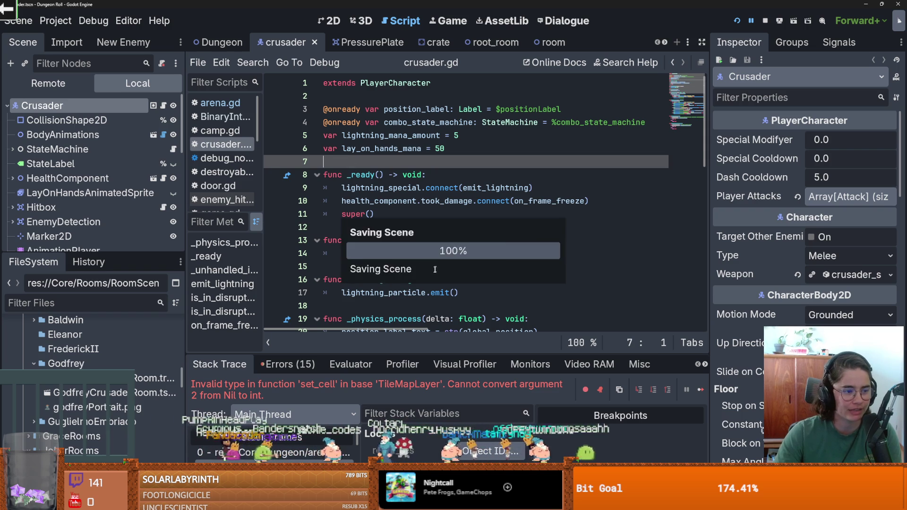
pyautogui.click(359, 268)
pyautogui.hotkey('ctrl', 's')
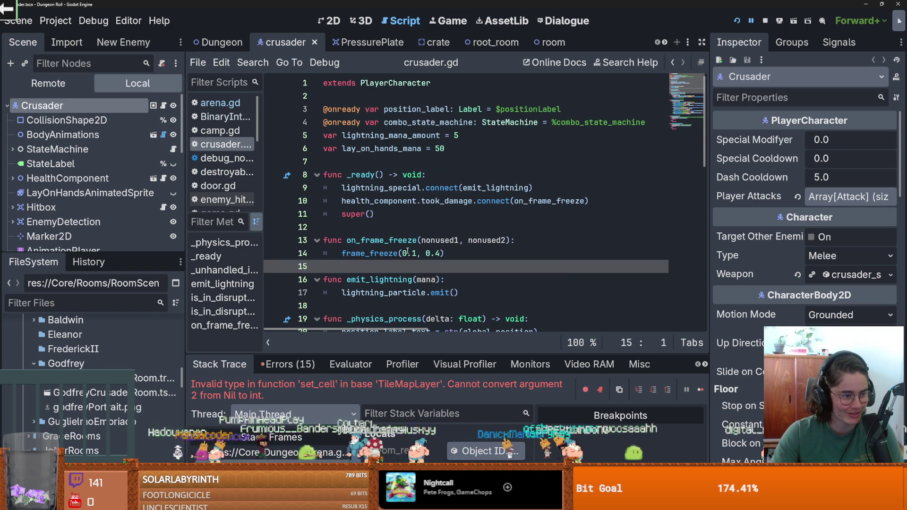
pyautogui.press('BackSpace')
pyautogui.scroll(-1, 408, 260)
pyautogui.press('Return')
pyautogui.press('BackSpace')
pyautogui.hotkey('ctrl', 's')
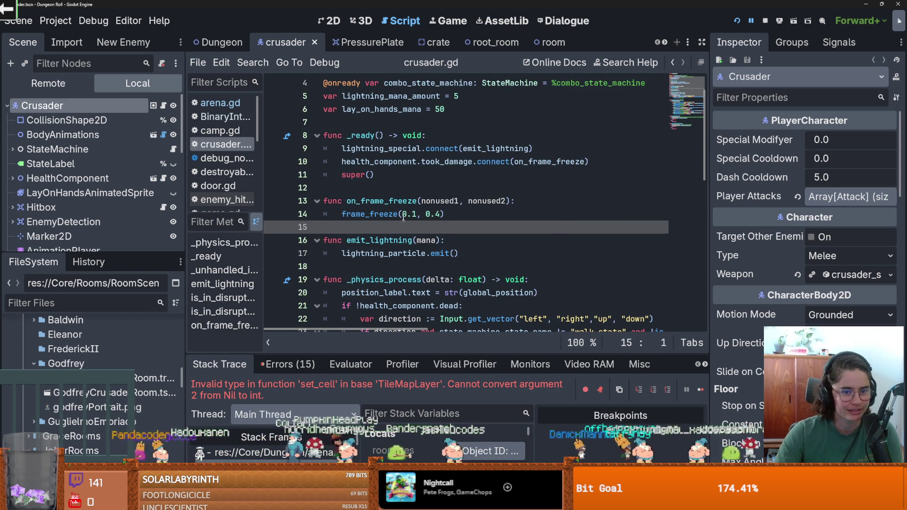
pyautogui.scroll(-2, 389, 242)
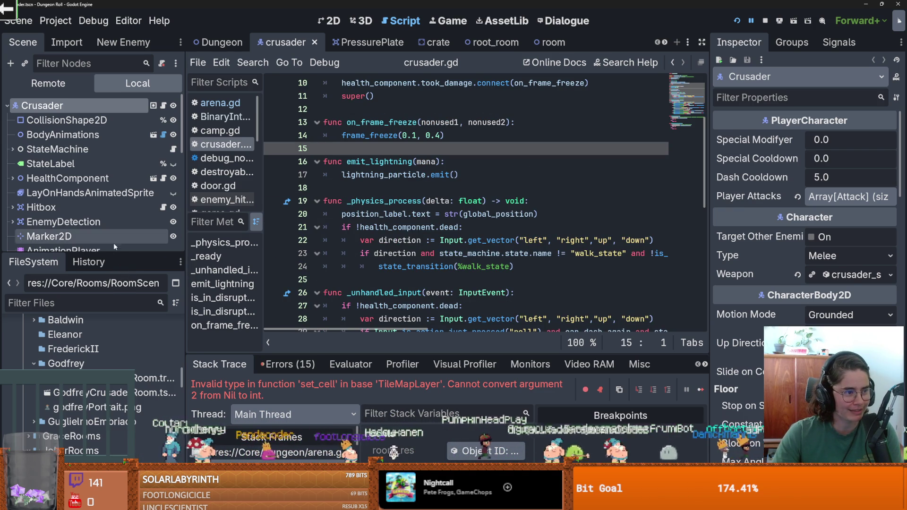
pyautogui.scroll(1, 356, 253)
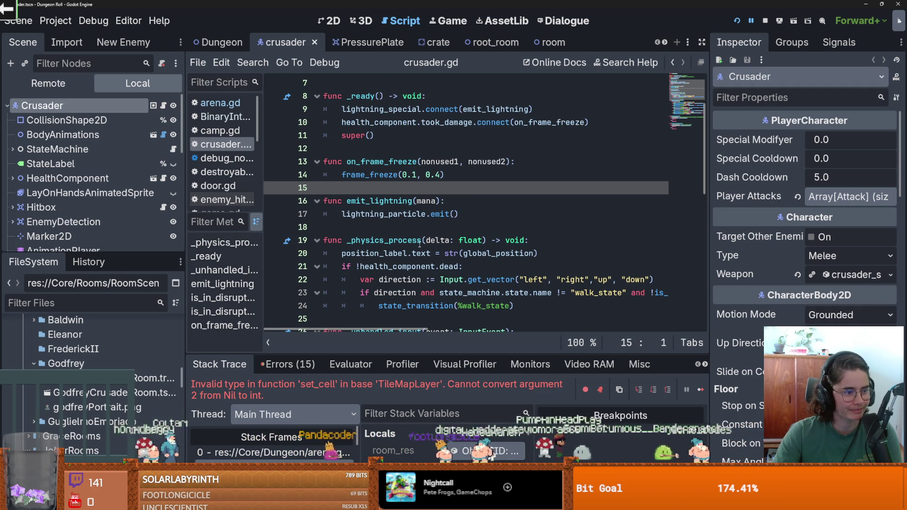
pyautogui.moveTo(419, 244)
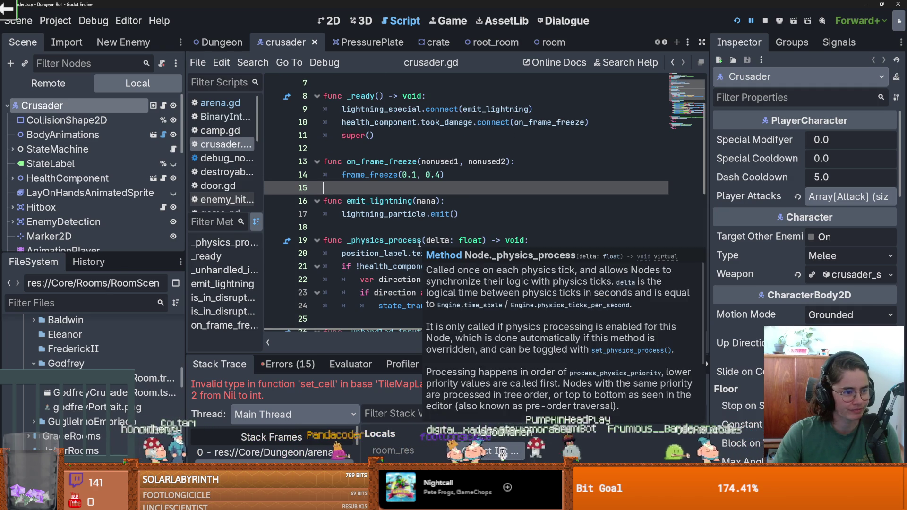
pyautogui.click(395, 200)
pyautogui.scroll(2, 366, 171)
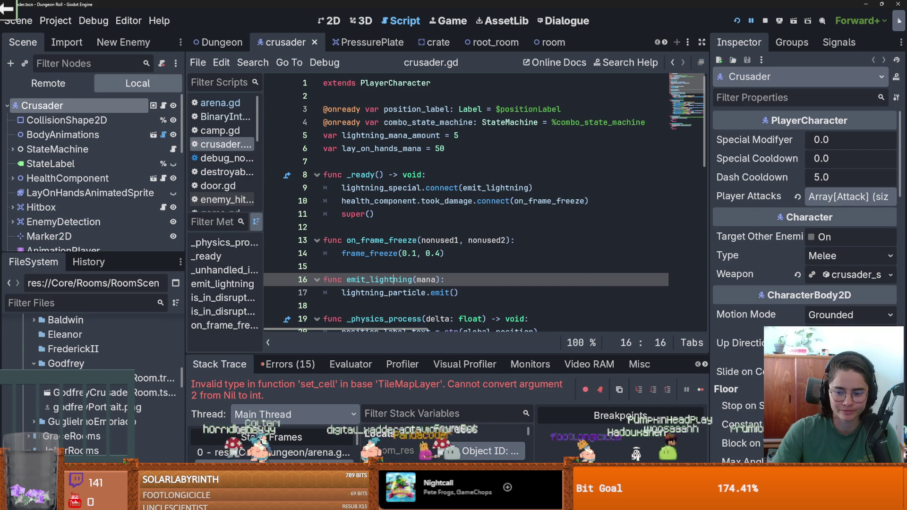
pyautogui.click(491, 273)
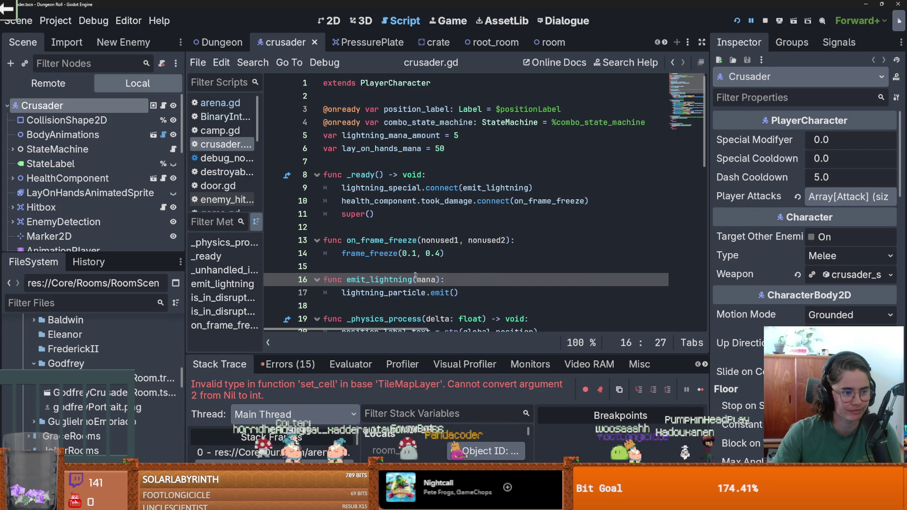
pyautogui.scroll(-2, 402, 302)
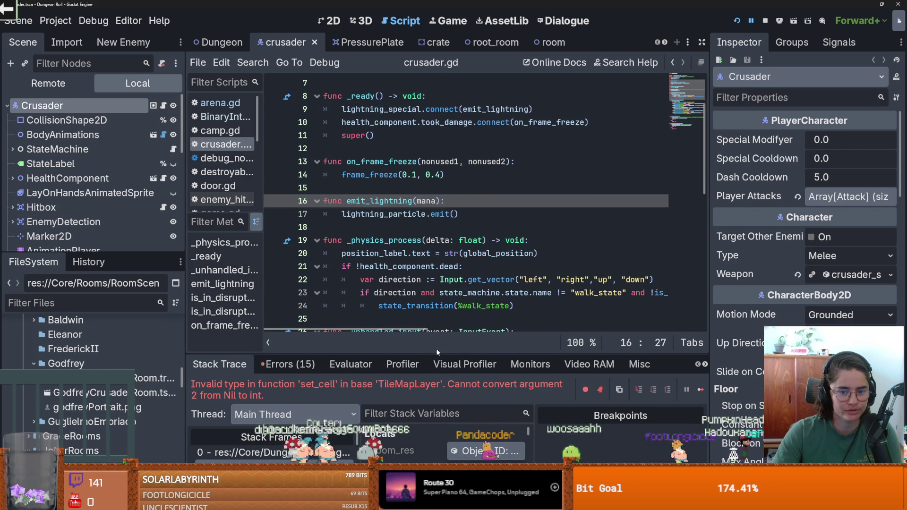
pyautogui.moveTo(437, 355); pyautogui.dragTo(437, 361)
pyautogui.moveTo(179, 255); pyautogui.dragTo(179, 297)
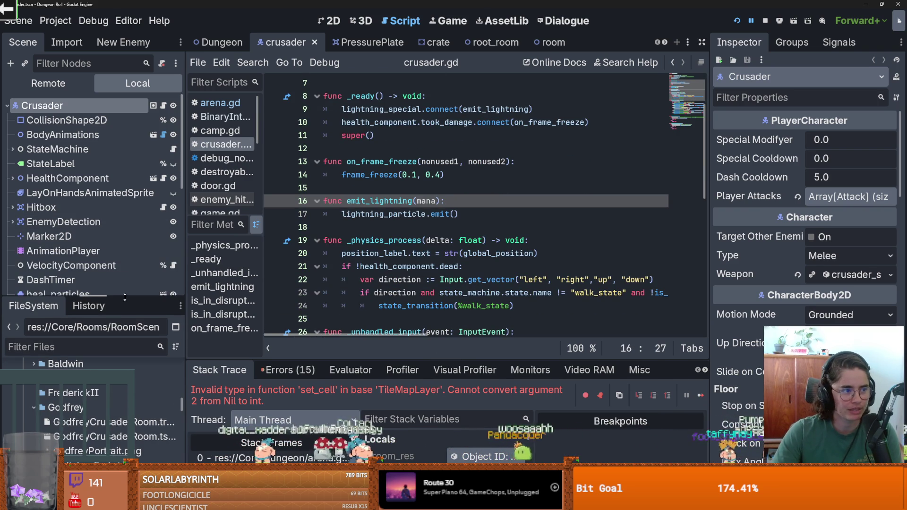
pyautogui.scroll(2, 390, 164)
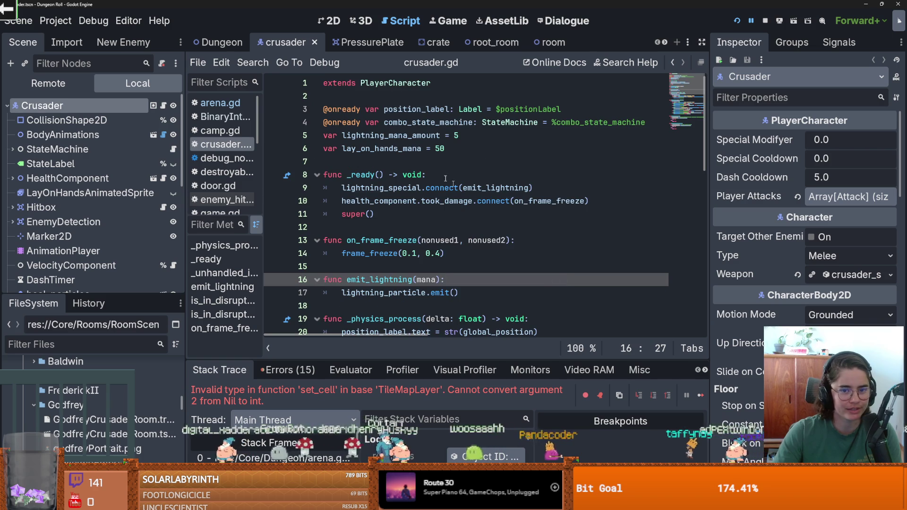
# Save the Dungeon scene with its DungeonDescene node collapsed in an enlarged scene tree.
pyautogui.click(367, 42)
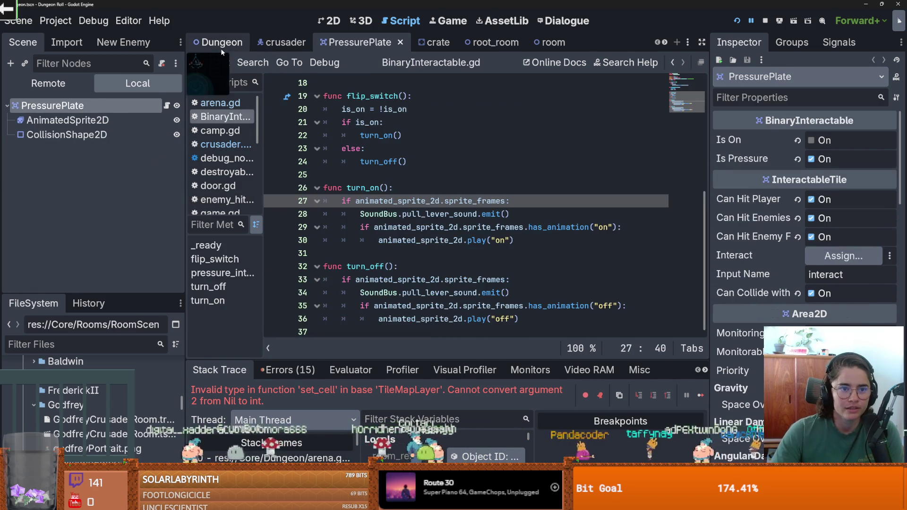
pyautogui.click(220, 44)
pyautogui.hotkey('ctrl', 's')
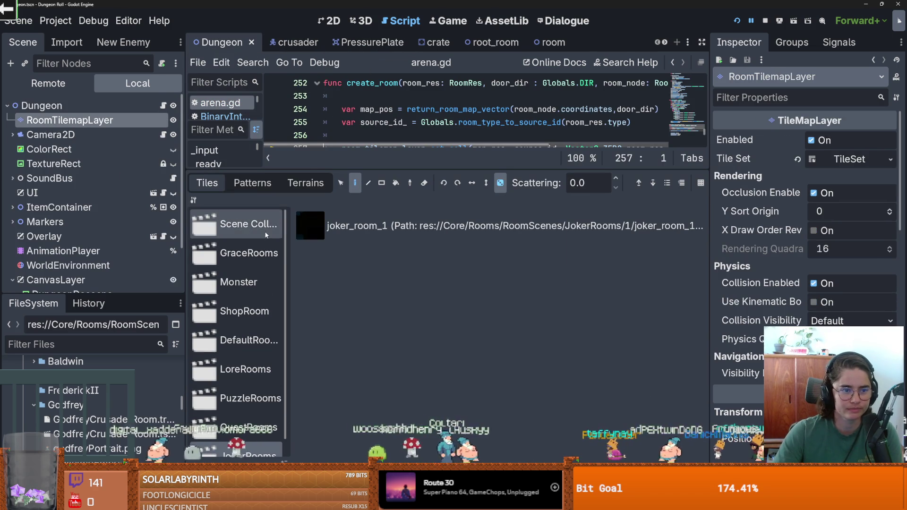
pyautogui.moveTo(99, 294); pyautogui.dragTo(98, 354)
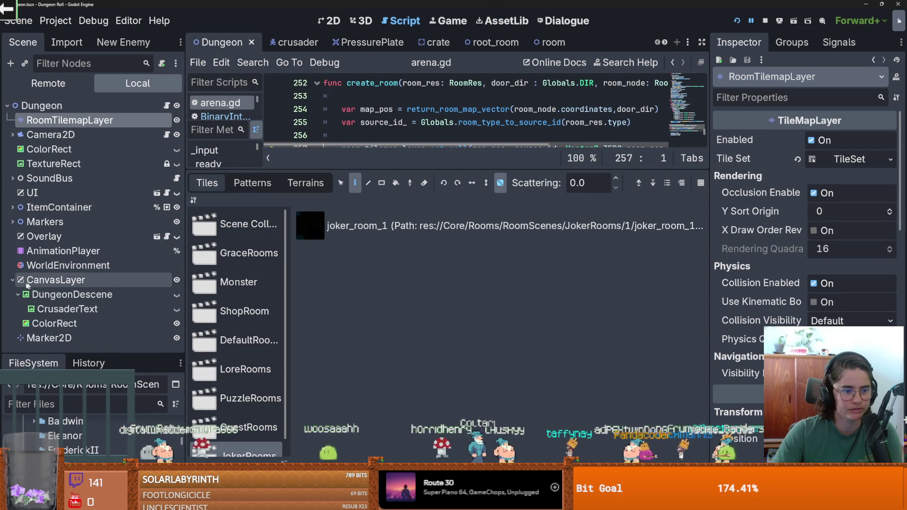
pyautogui.click(18, 295)
pyautogui.hotkey('ctrl', 's')
pyautogui.hotkey('ctrl', 's')
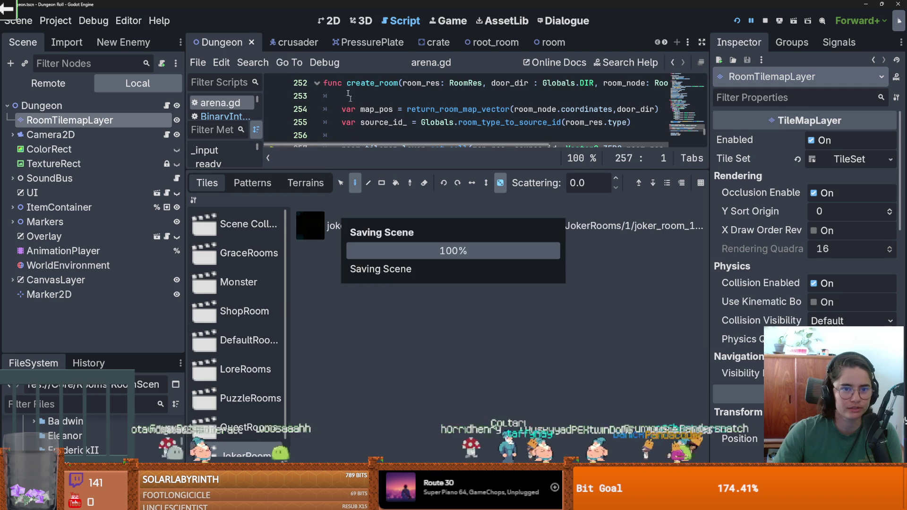
pyautogui.click(288, 43)
pyautogui.scroll(-3, 425, 189)
pyautogui.scroll(3, 425, 188)
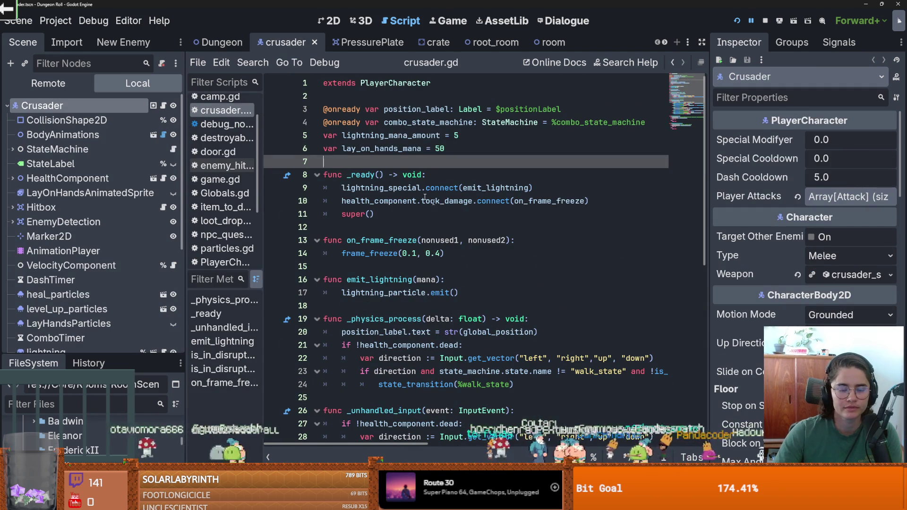
# Close the room and root_room scenes, save GodfreyCrusaderRoom in 2D view, and enlarge the FileSystem dock.
pyautogui.hotkey('ctrl', 'Tab')
pyautogui.hotkey('ctrl', 'Tab')
pyautogui.hotkey('ctrl', 'Tab')
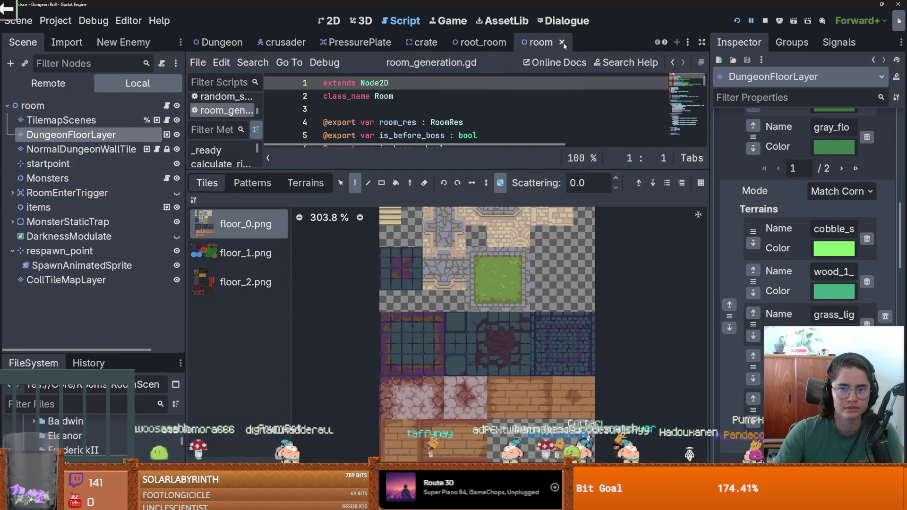
pyautogui.click(562, 42)
pyautogui.click(519, 42)
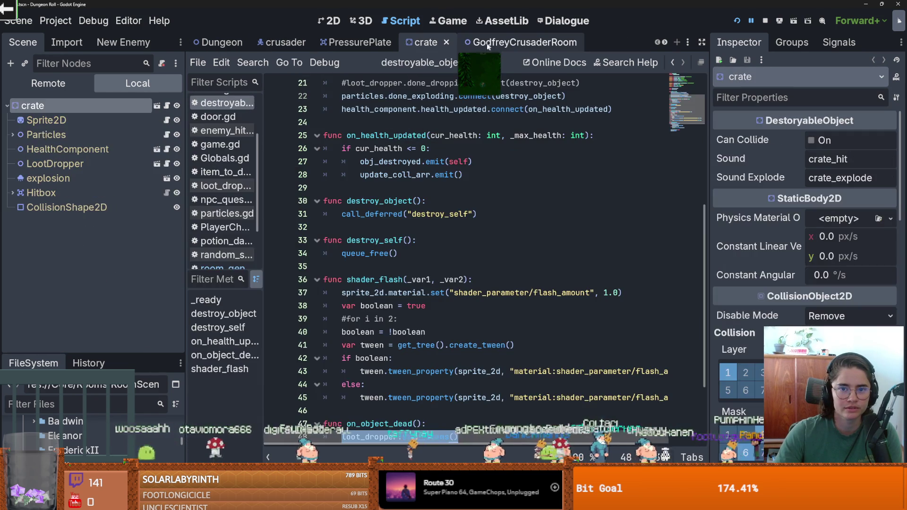
pyautogui.click(565, 45)
pyautogui.click(330, 20)
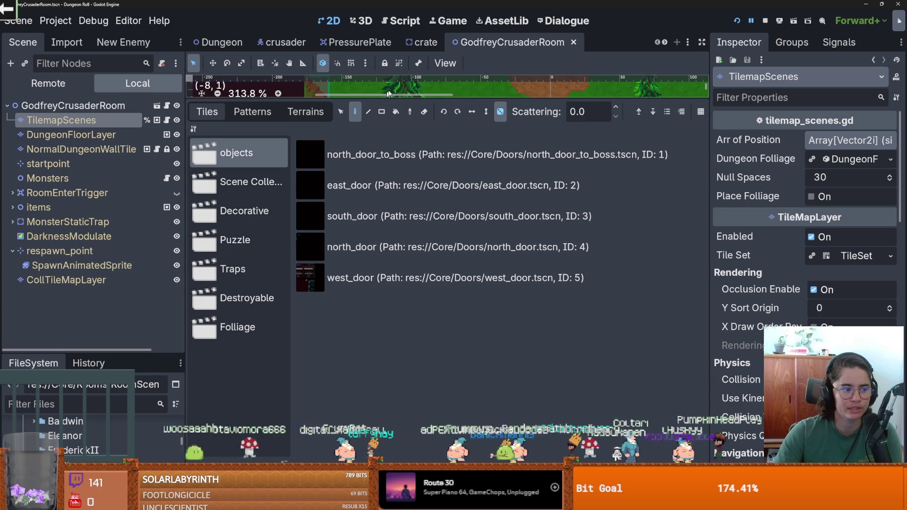
pyautogui.moveTo(415, 100); pyautogui.dragTo(416, 378)
pyautogui.scroll(-3, 416, 272)
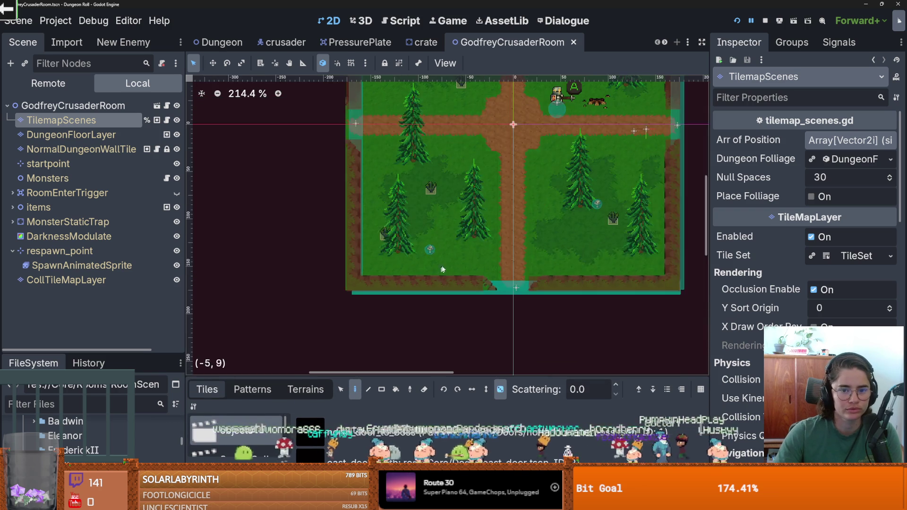
pyautogui.hotkey('ctrl', 's')
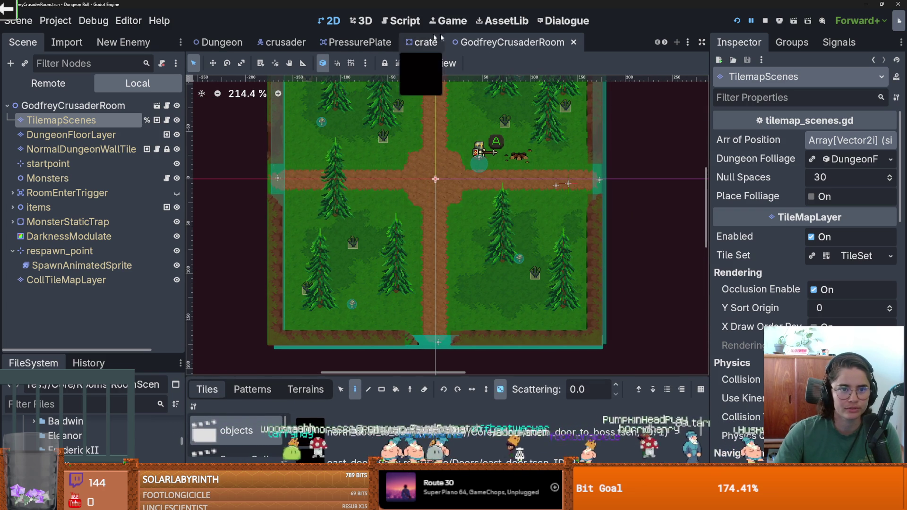
pyautogui.click(665, 42)
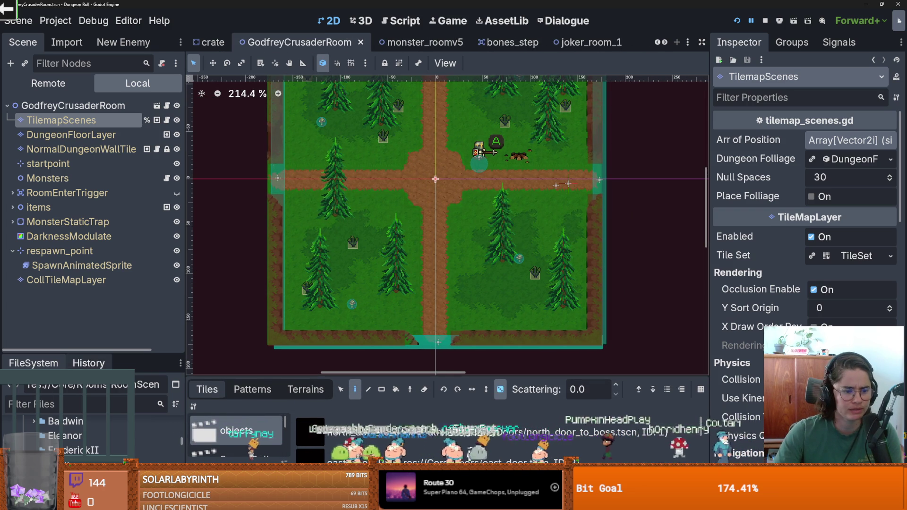
pyautogui.moveTo(76, 355); pyautogui.dragTo(75, 124)
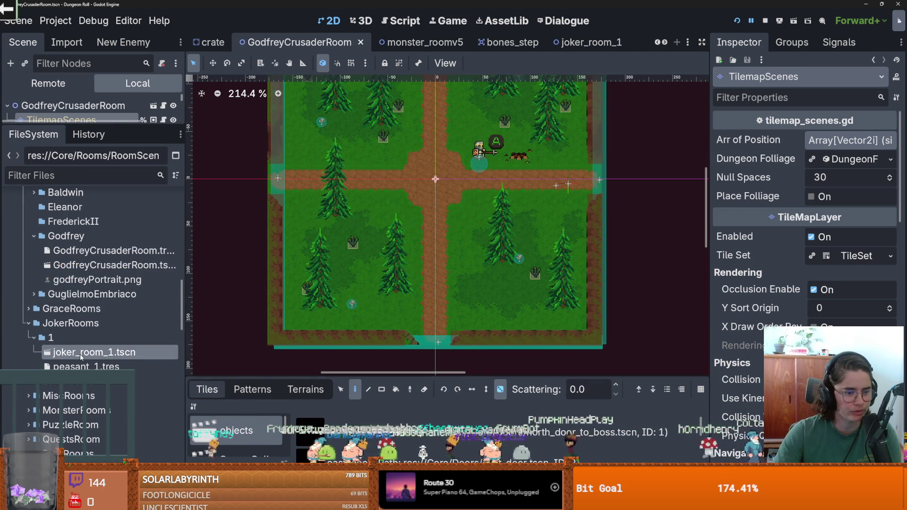
# Open joker_room_1.tscn and expand the joker_room node's peasant_1 Room Res in the Inspector.
pyautogui.doubleClick(94, 352)
pyautogui.click(89, 363)
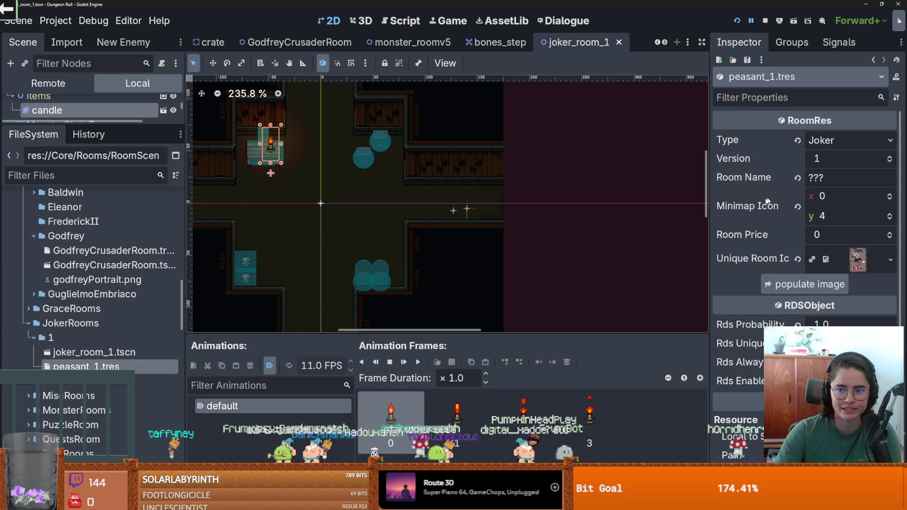
pyautogui.moveTo(710, 217); pyautogui.dragTo(659, 216)
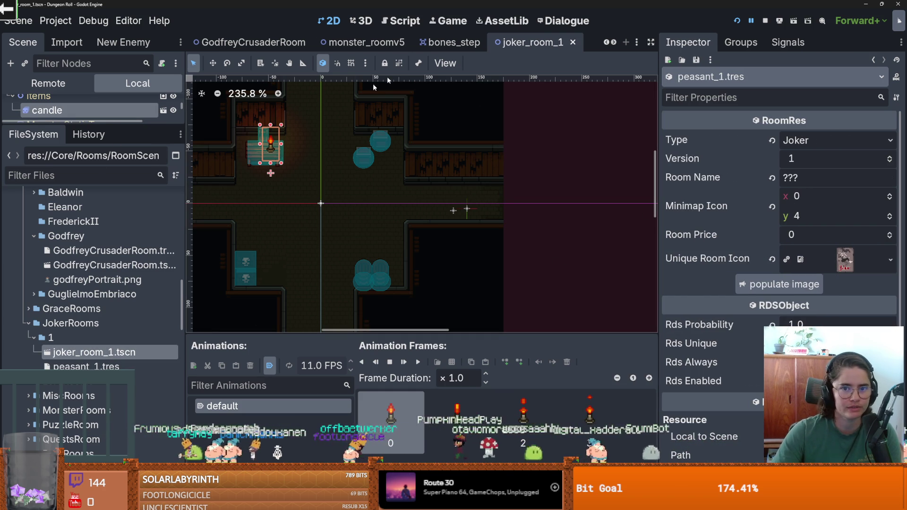
pyautogui.moveTo(106, 121); pyautogui.dragTo(106, 215)
pyautogui.scroll(5, 91, 141)
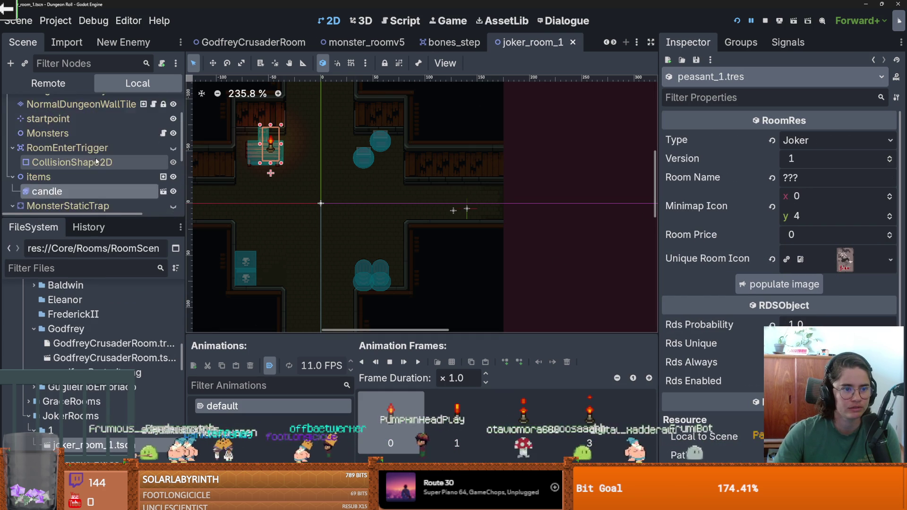
pyautogui.click(70, 106)
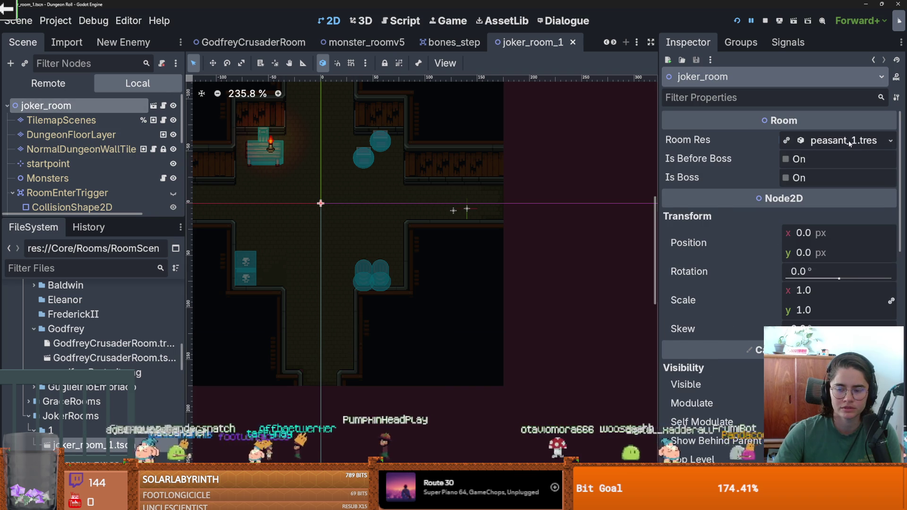
pyautogui.click(849, 142)
# Run the game and trace the set_cell error to line 72 of room_chooser.gd.
pyautogui.hotkey('ctrl', 's')
pyautogui.click(805, 177)
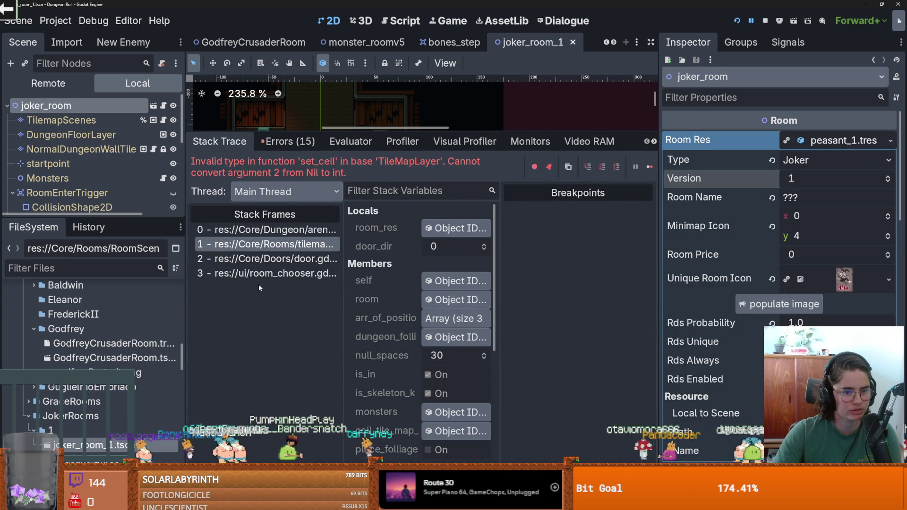
pyautogui.click(265, 273)
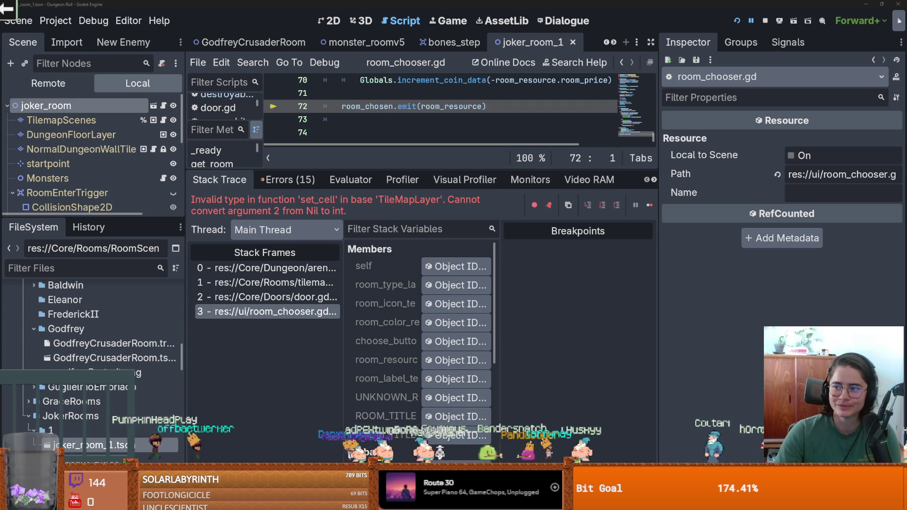
pyautogui.hotkey('alt', 'Tab')
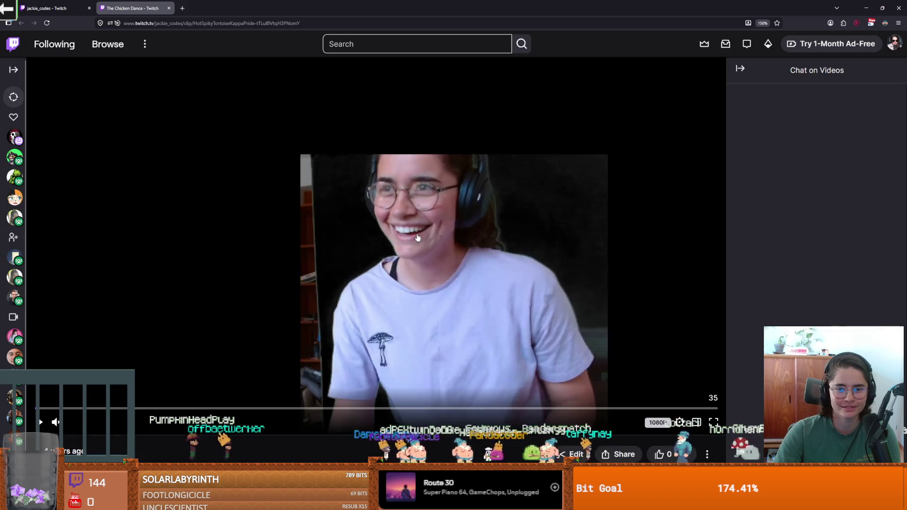
# Play and pause The Chicken Dance clip on Twitch.
pyautogui.click(428, 277)
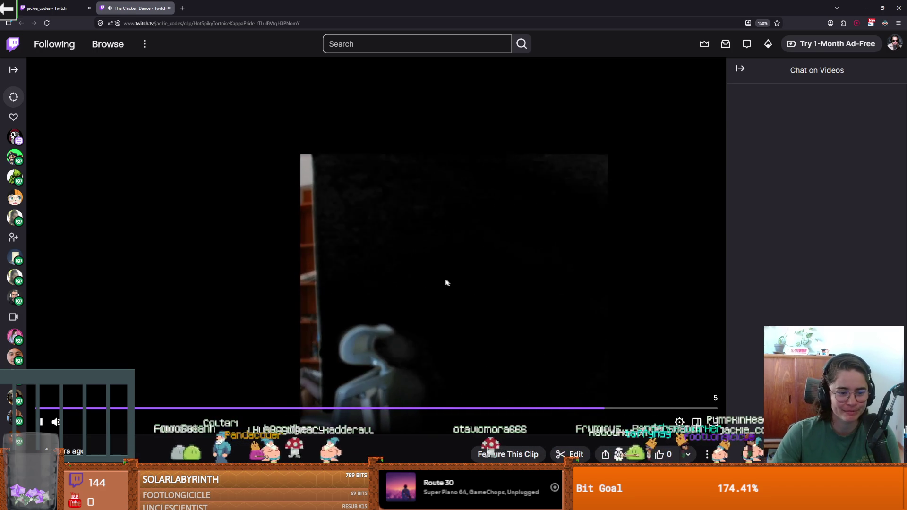
pyautogui.click(376, 274)
pyautogui.scroll(-5, 376, 273)
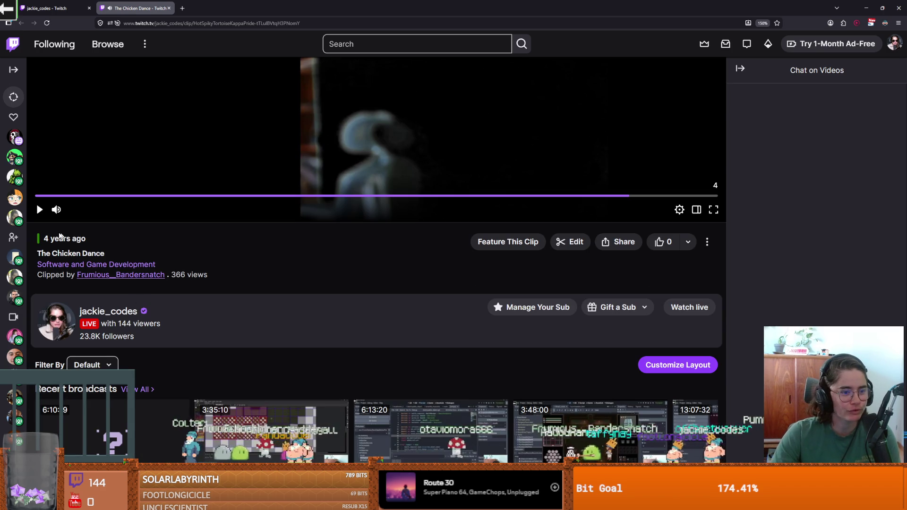
pyautogui.scroll(2, 243, 290)
pyautogui.click(324, 227)
pyautogui.click(331, 221)
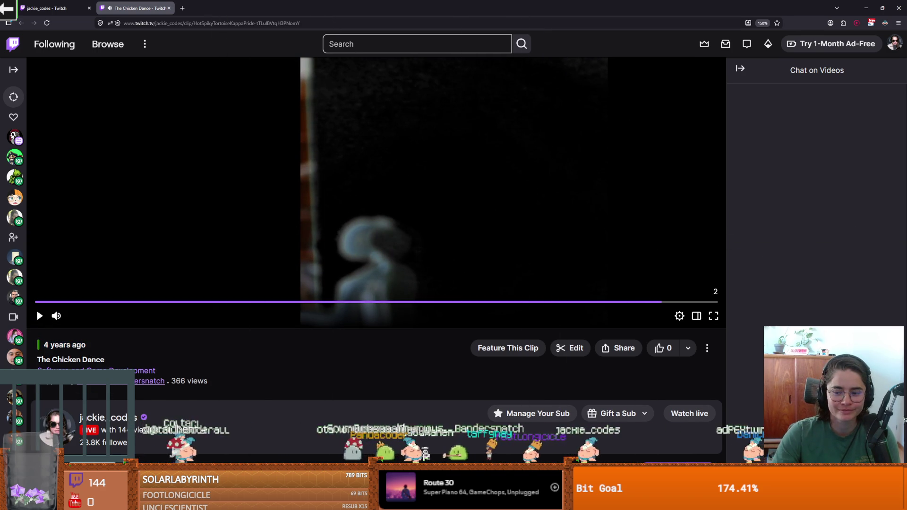
# Back in Godot, enlarge the room_chooser.gd code view over the debugger and dock.
pyautogui.hotkey('alt', 'Tab')
pyautogui.moveTo(467, 168); pyautogui.dragTo(463, 335)
pyautogui.moveTo(184, 209); pyautogui.dragTo(115, 209)
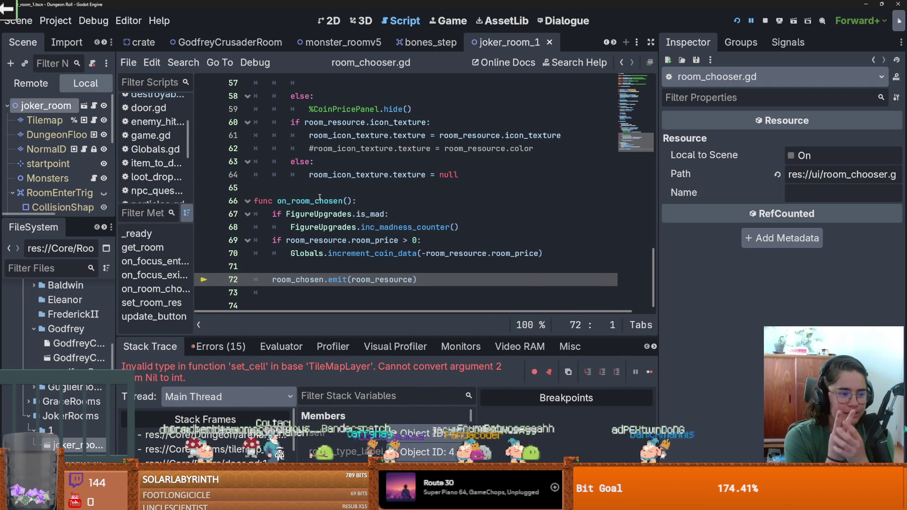
# Review lines 57–68 of room_chooser.gd around get_room and save the script.
pyautogui.click(350, 187)
pyautogui.hotkey('ctrl', 's')
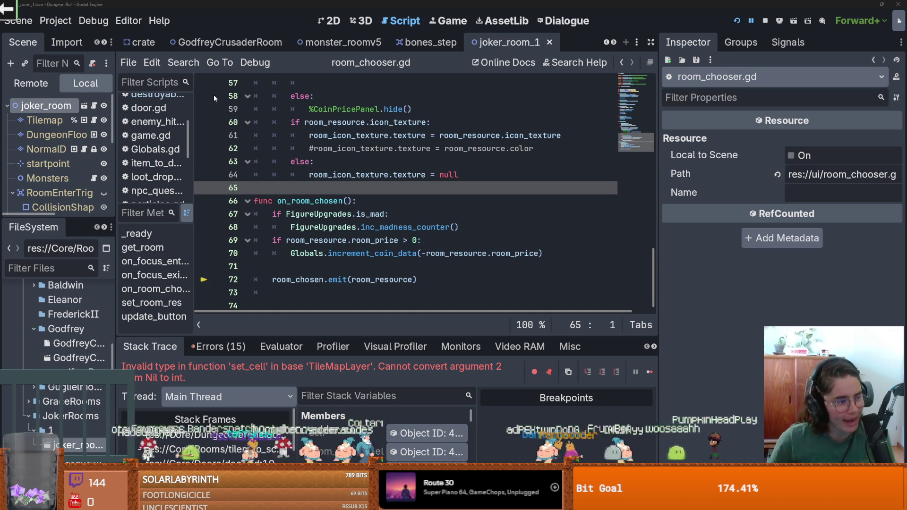
pyautogui.click(359, 201)
pyautogui.hotkey('ctrl', 's')
pyautogui.click(338, 187)
pyautogui.hotkey('ctrl', 's')
pyautogui.scroll(2, 370, 174)
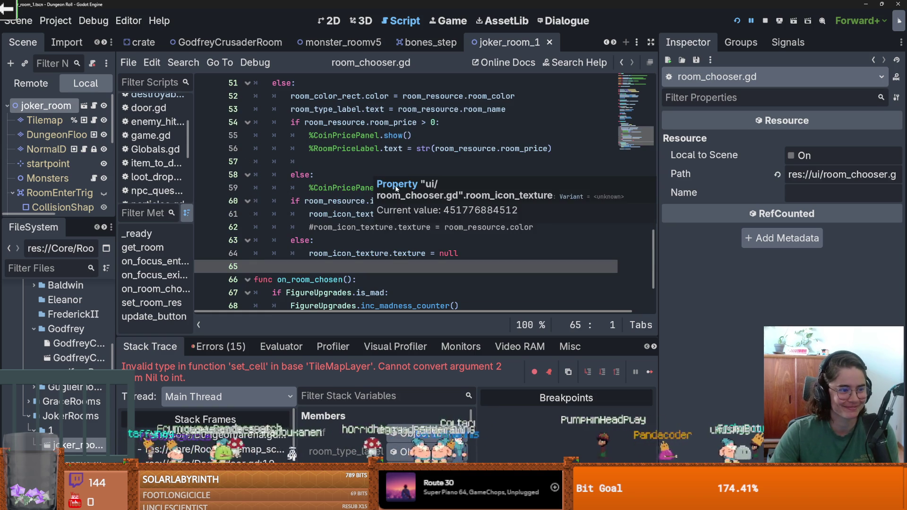
pyautogui.click(360, 167)
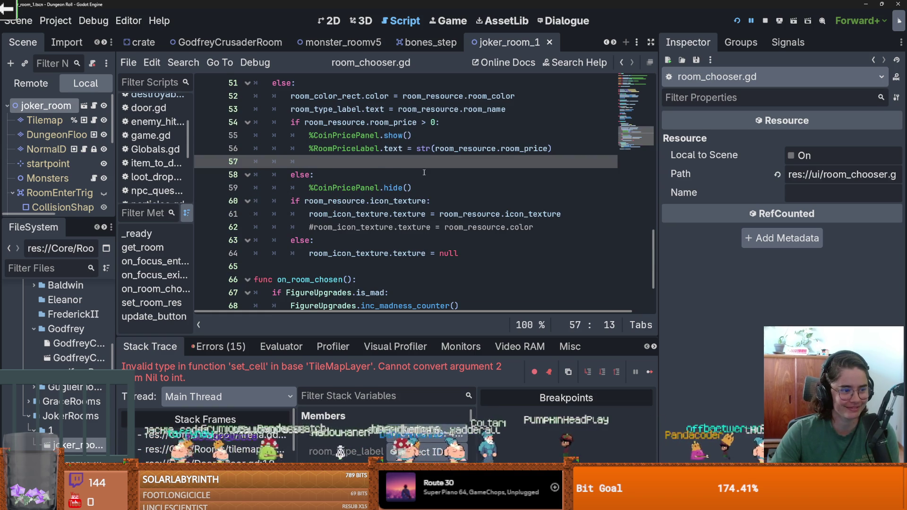
pyautogui.scroll(-1, 424, 172)
pyautogui.scroll(-1, 424, 173)
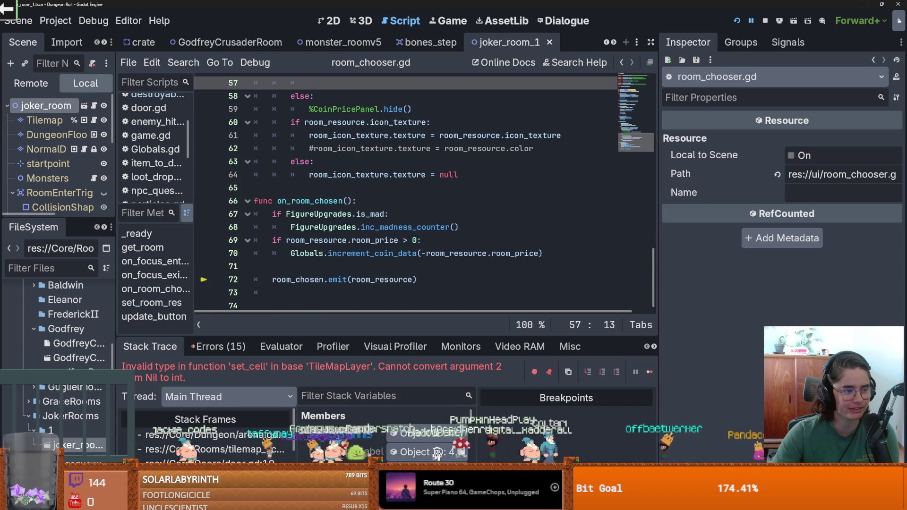
pyautogui.click(492, 225)
pyautogui.hotkey('ctrl', 's')
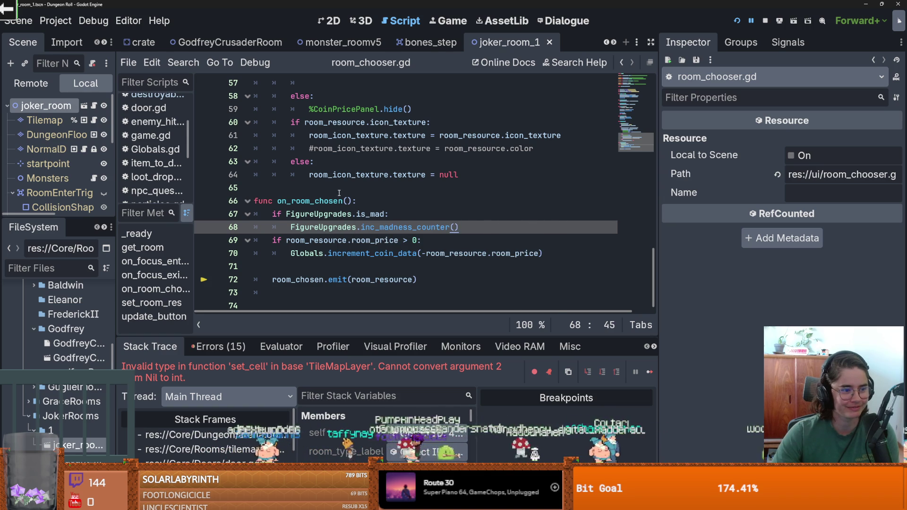
# Delete the empty line 47 in room_chooser.gd and save.
pyautogui.scroll(2, 365, 194)
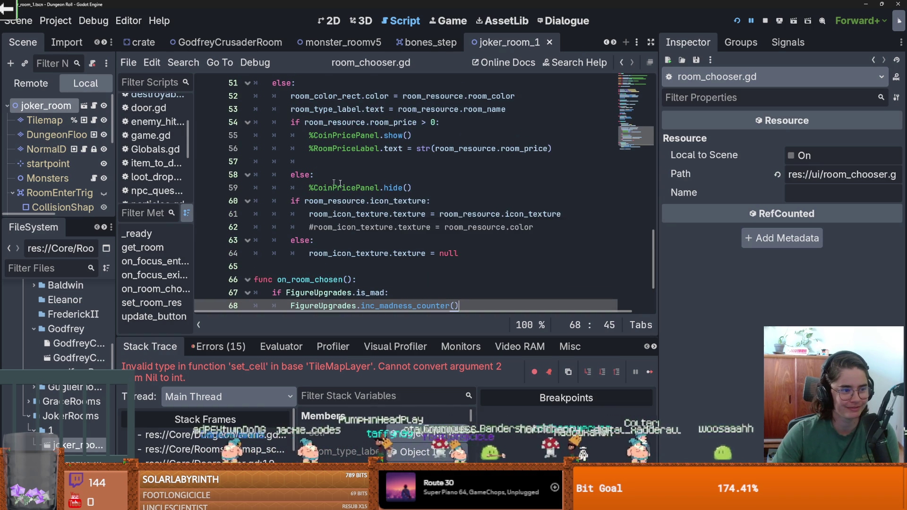
pyautogui.scroll(2, 391, 201)
pyautogui.hotkey('ctrl', 's')
pyautogui.scroll(2, 312, 188)
pyautogui.click(312, 188)
pyautogui.press('BackSpace')
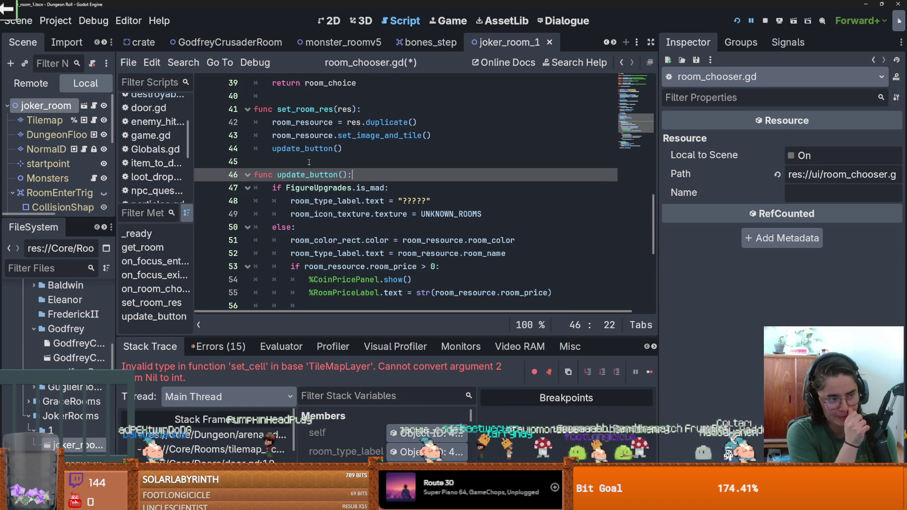
pyautogui.moveTo(344, 188)
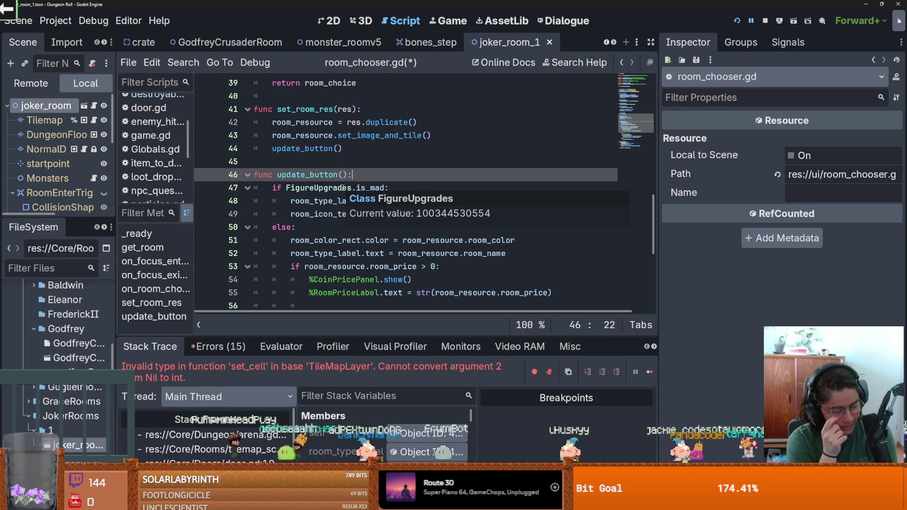
pyautogui.press('Up')
pyautogui.hotkey('ctrl', 's')
pyautogui.scroll(2, 302, 196)
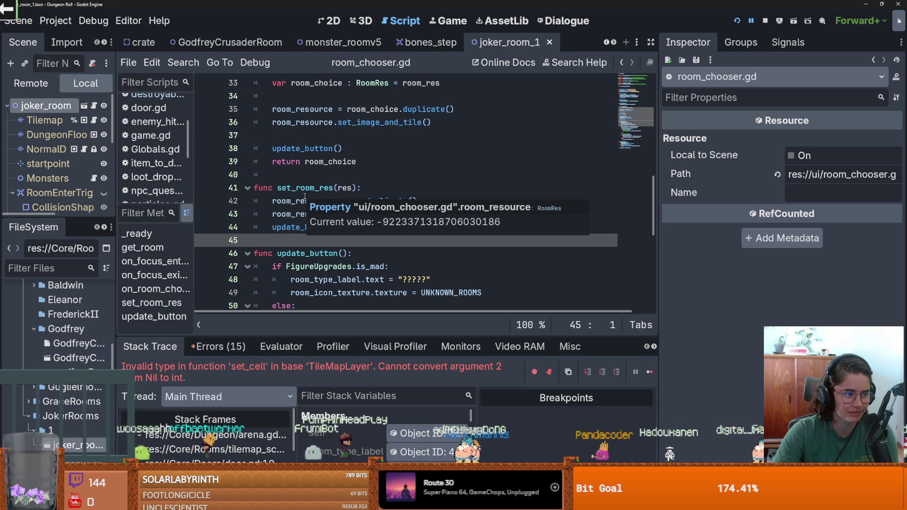
# Delete the empty line 37 in room_chooser.gd and save the script.
pyautogui.click(304, 179)
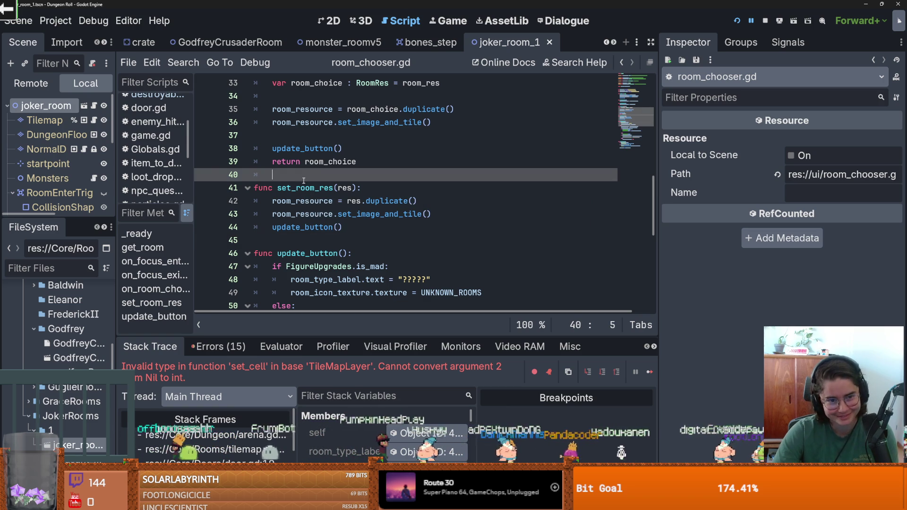
pyautogui.hotkey('ctrl', 's')
pyautogui.scroll(2, 331, 213)
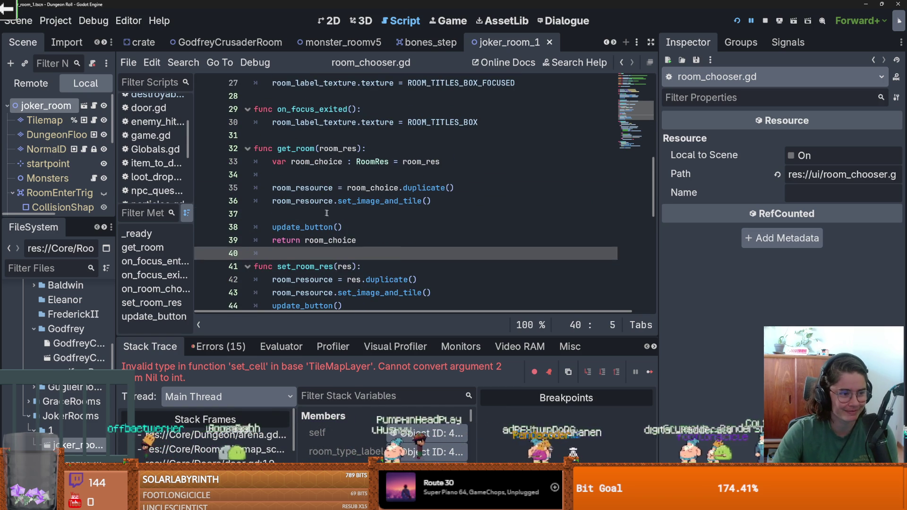
pyautogui.click(326, 213)
pyautogui.press('BackSpace')
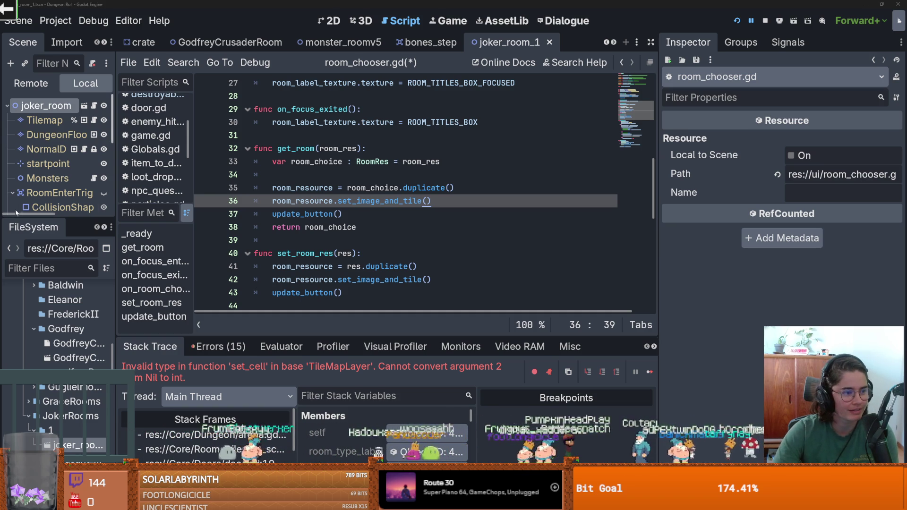
pyautogui.hotkey('ctrl', 's')
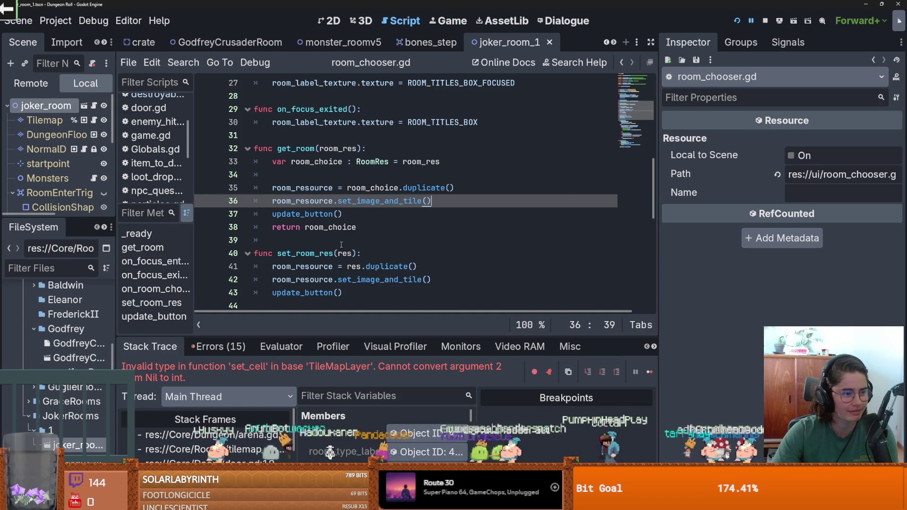
pyautogui.scroll(2, 277, 231)
pyautogui.scroll(1, 221, 149)
pyautogui.click(306, 187)
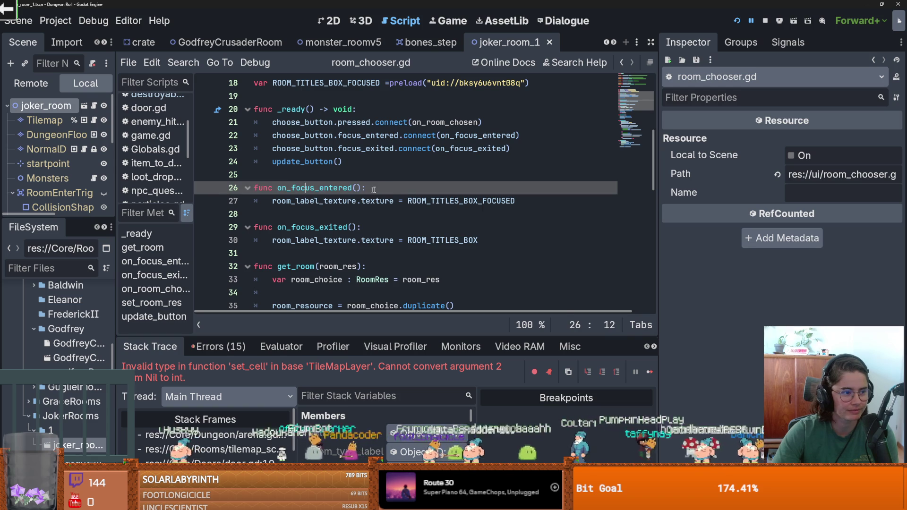
# Enlarge the Scene dock to show more of joker_room's nodes.
pyautogui.moveTo(116, 256); pyautogui.dragTo(141, 257)
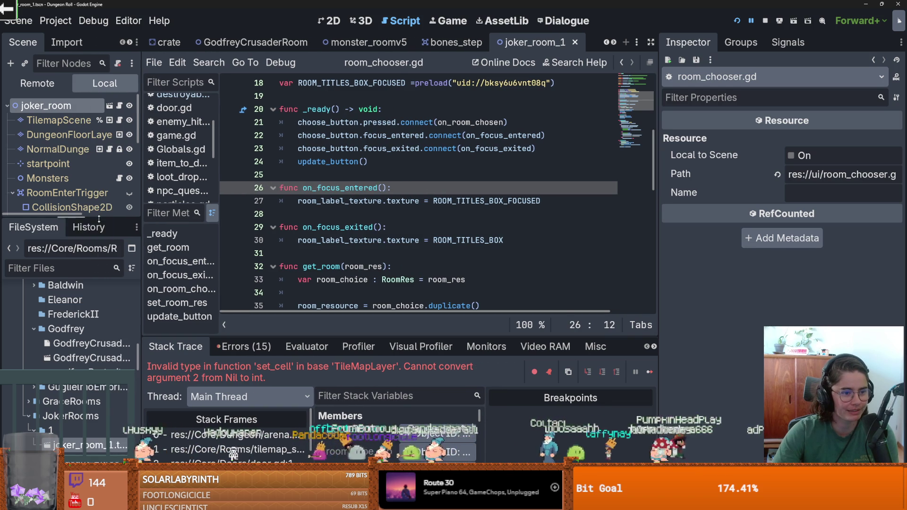
pyautogui.moveTo(71, 219); pyautogui.dragTo(71, 304)
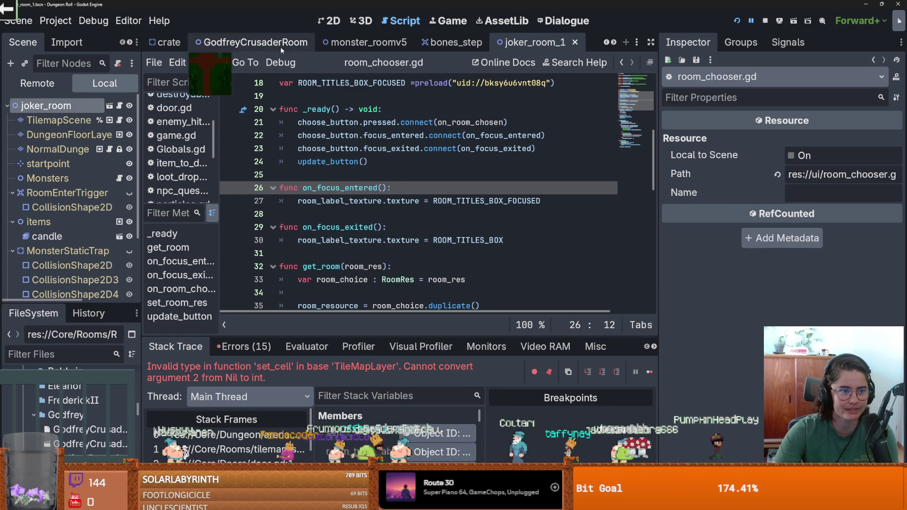
pyautogui.click(737, 21)
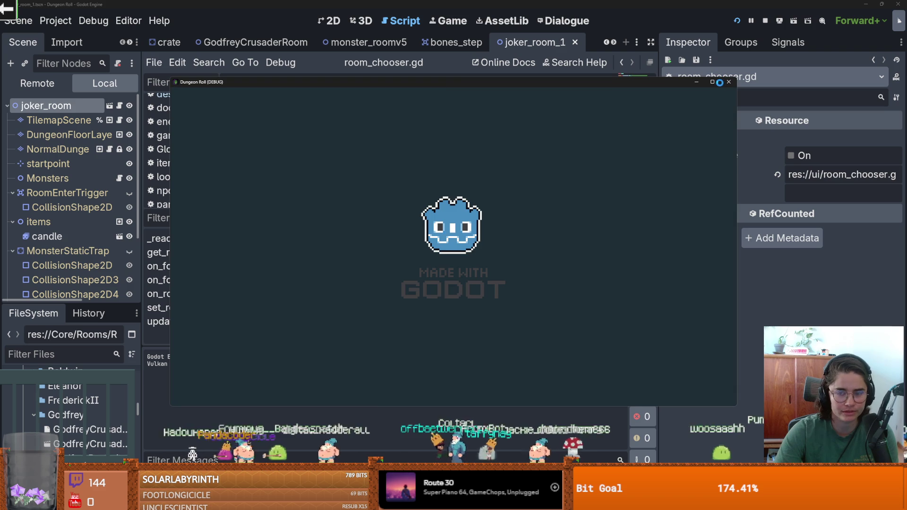
# Walk the hero to the top door, enable debug mode, and choose the Joker room card.
pyautogui.press('w')
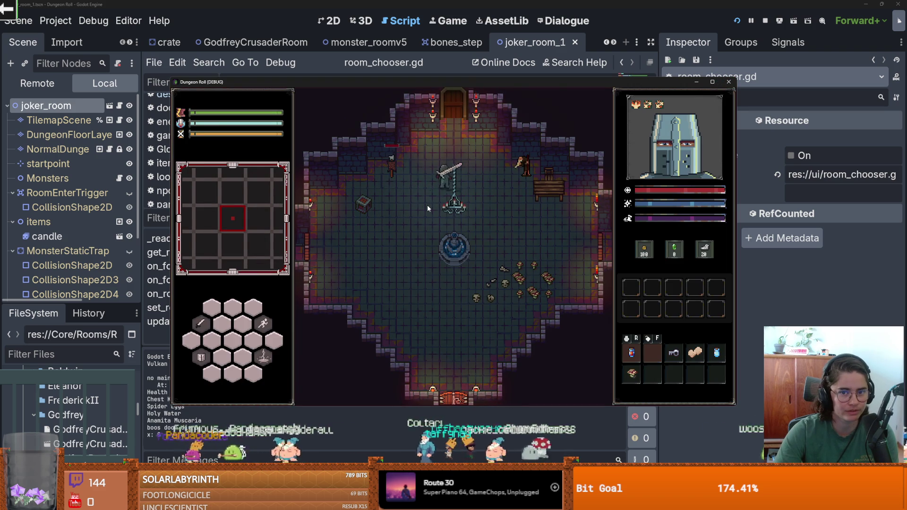
pyautogui.click(437, 279)
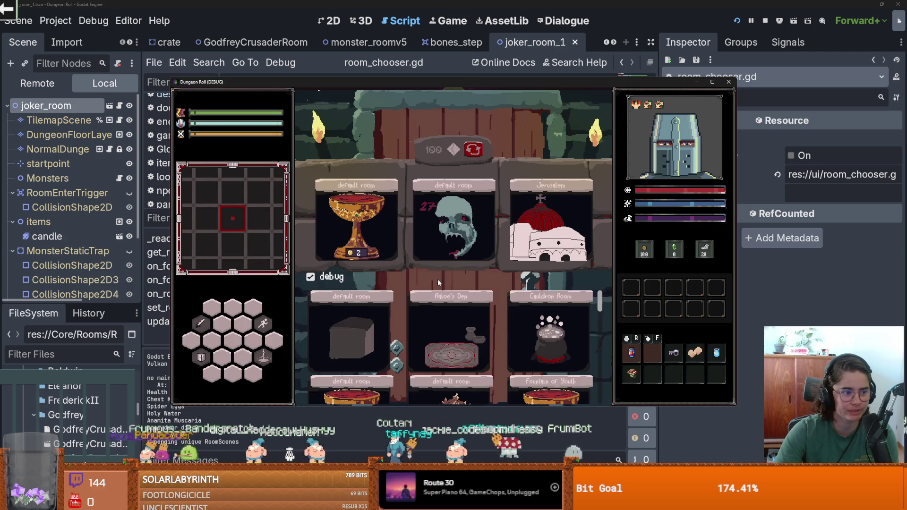
pyautogui.scroll(-8, 509, 333)
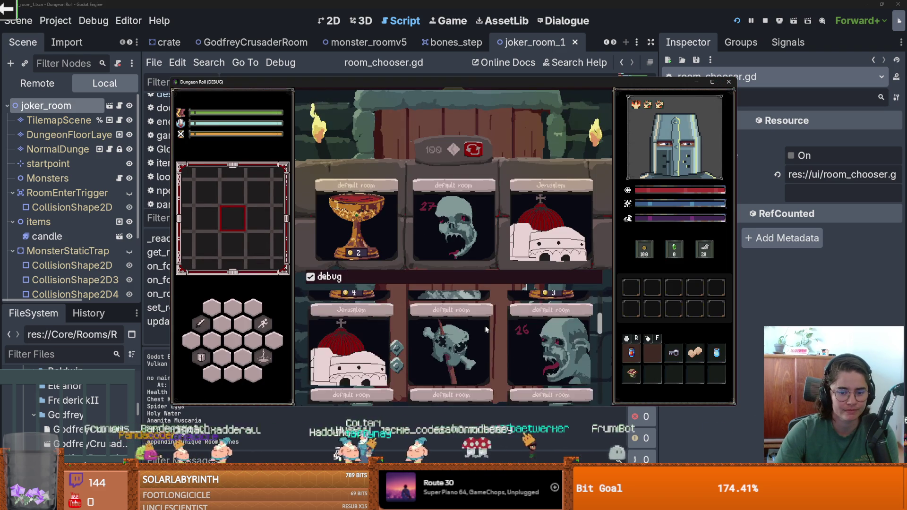
pyautogui.scroll(-3, 500, 332)
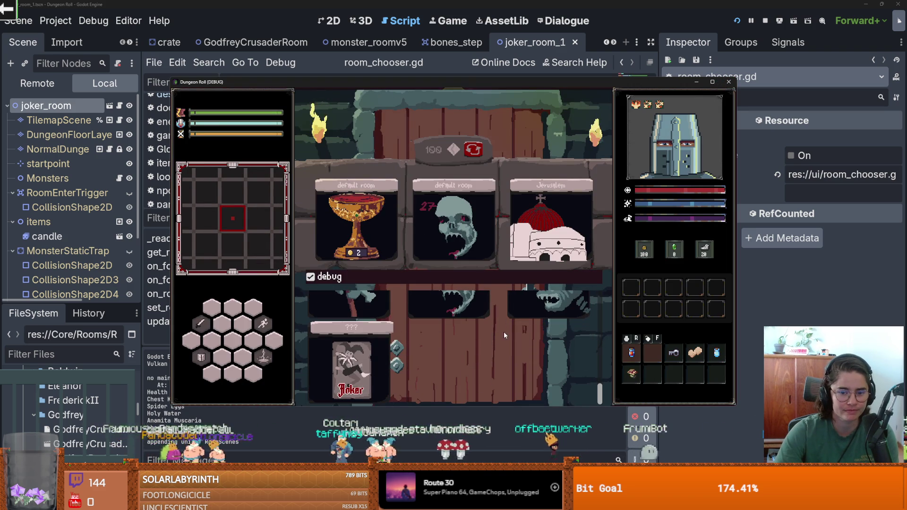
pyautogui.click(322, 370)
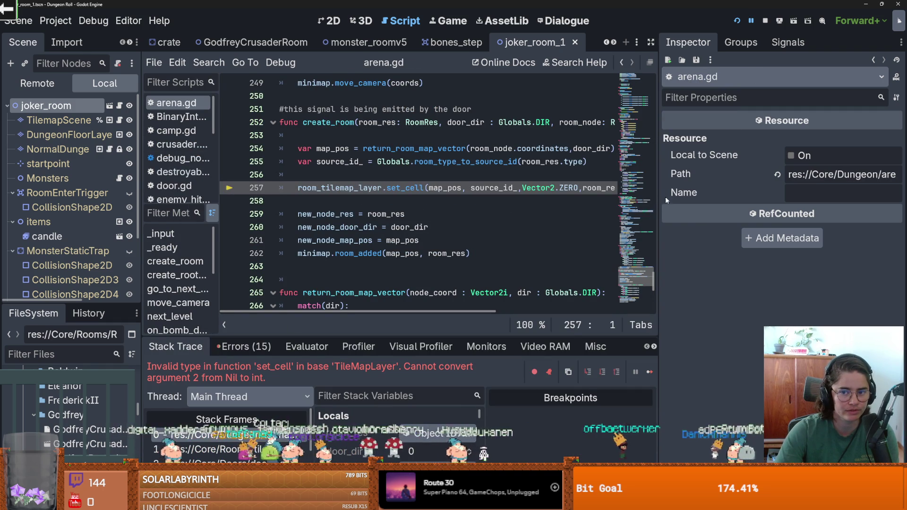
# Check Vector2.ZERO's docs, return to arena.gd, then select joker_room's nodes in the 2D view.
pyautogui.keyDown('ctrl'); pyautogui.click(562, 188); pyautogui.keyUp('ctrl')
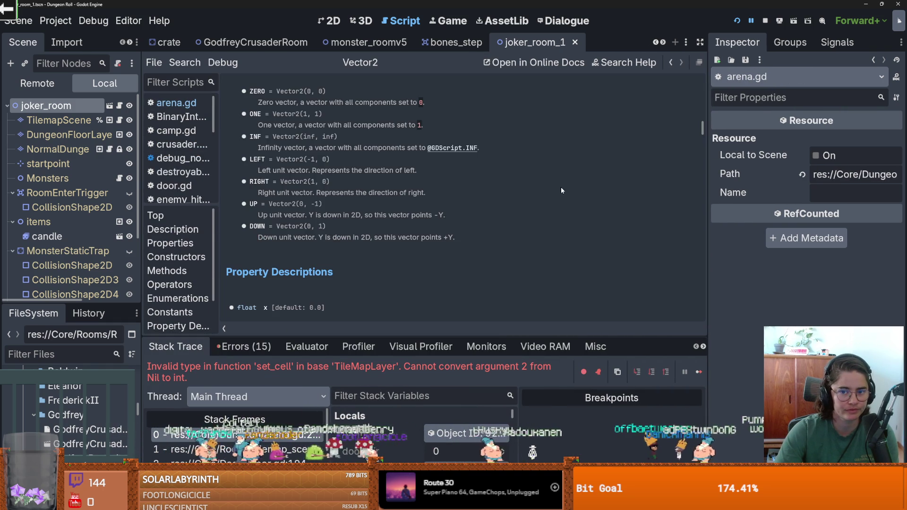
pyautogui.click(255, 434)
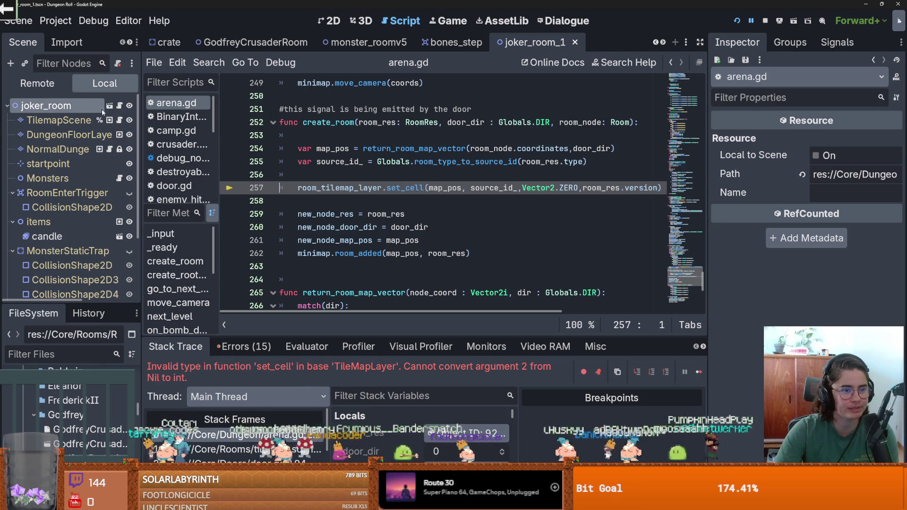
pyautogui.hotkey('ctrl', 'F1')
pyautogui.click(59, 120)
pyautogui.click(645, 215)
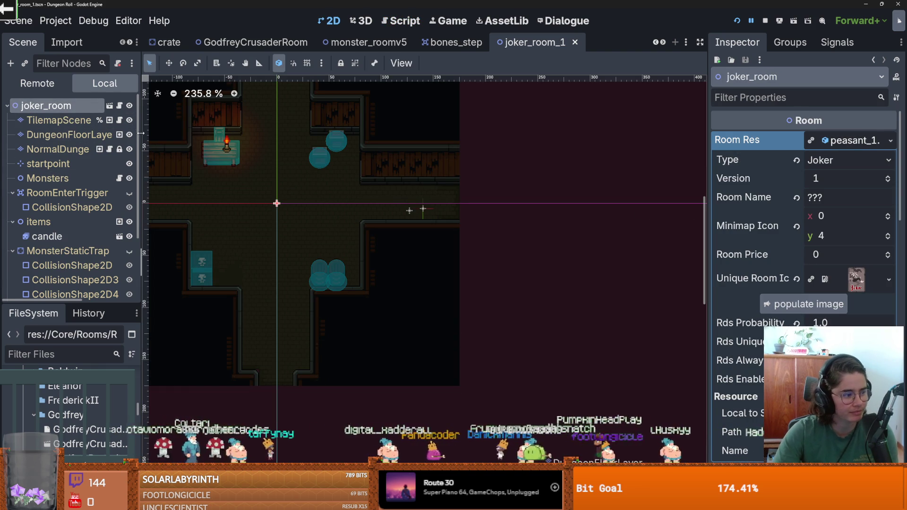
# Open joker_room's script, jump to RoomRes.gd, and select JOKER in its Types enum.
pyautogui.click(119, 106)
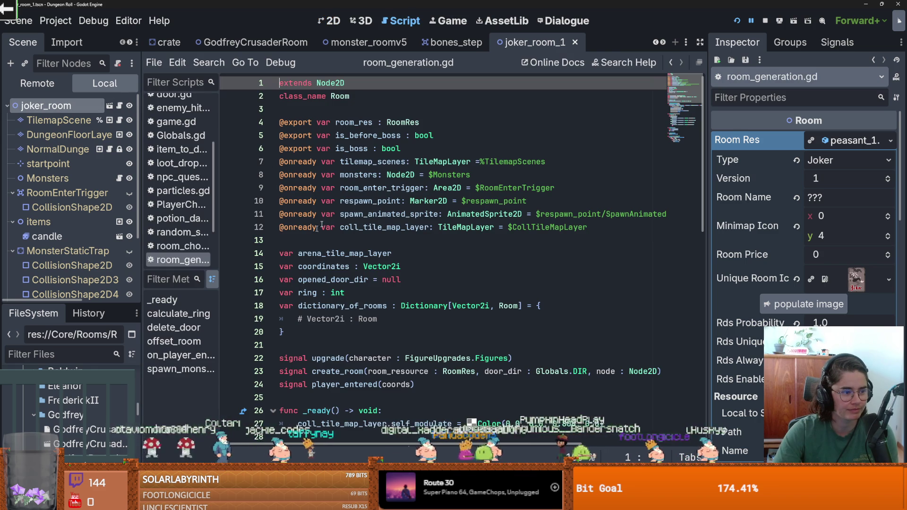
pyautogui.keyDown('ctrl'); pyautogui.click(401, 122); pyautogui.keyUp('ctrl')
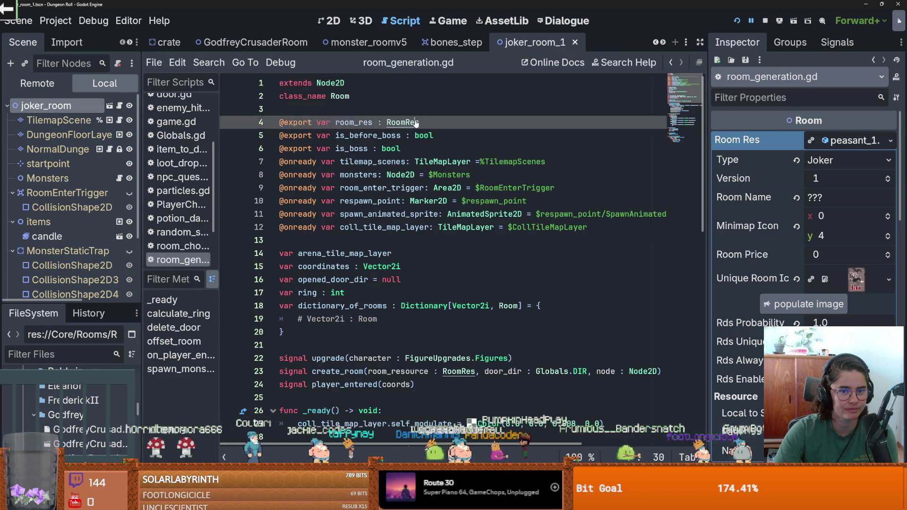
pyautogui.doubleClick(620, 135)
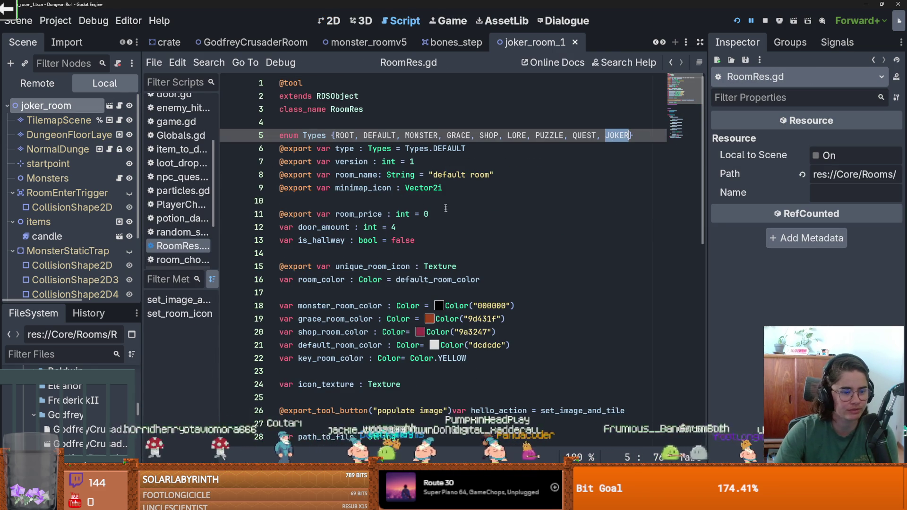
pyautogui.scroll(-4, 396, 326)
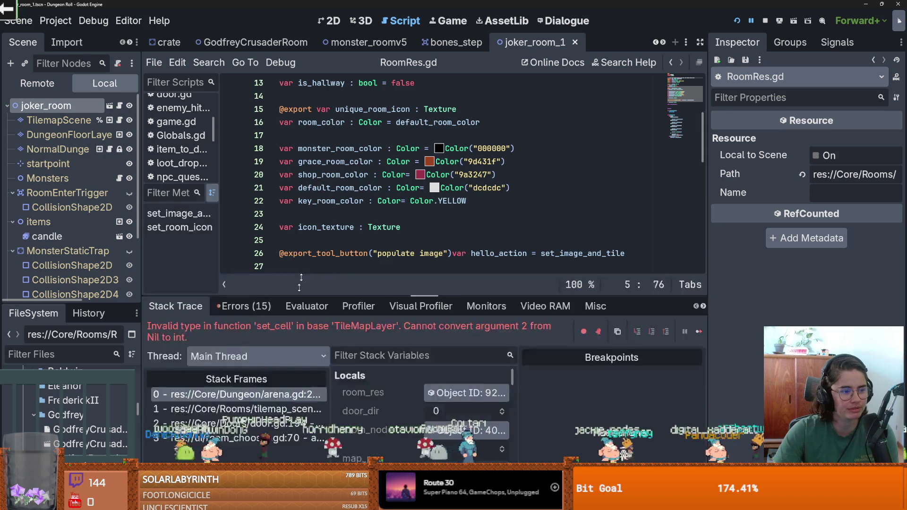
# Inspect the door.gd, tilemap_scenes.gd and room_chooser.gd stack frames with a taller code area.
pyautogui.click(255, 283)
pyautogui.click(266, 297)
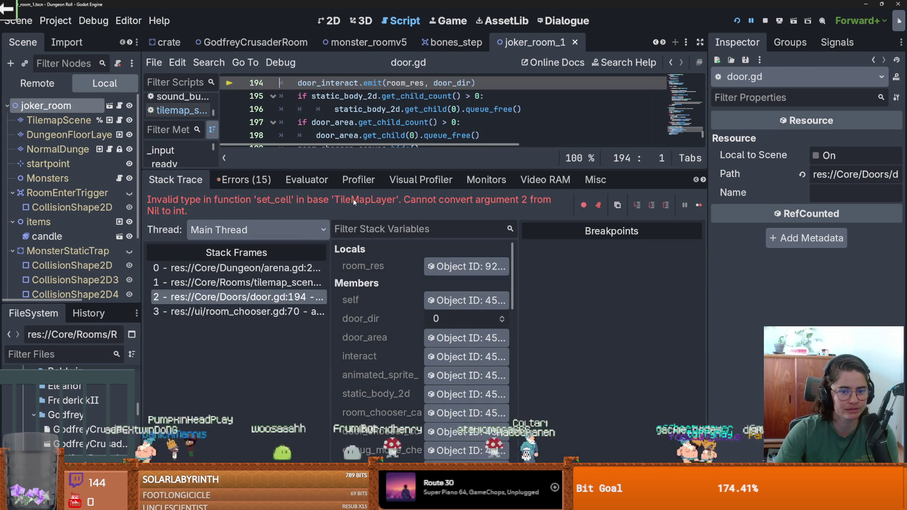
pyautogui.click(245, 282)
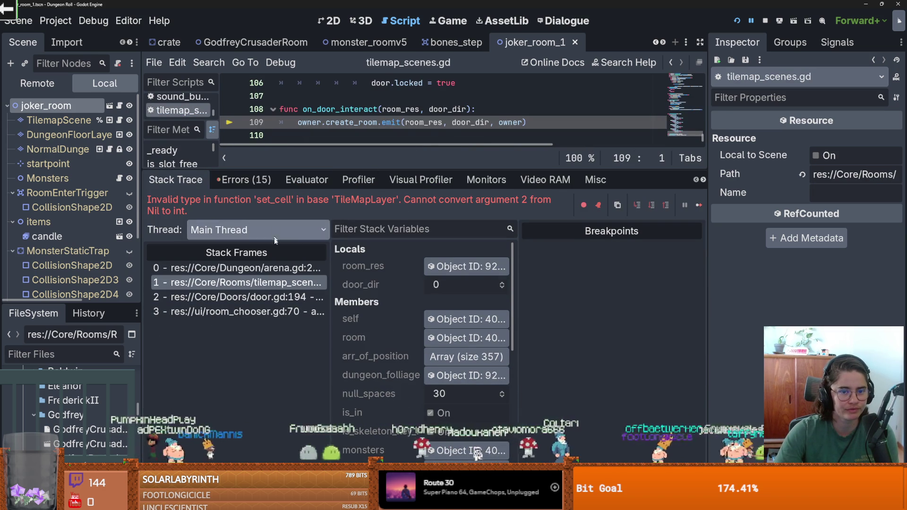
pyautogui.click(247, 310)
pyautogui.moveTo(382, 168); pyautogui.dragTo(397, 345)
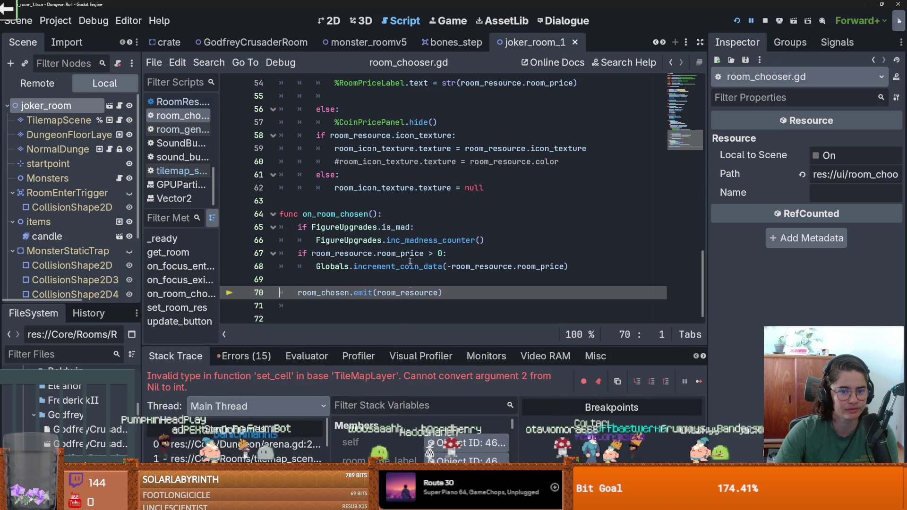
pyautogui.scroll(-1, 266, 447)
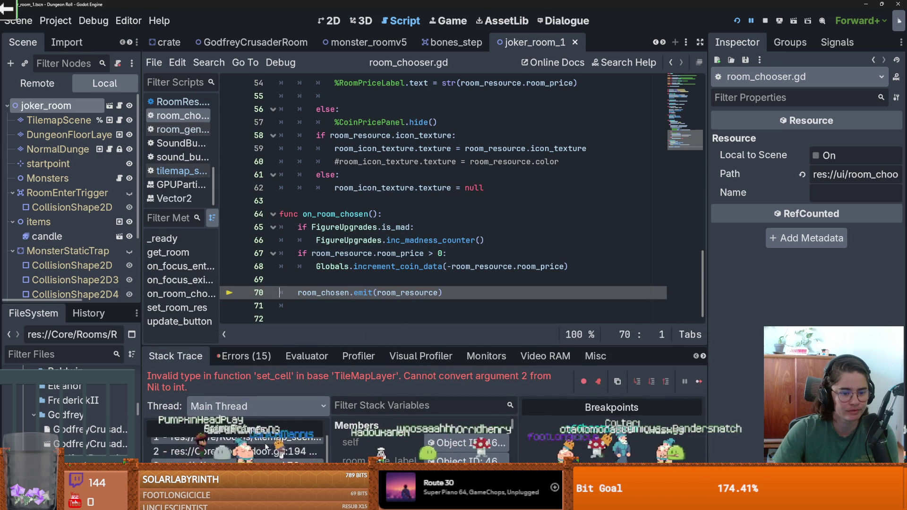
# Return to the failing arena.gd frame and open room_type_to_source_id in Globals.gd.
pyautogui.click(275, 444)
pyautogui.scroll(1, 418, 245)
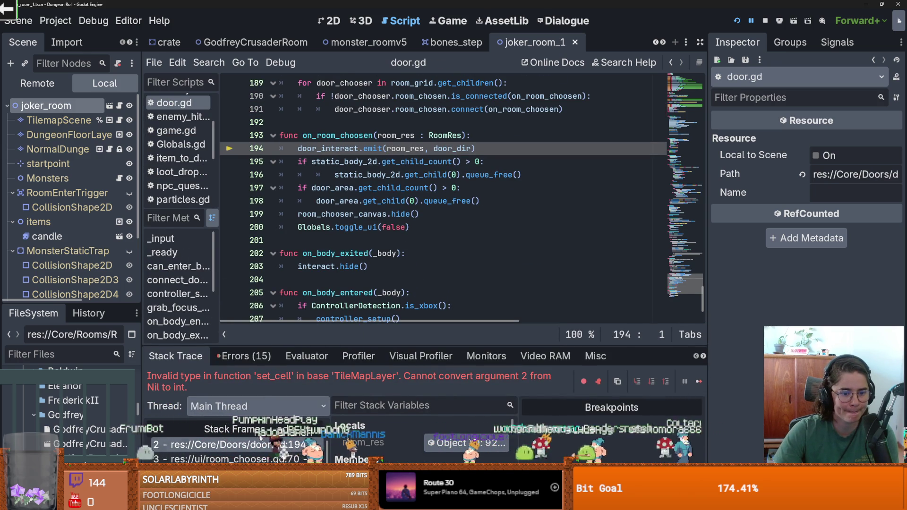
pyautogui.click(263, 442)
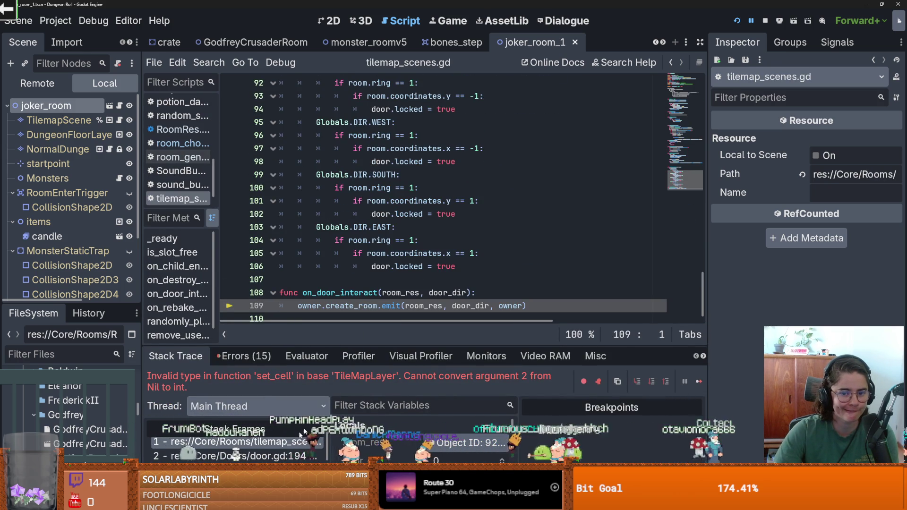
pyautogui.click(285, 441)
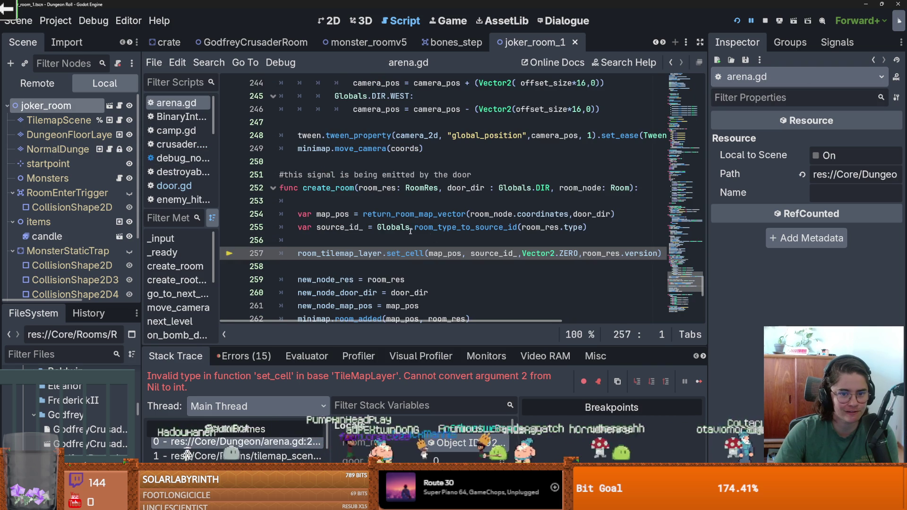
pyautogui.keyDown('ctrl'); pyautogui.click(477, 228); pyautogui.keyUp('ctrl')
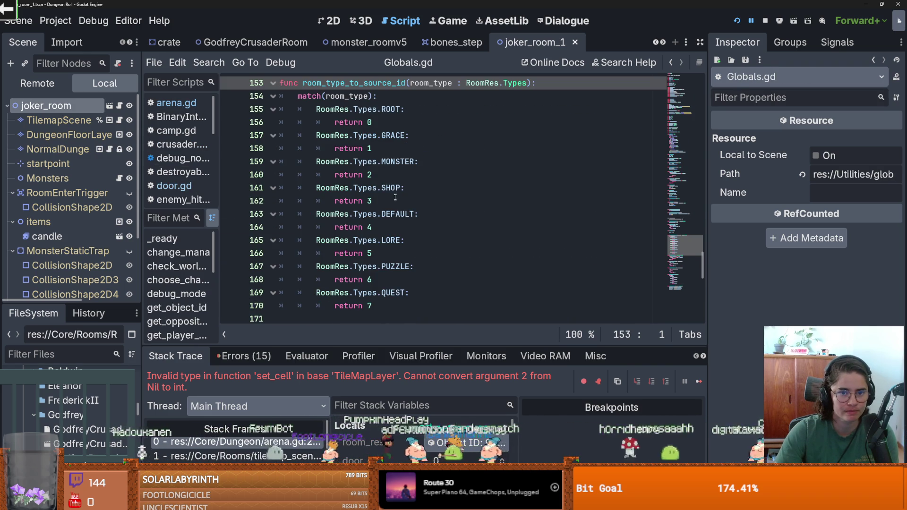
# Add a RoomRes.Types.JOKER case returning 8 after the QUEST case in Globals.gd, then save.
pyautogui.scroll(-3, 395, 197)
pyautogui.click(385, 184)
pyautogui.press('Return')
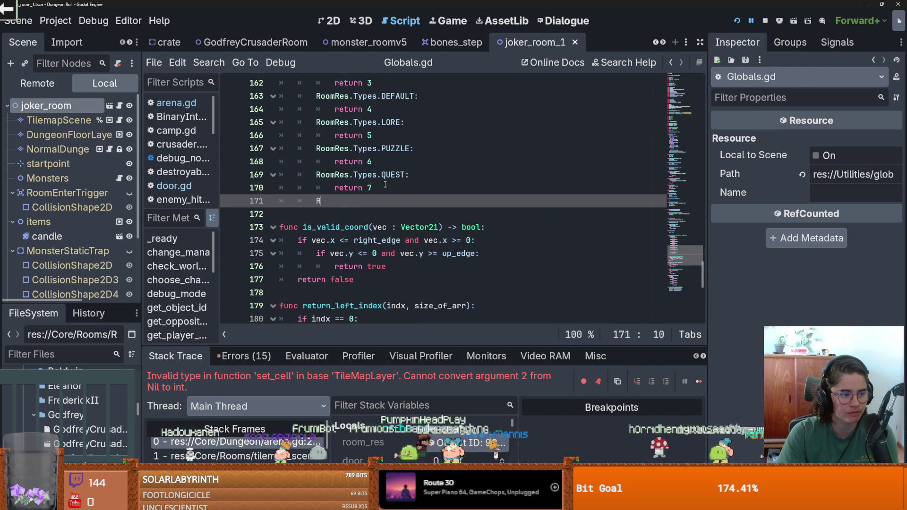
pyautogui.write('oom')
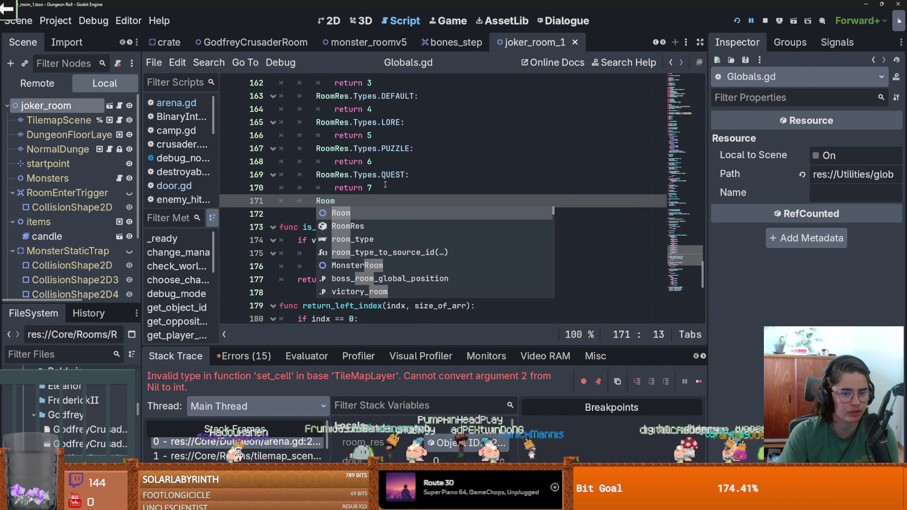
pyautogui.write('Res.Types.')
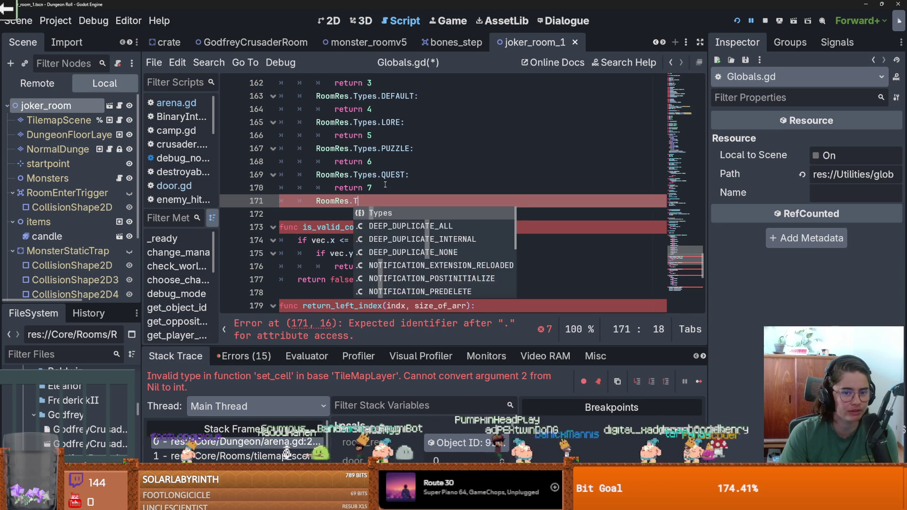
pyautogui.press('Return')
pyautogui.write('.')
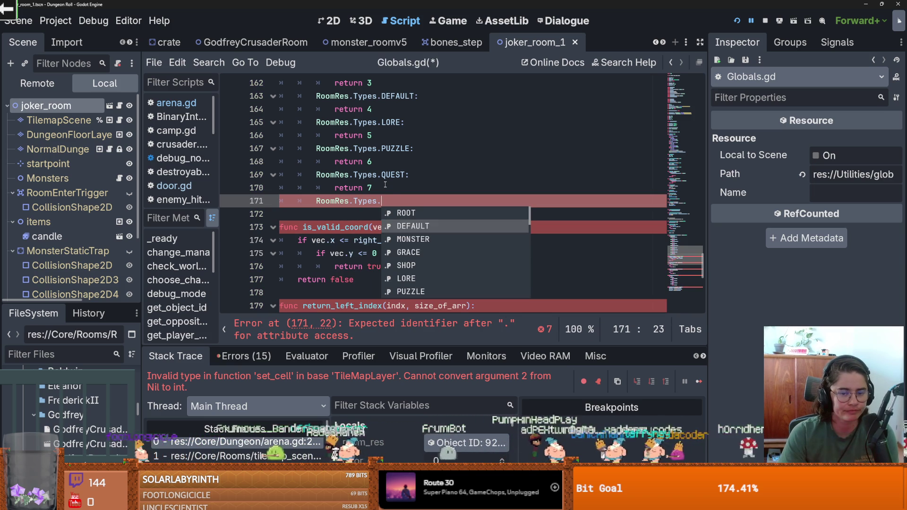
pyautogui.press('Down')
pyautogui.press('Down')
pyautogui.press('Down')
pyautogui.press('Up')
pyautogui.press('Return')
pyautogui.write(':')
pyautogui.press('Return')
pyautogui.write('return 8')
pyautogui.hotkey('ctrl', 's')
# Restart the game, walk the knight through the top door, enable debug and pick a room.
pyautogui.click(737, 20)
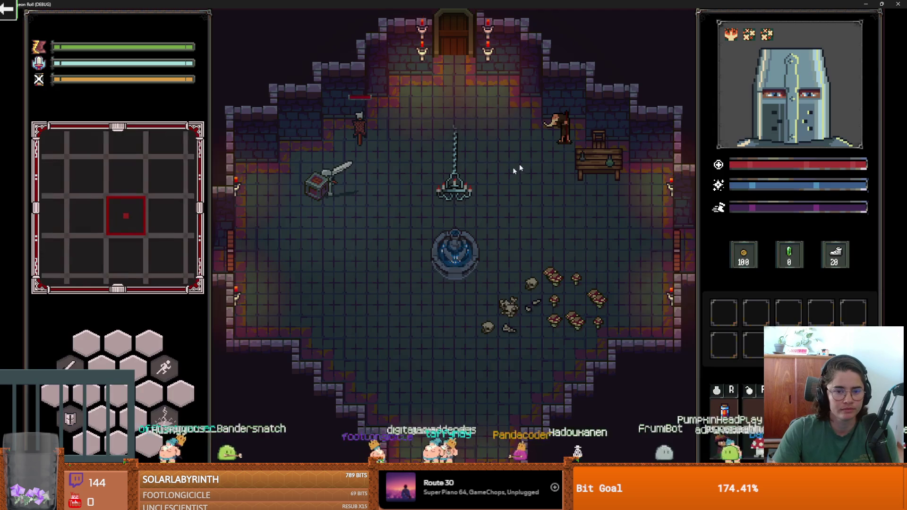
pyautogui.press('w')
pyautogui.press('d')
pyautogui.press('space')
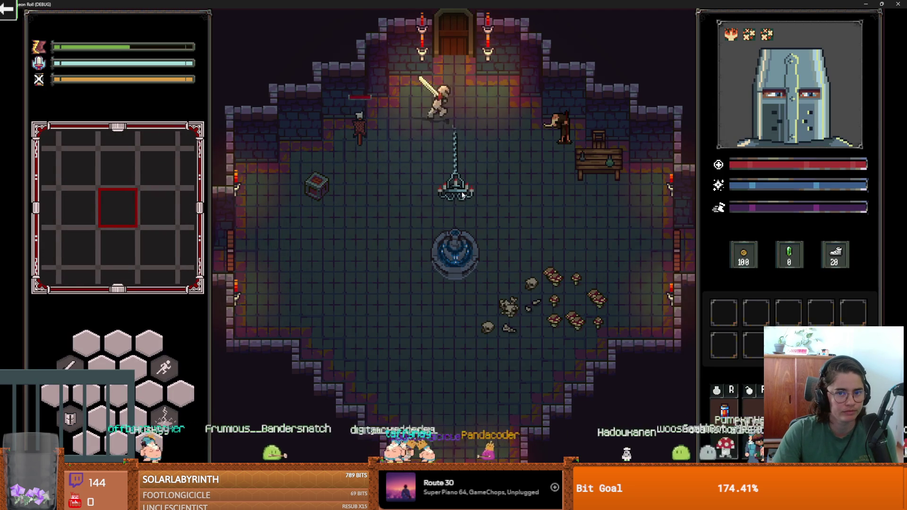
pyautogui.press('w')
pyautogui.click(441, 290)
pyautogui.scroll(-5, 545, 377)
pyautogui.click(343, 421)
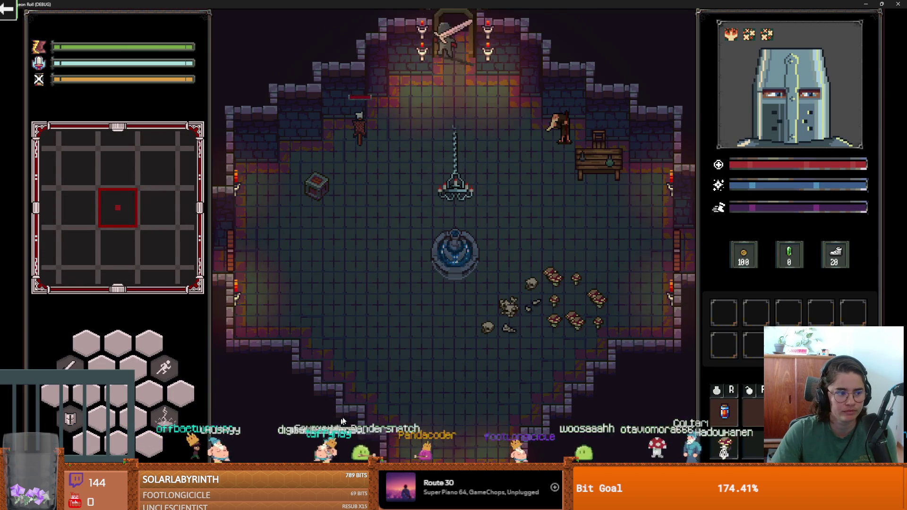
# Walk the knight around the cross-shaped room toward the table, then restore the game window down.
pyautogui.press('s')
pyautogui.press('w')
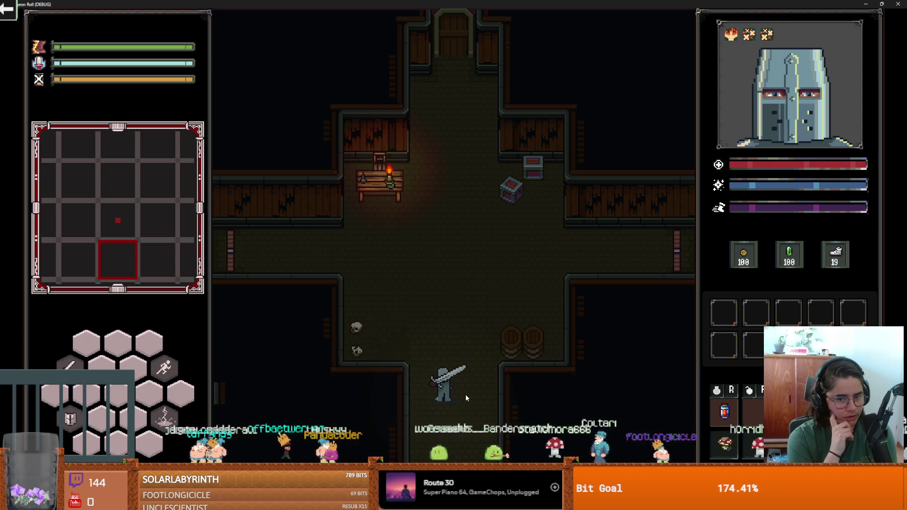
pyautogui.press('w')
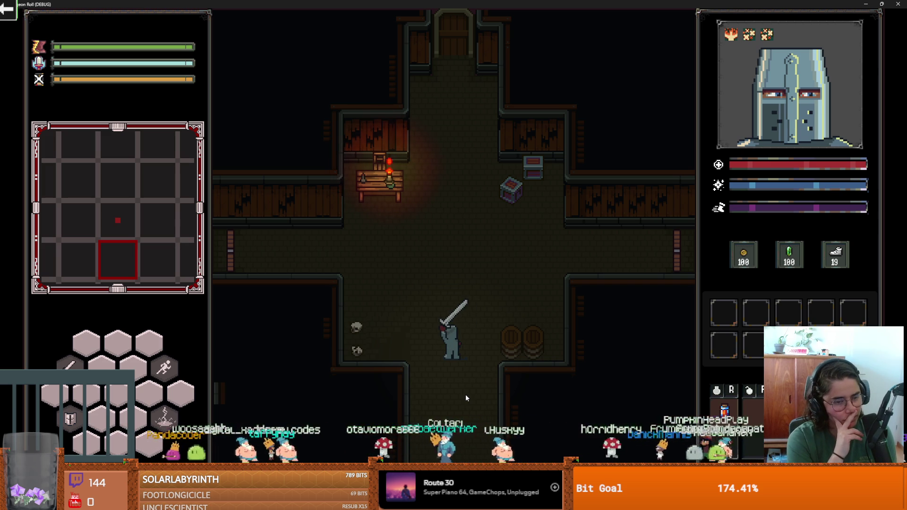
pyautogui.hotkey('w', 'a')
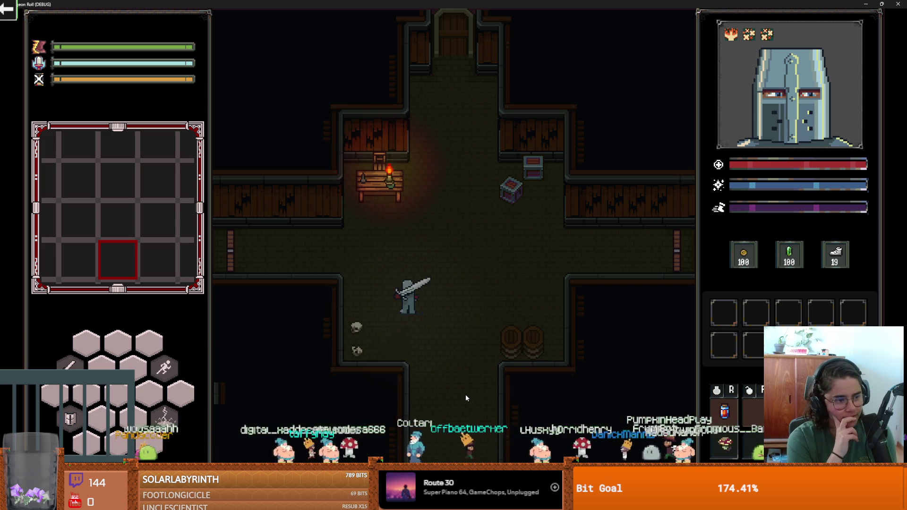
pyautogui.press('w')
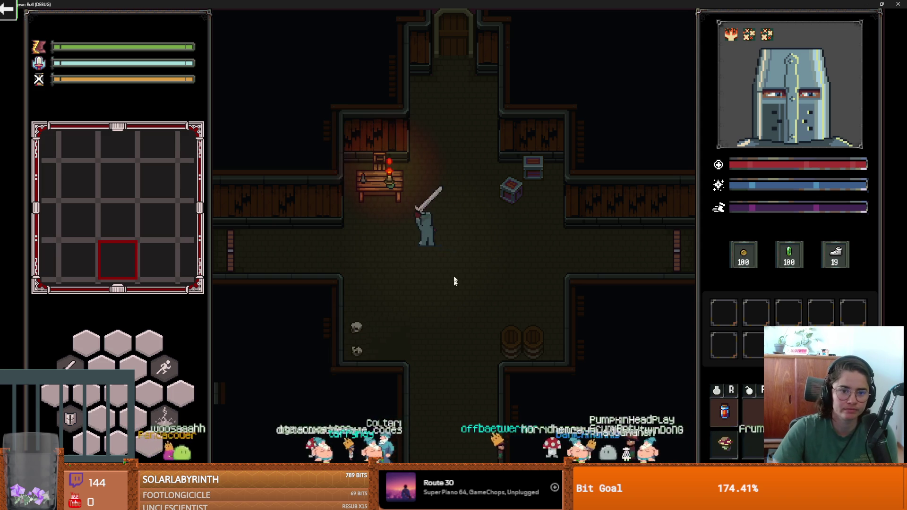
pyautogui.hotkey('s', 'd')
pyautogui.press('d')
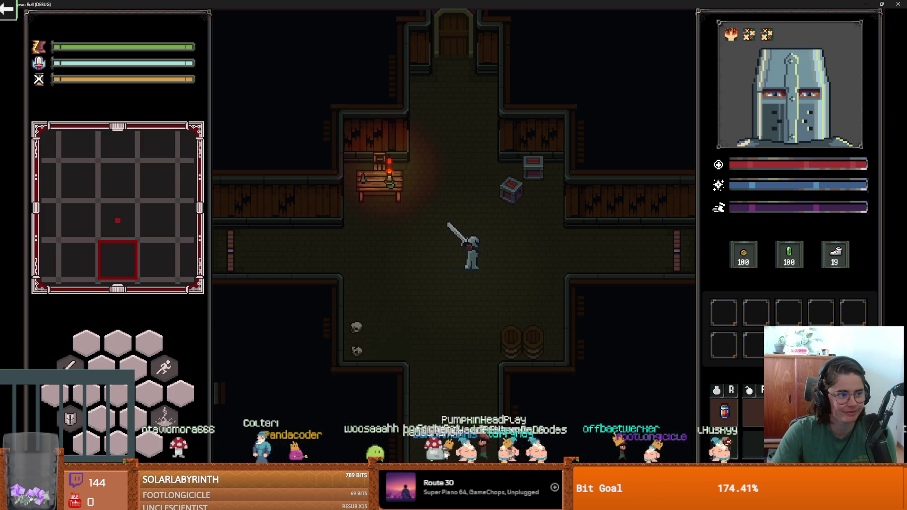
pyautogui.press('super+Down')
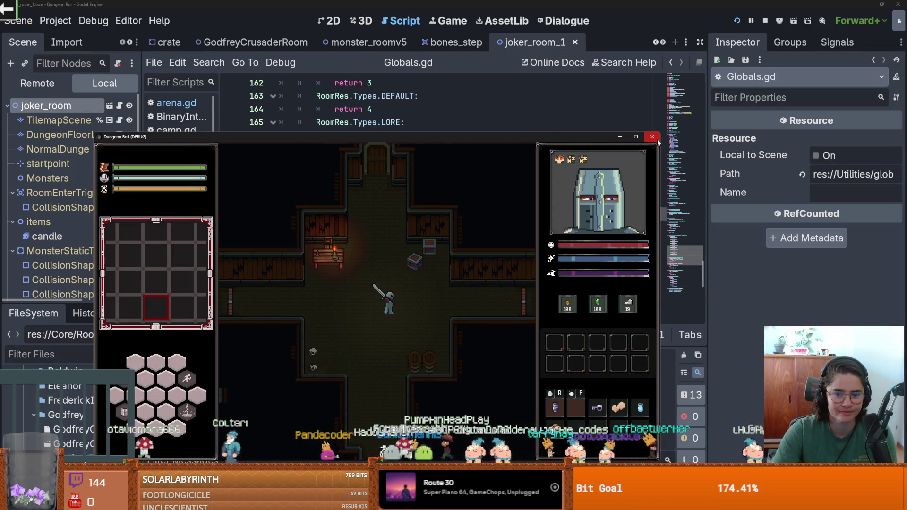
# Close the debug game and return to joker_room_1's 2D view with DungeonFloorLayer selected.
pyautogui.click(656, 138)
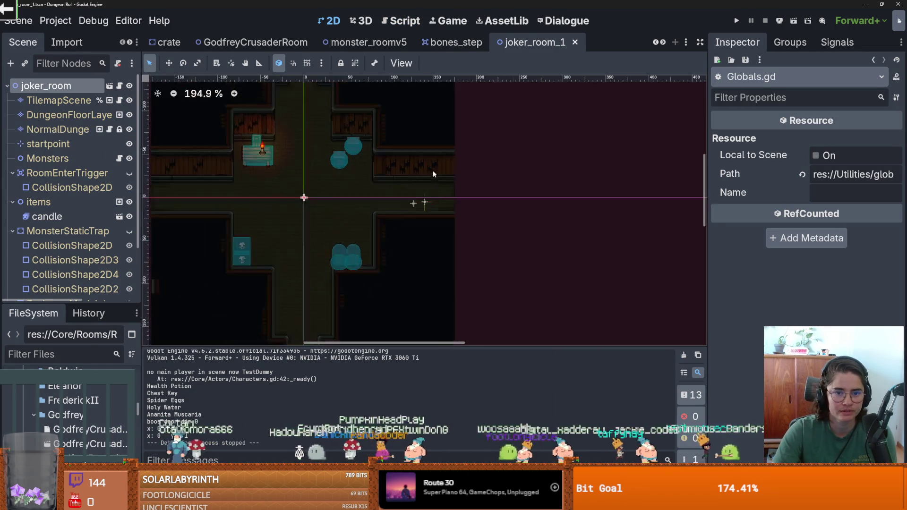
pyautogui.click(329, 20)
pyautogui.rightClick(355, 160)
pyautogui.click(71, 115)
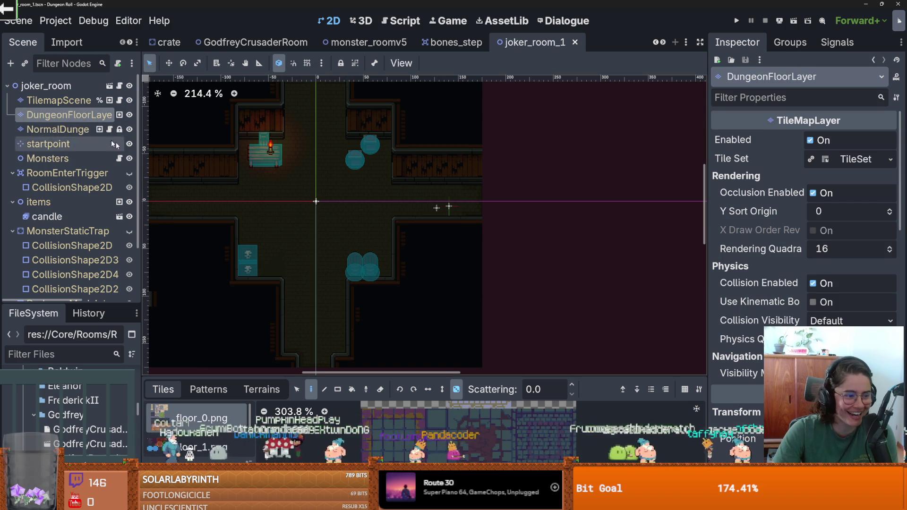
# Select TilemapScene, save the joker_room_1 scene and switch to Aseprite.
pyautogui.click(59, 100)
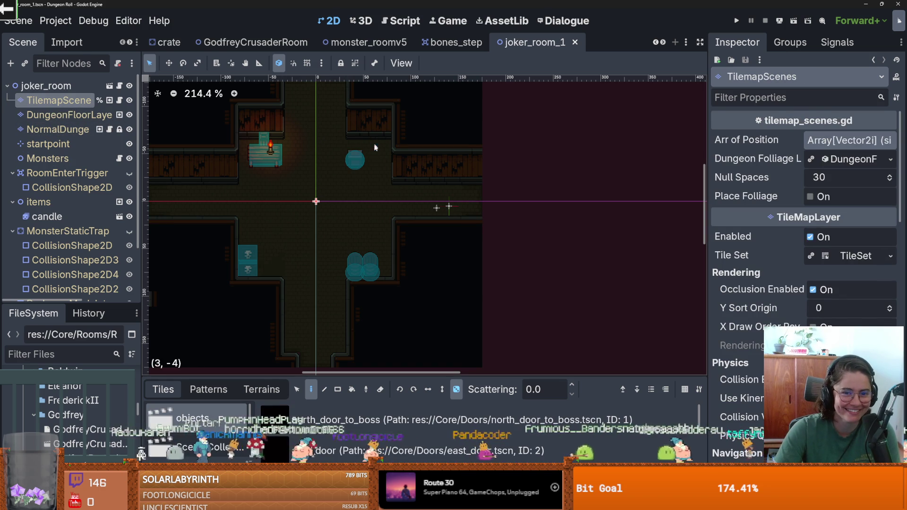
pyautogui.hotkey('ctrl', 's')
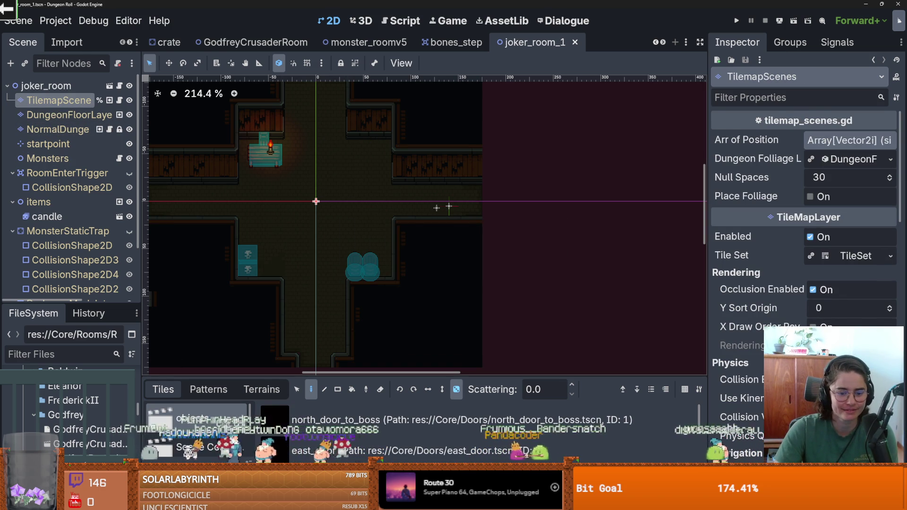
pyautogui.hotkey('alt', 'Tab')
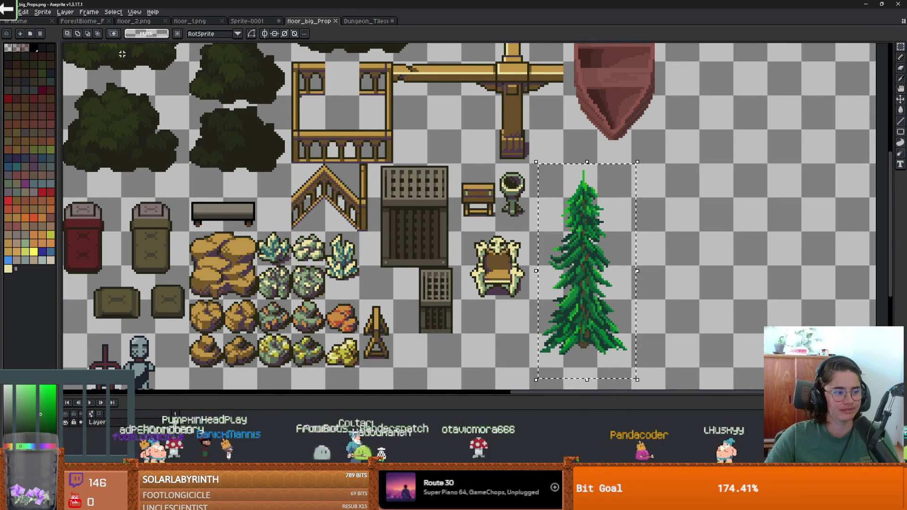
# Zoom and pan around the big_Props sprite sheet, then bring up File > Open Recent.
pyautogui.scroll(-3, 275, 193)
pyautogui.scroll(-2, 276, 193)
pyautogui.scroll(5, 276, 193)
pyautogui.moveTo(253, 208); pyautogui.dragTo(403, 208)
pyautogui.scroll(-2, 404, 207)
pyautogui.scroll(1, 404, 208)
pyautogui.scroll(-1, 418, 224)
pyautogui.scroll(2, 282, 274)
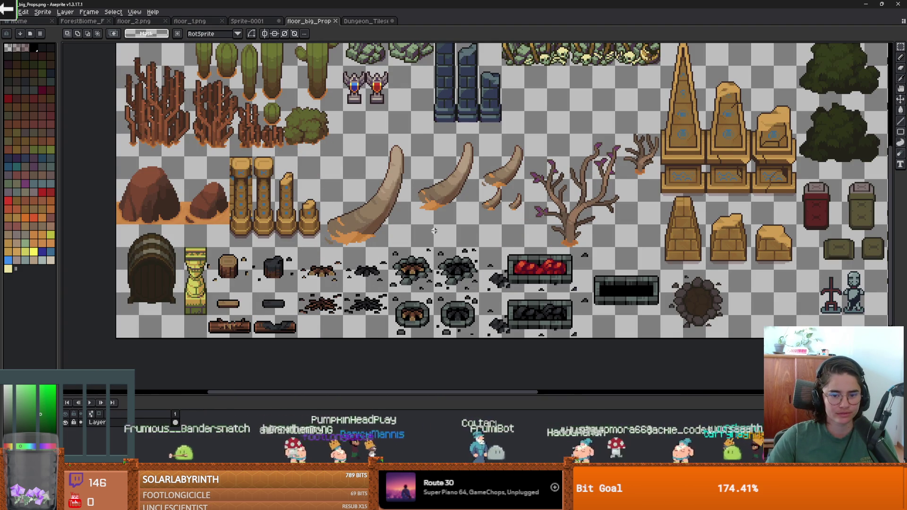
pyautogui.moveTo(434, 231); pyautogui.dragTo(378, 215)
pyautogui.scroll(-2, 395, 211)
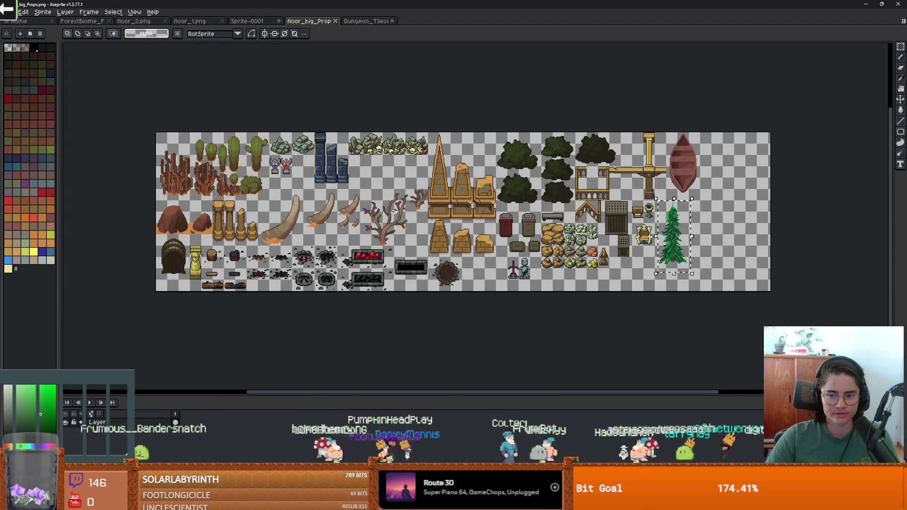
pyautogui.moveTo(378, 190); pyautogui.dragTo(448, 199)
pyautogui.scroll(2, 399, 190)
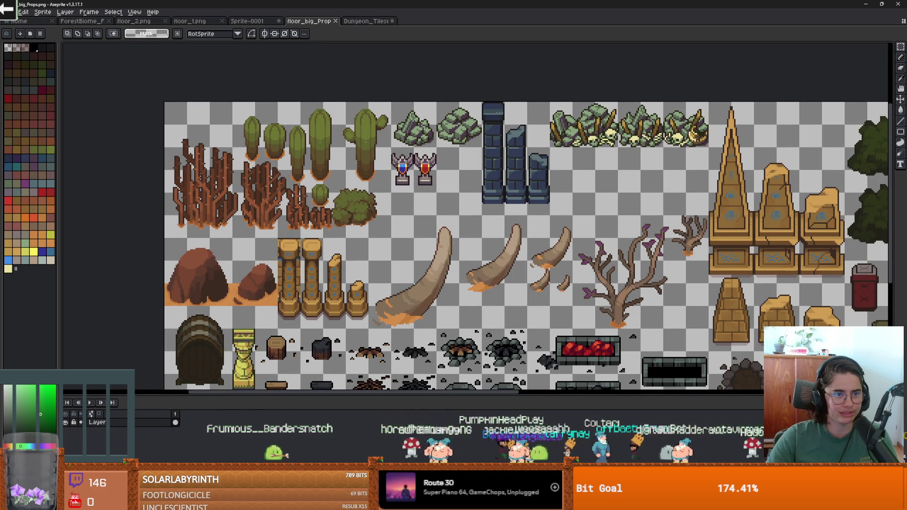
pyautogui.click(9, 12)
# Open Crusader_ideas_right.aseprite and marquee the middle knight on the Flattened layer.
pyautogui.moveTo(29, 37)
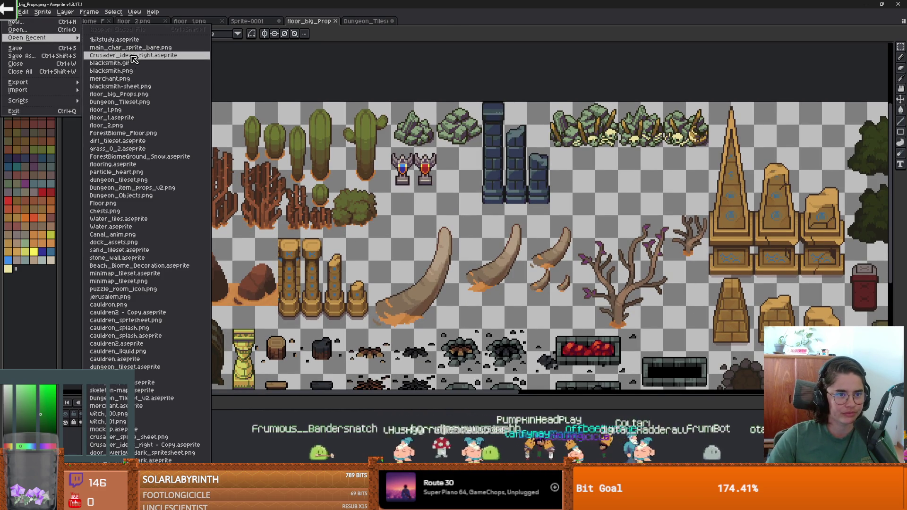
pyautogui.click(133, 55)
pyautogui.scroll(3, 415, 208)
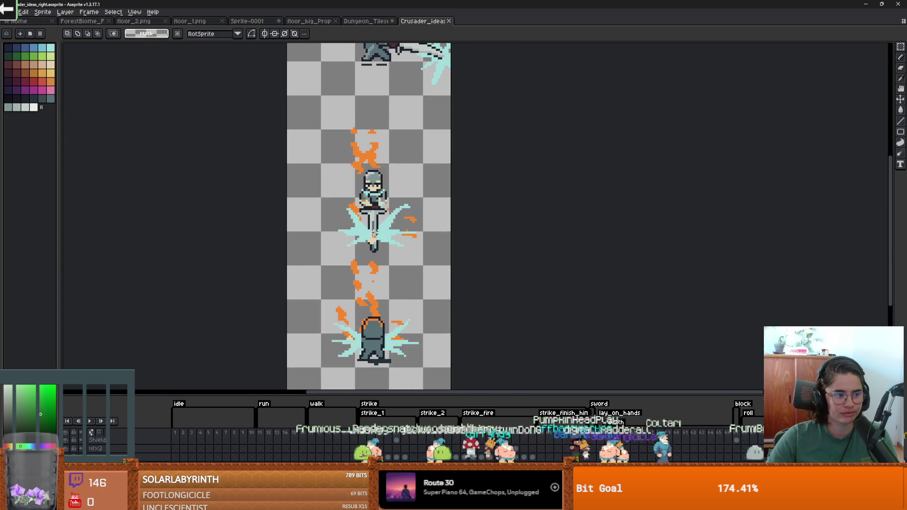
pyautogui.scroll(-2, 367, 241)
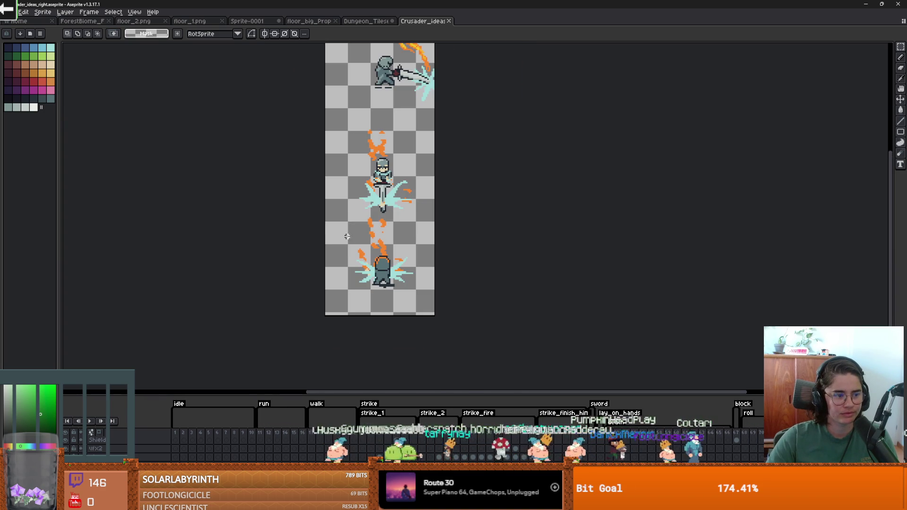
pyautogui.click(178, 435)
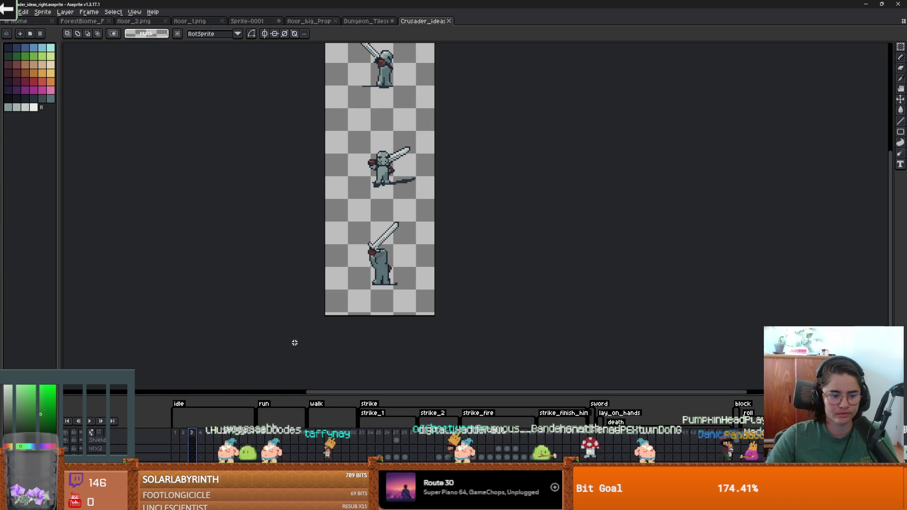
pyautogui.moveTo(244, 396); pyautogui.dragTo(251, 315)
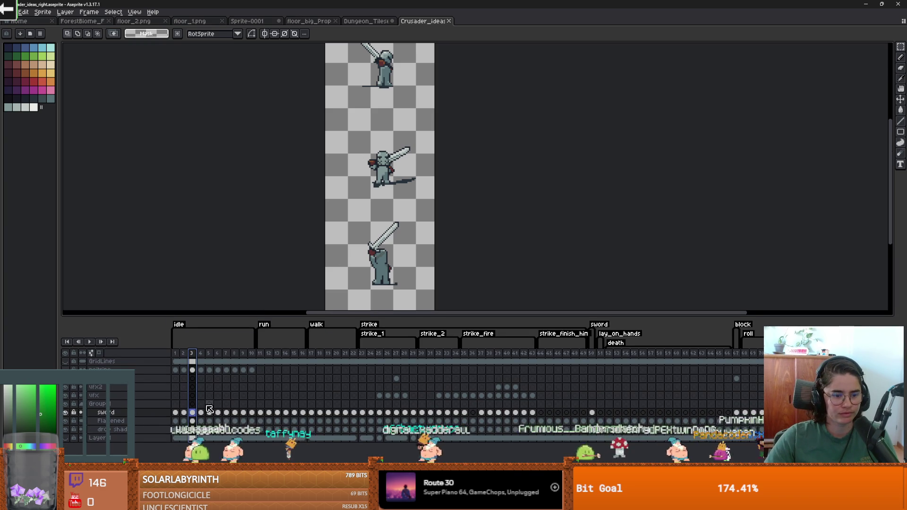
pyautogui.click(194, 421)
pyautogui.moveTo(355, 139); pyautogui.dragTo(422, 187)
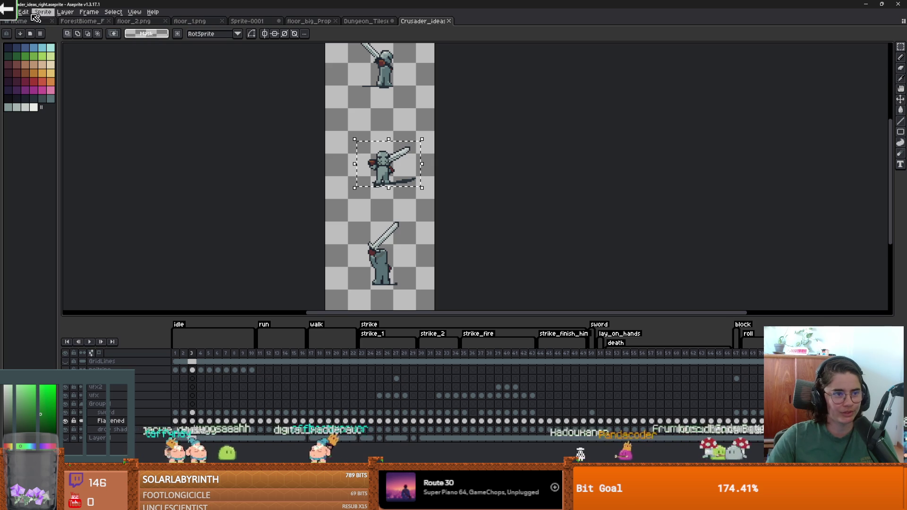
# Create a new sprite with the default size and paste the copied knight into it.
pyautogui.click(10, 12)
pyautogui.click(22, 25)
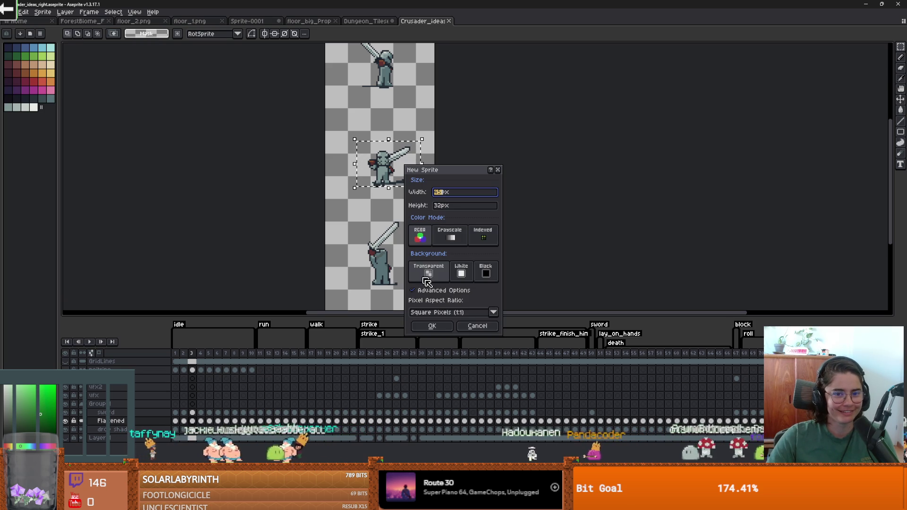
pyautogui.press('Return')
pyautogui.hotkey('ctrl', 'v')
pyautogui.scroll(2, 496, 190)
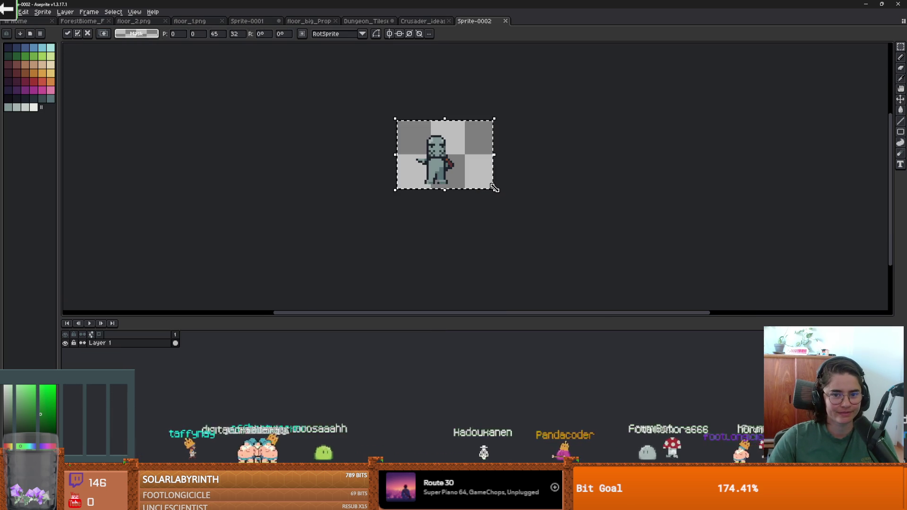
pyautogui.click(530, 166)
# Check frames 1 and 3 of the Crusader file, then paste the knight into Sprite-0002 again.
pyautogui.click(434, 22)
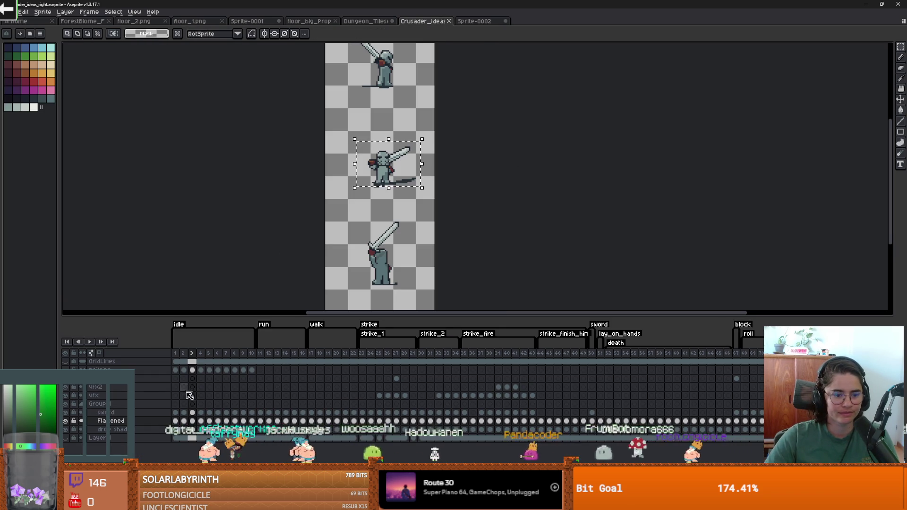
pyautogui.click(175, 413)
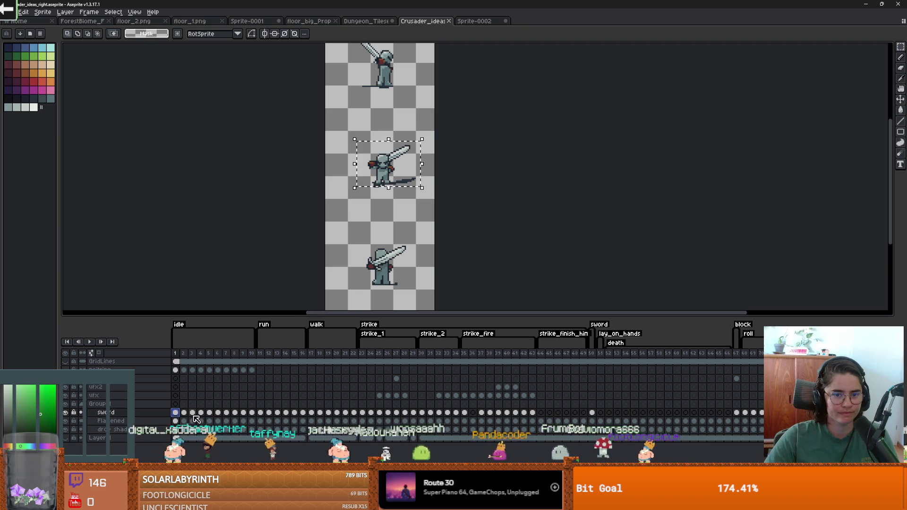
pyautogui.click(192, 418)
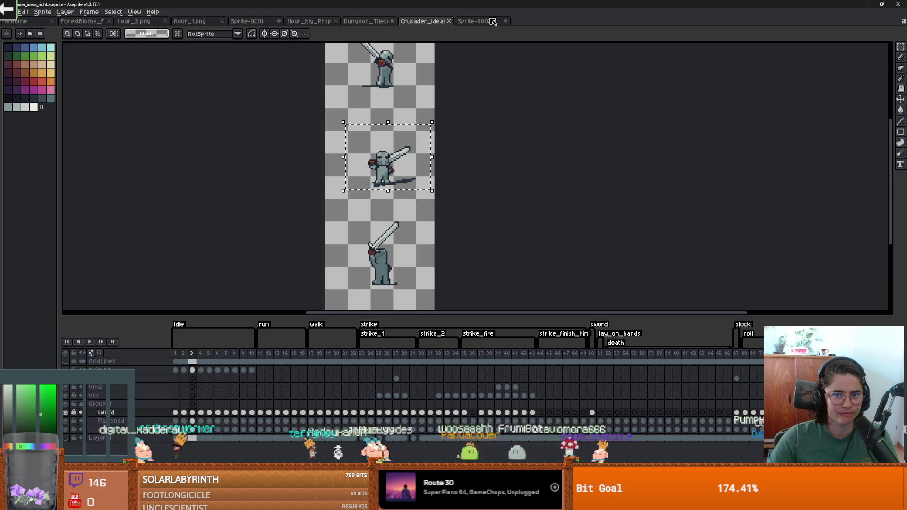
pyautogui.click(493, 22)
pyautogui.hotkey('ctrl', 'v')
# Move the pasted knight up and left, commit it and clear the selection.
pyautogui.moveTo(481, 170); pyautogui.dragTo(462, 150)
pyautogui.press('Return')
pyautogui.hotkey('ctrl', 'd')
# Widen the canvas rightward to 96px, after one cancelled attempt, and start extending it upward.
pyautogui.hotkey('ctrl', 'alt', 'c')
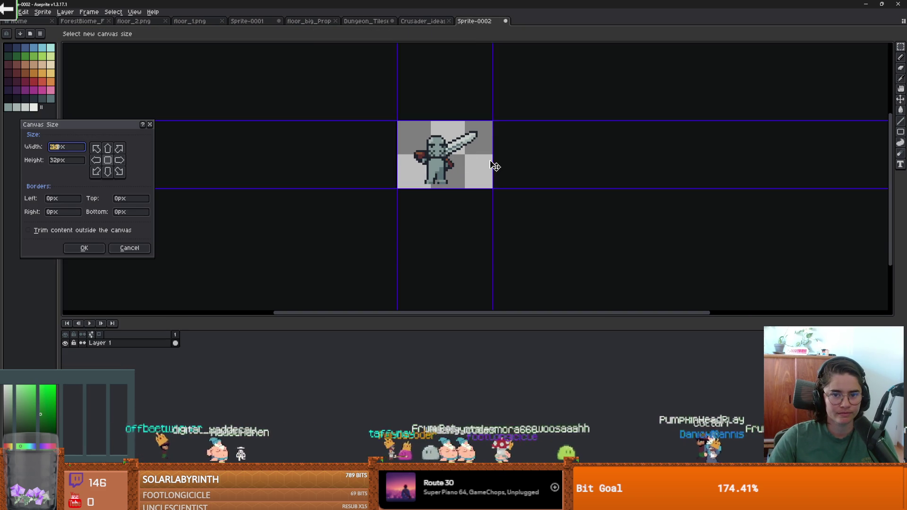
pyautogui.write('0')
pyautogui.write('45')
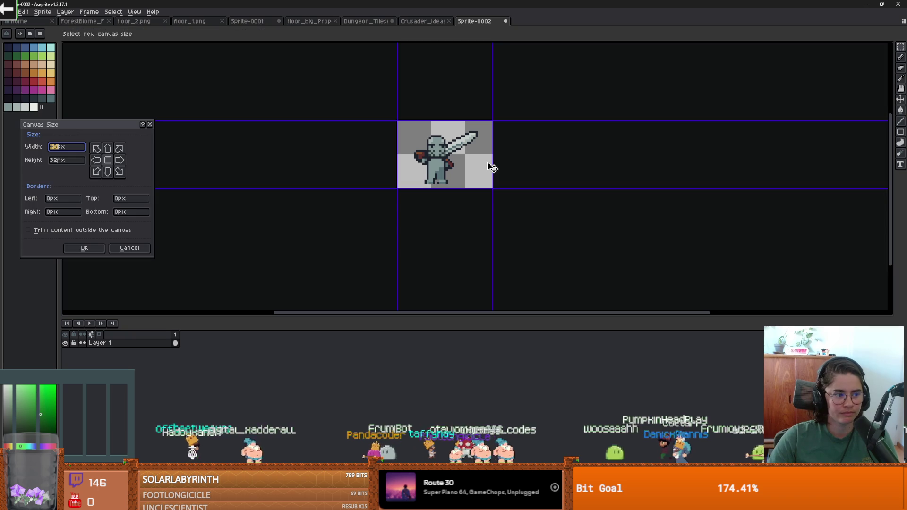
pyautogui.moveTo(491, 167); pyautogui.dragTo(567, 171)
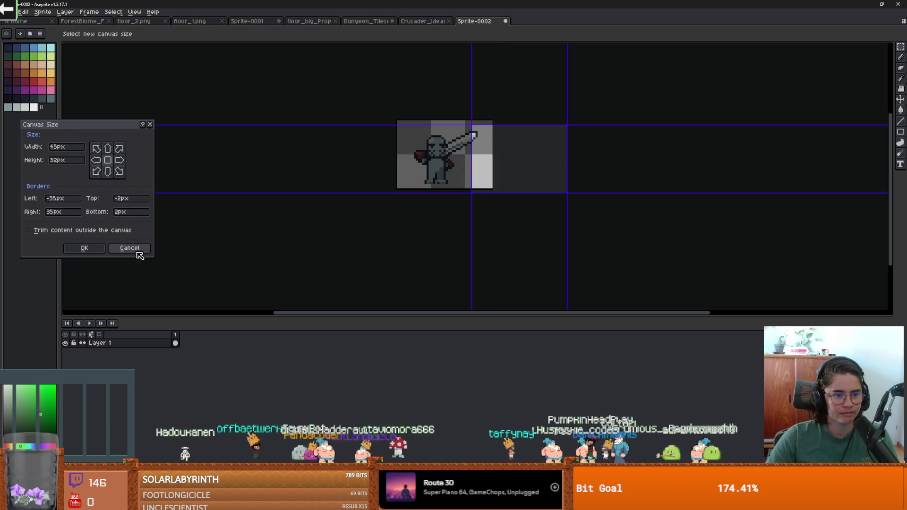
pyautogui.click(130, 248)
pyautogui.hotkey('ctrl', 'alt', 'c')
pyautogui.moveTo(493, 155); pyautogui.dragTo(638, 156)
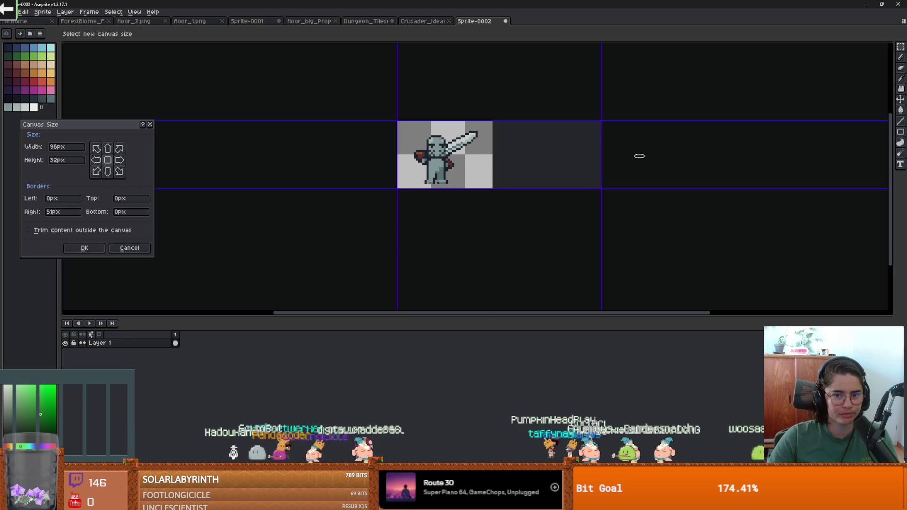
pyautogui.click(99, 252)
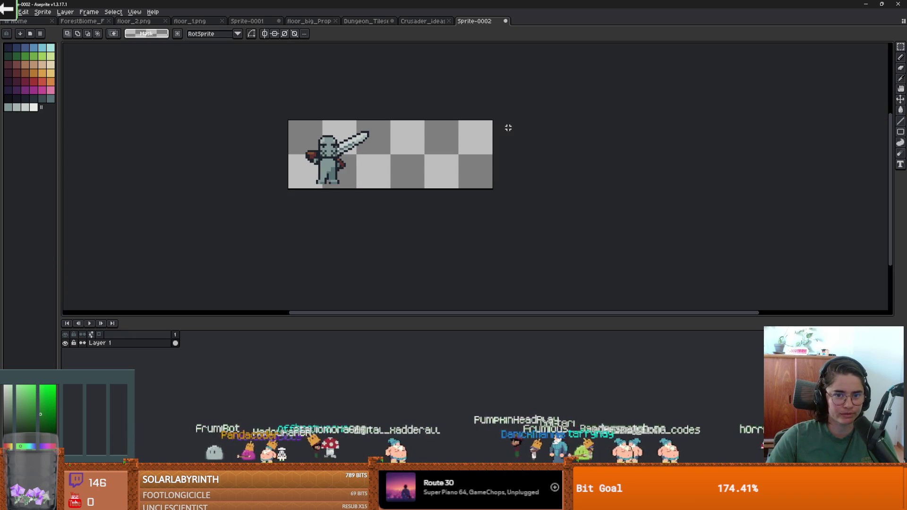
pyautogui.hotkey('ctrl', 'alt', 'c')
pyautogui.moveTo(422, 121); pyautogui.dragTo(431, 53)
# Confirm the taller canvas and paint an orange skin-toned head right of the knight.
pyautogui.press('Return')
pyautogui.scroll(2, 347, 154)
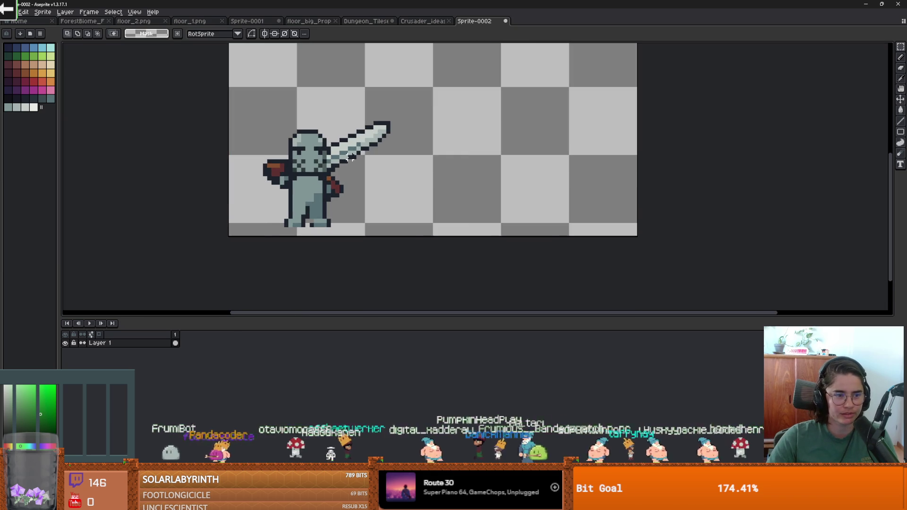
pyautogui.hscroll(2, 344, 152)
pyautogui.click(48, 77)
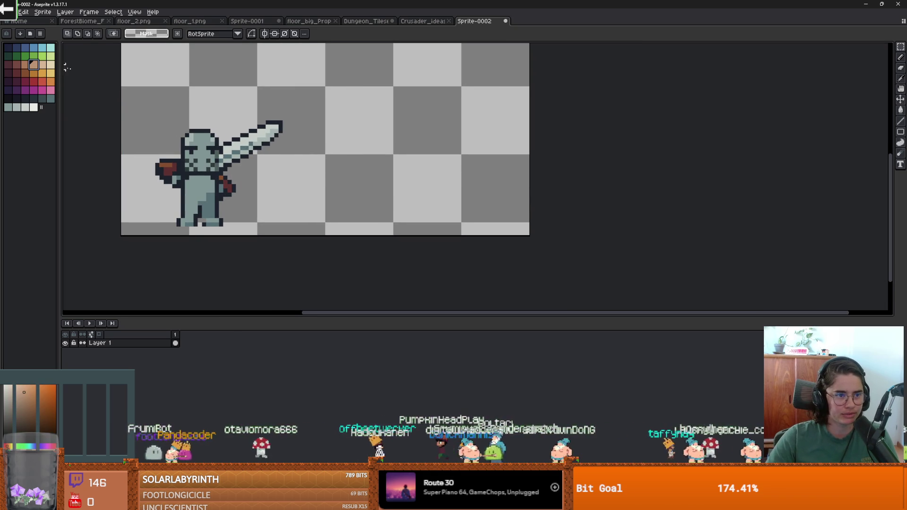
pyautogui.press('b')
pyautogui.moveTo(316, 134); pyautogui.dragTo(345, 115)
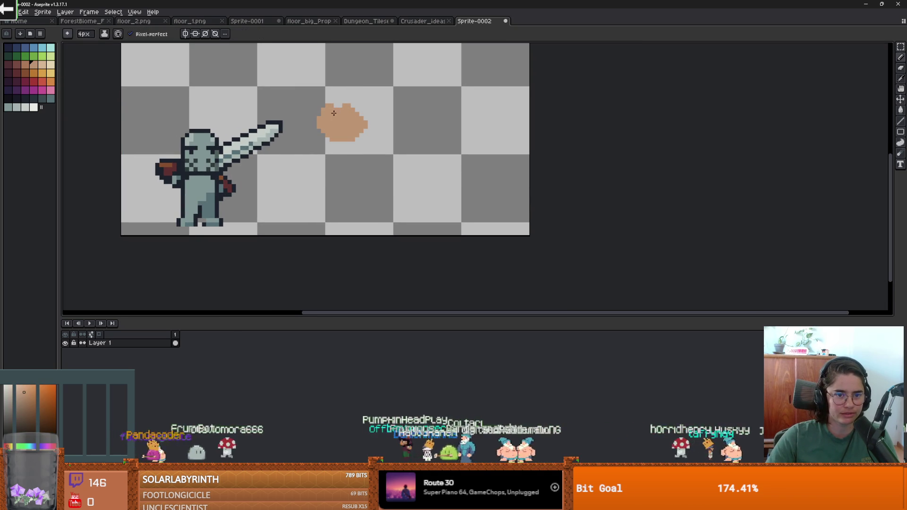
pyautogui.press('e')
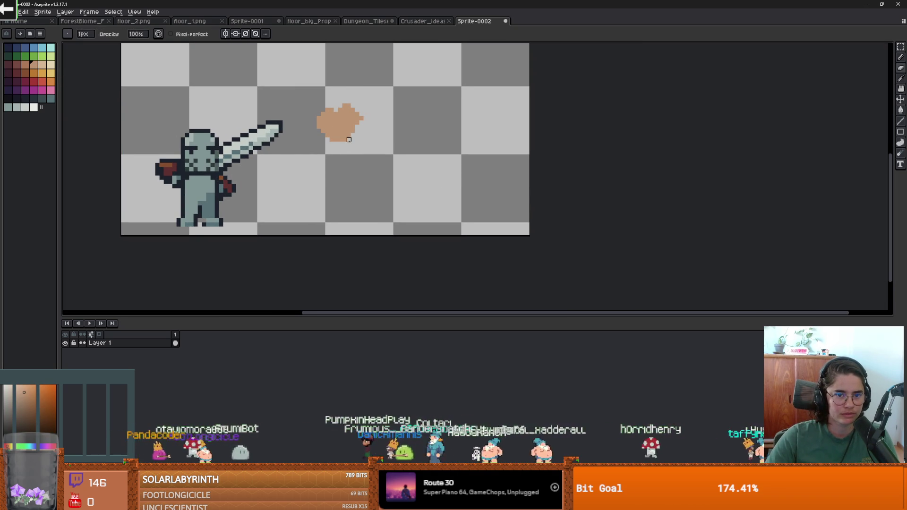
pyautogui.scroll(1, 329, 125)
pyautogui.press('b')
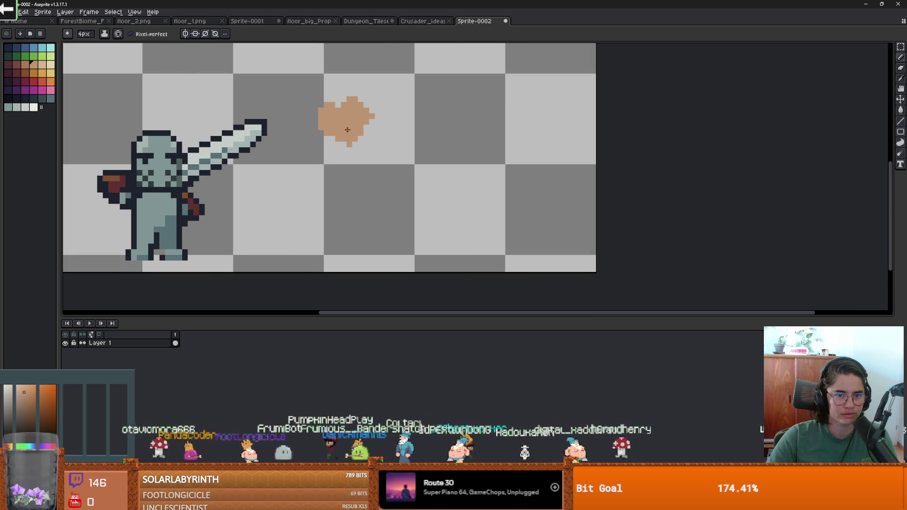
pyautogui.moveTo(359, 136); pyautogui.dragTo(326, 141)
pyautogui.scroll(1, 331, 137)
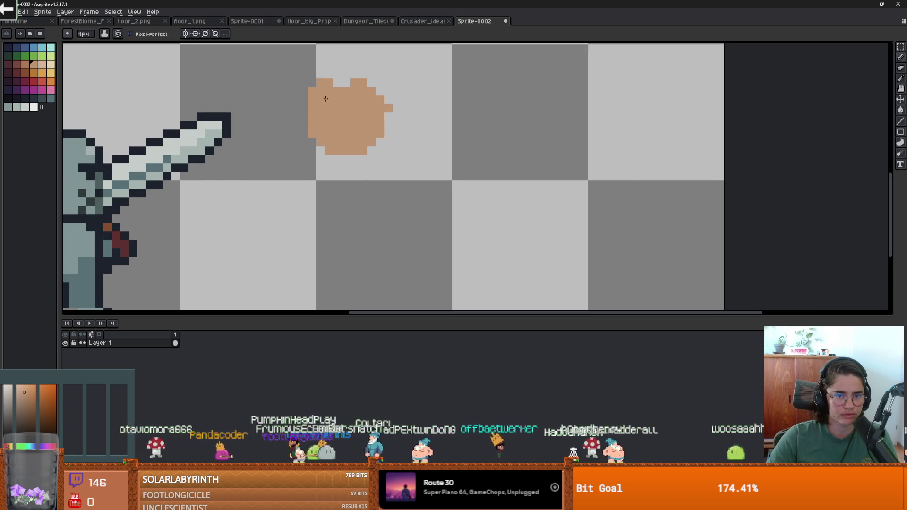
pyautogui.scroll(-1, 342, 147)
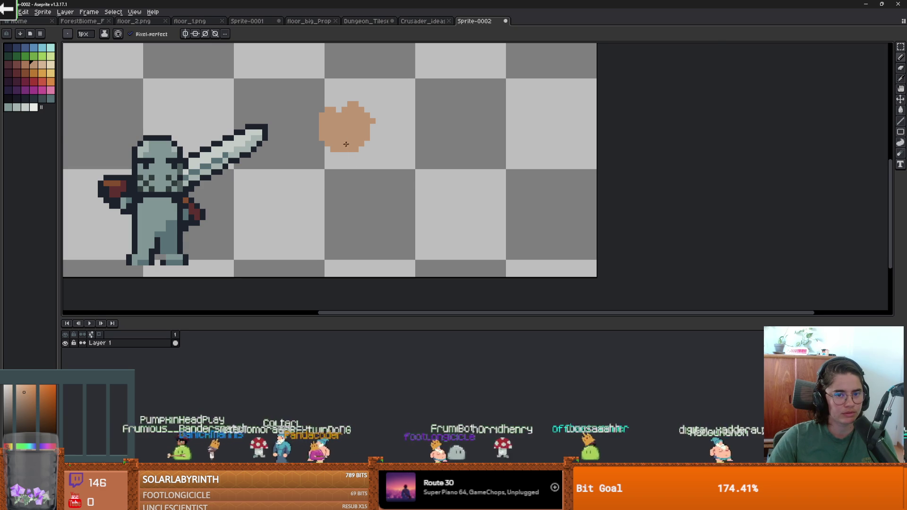
pyautogui.scroll(2, 346, 144)
# Paint dark red hair on the head, undoing a stray eye pixel and a sword-tip pixel.
pyautogui.click(16, 73)
pyautogui.click(367, 98)
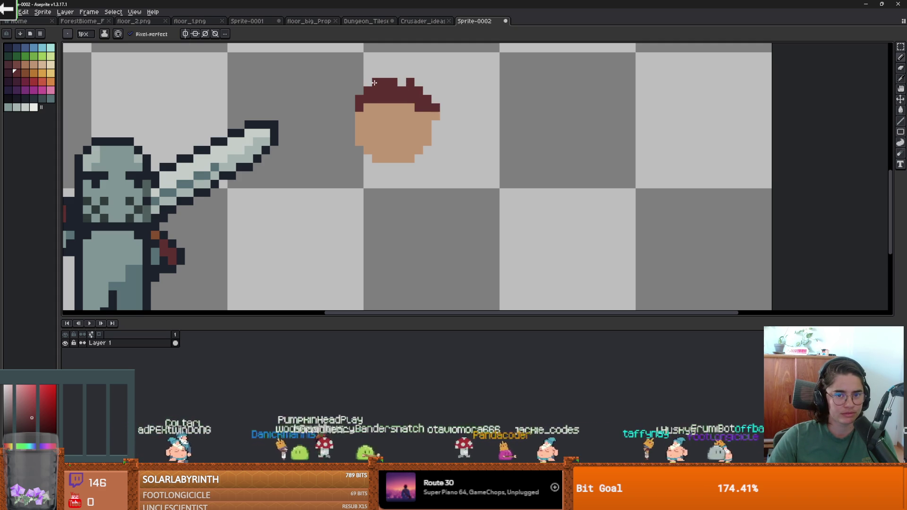
pyautogui.scroll(1, 361, 116)
pyautogui.scroll(-1, 370, 109)
pyautogui.click(405, 119)
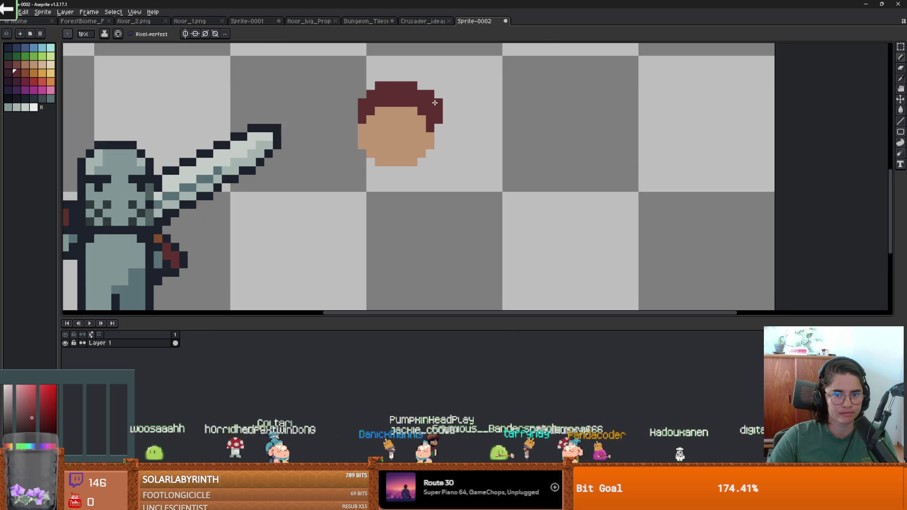
pyautogui.click(435, 122)
pyautogui.hotkey('ctrl', 'z')
pyautogui.click(315, 173)
pyautogui.hotkey('ctrl', 'z')
pyautogui.scroll(-2, 312, 139)
pyautogui.scroll(3, 363, 141)
pyautogui.click(396, 192)
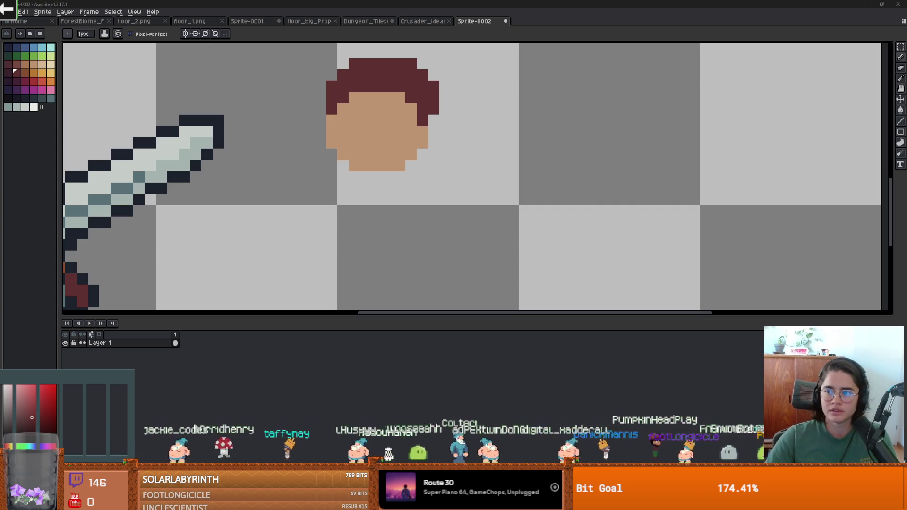
pyautogui.scroll(-1, 549, 156)
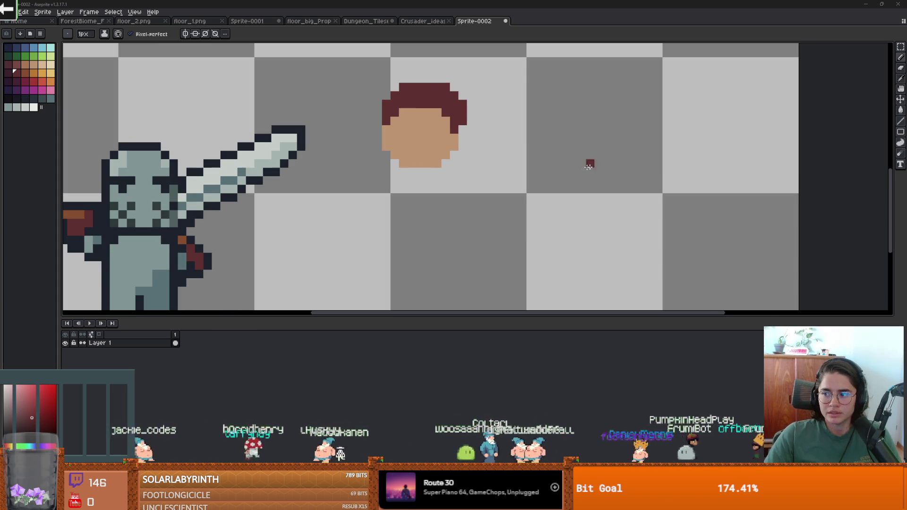
pyautogui.hotkey('alt', 'Tab')
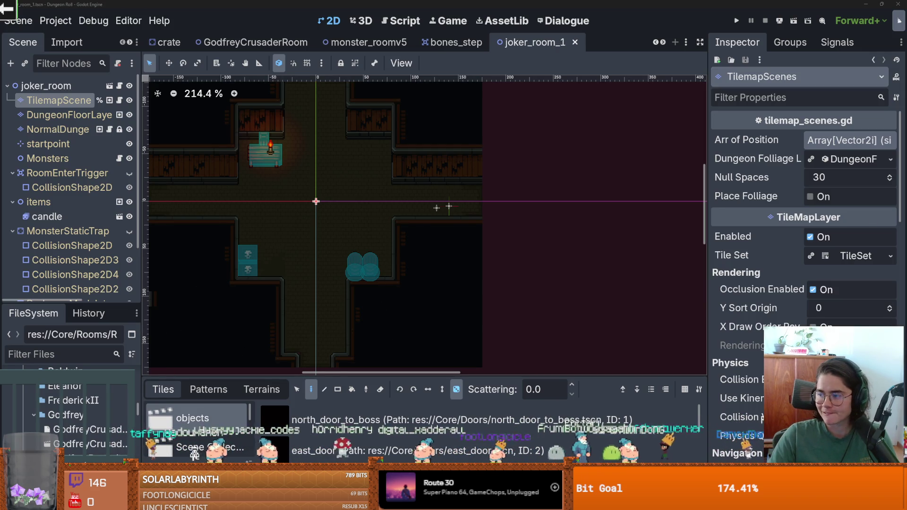
pyautogui.hotkey('alt', 'Tab')
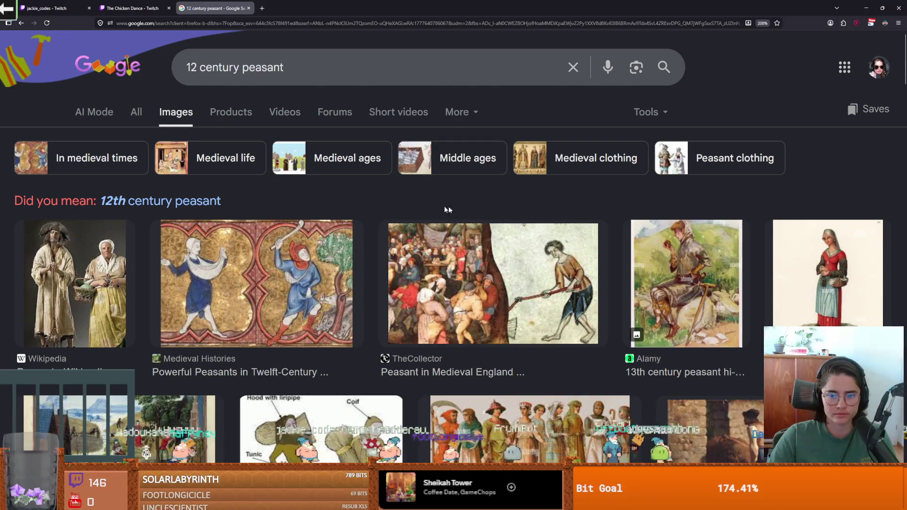
pyautogui.scroll(-2, 448, 209)
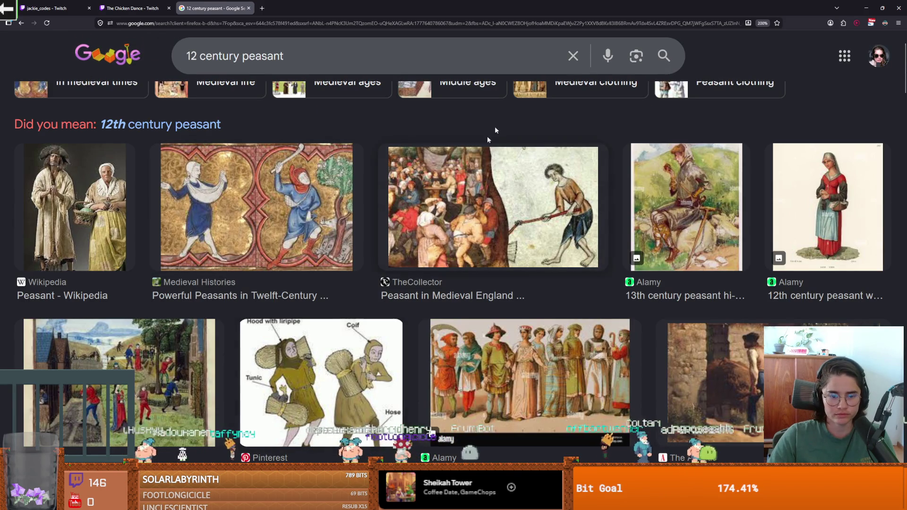
pyautogui.hotkey('alt', 'Tab')
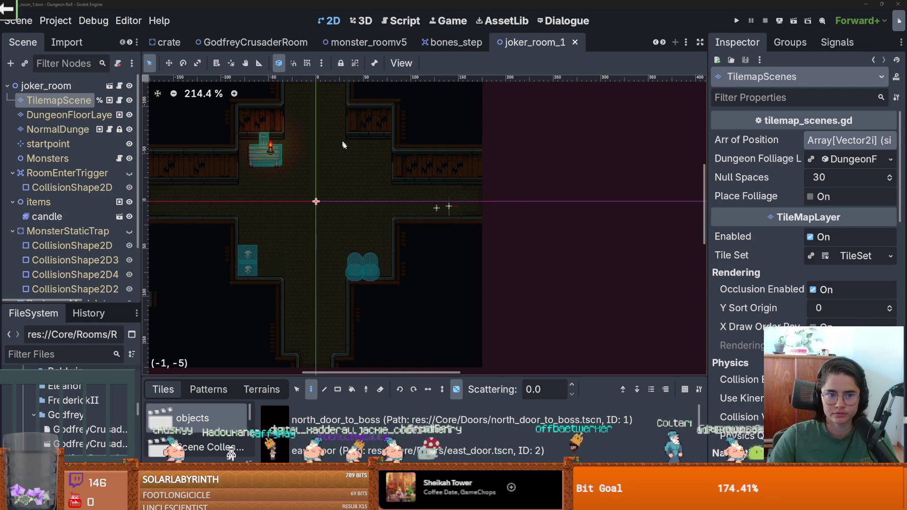
pyautogui.hotkey('alt', 'Tab')
pyautogui.scroll(2, 427, 179)
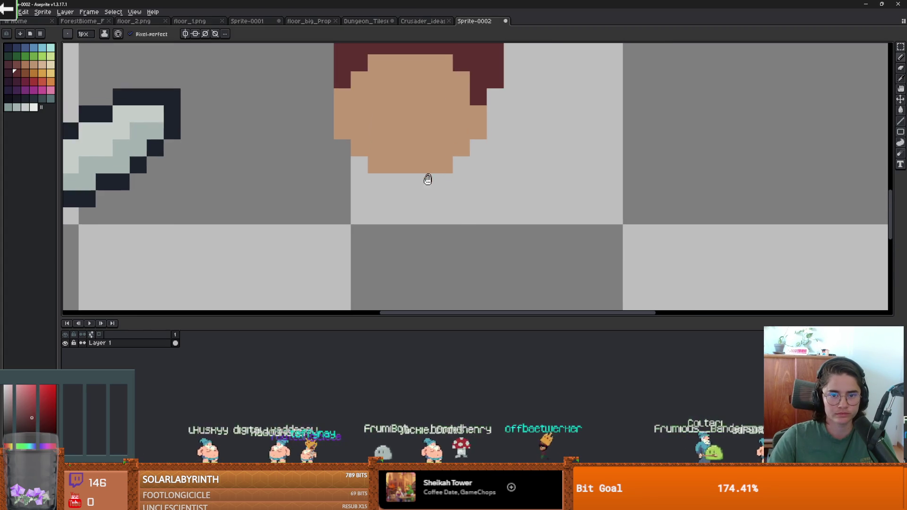
# Repaint the hair brown with a 2px pencil as long strands falling past the chin.
pyautogui.scroll(-2, 425, 186)
pyautogui.click(25, 73)
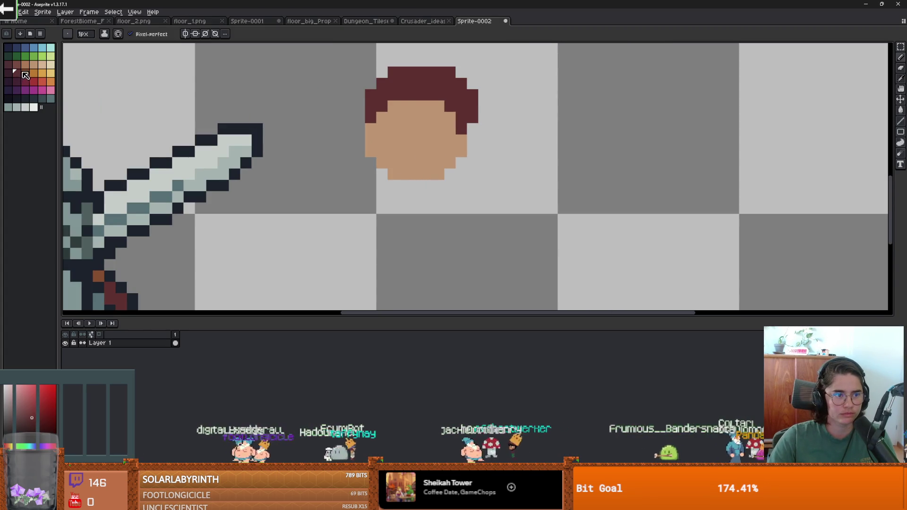
pyautogui.press('+')
pyautogui.moveTo(371, 92); pyautogui.dragTo(371, 176)
pyautogui.moveTo(382, 113); pyautogui.dragTo(382, 134)
pyautogui.hotkey('ctrl', 'z')
pyautogui.moveTo(372, 71)
pyautogui.mouseDown()
pyautogui.moveTo(425, 75)
pyautogui.moveTo(461, 102)
pyautogui.moveTo(456, 201)
pyautogui.mouseUp()
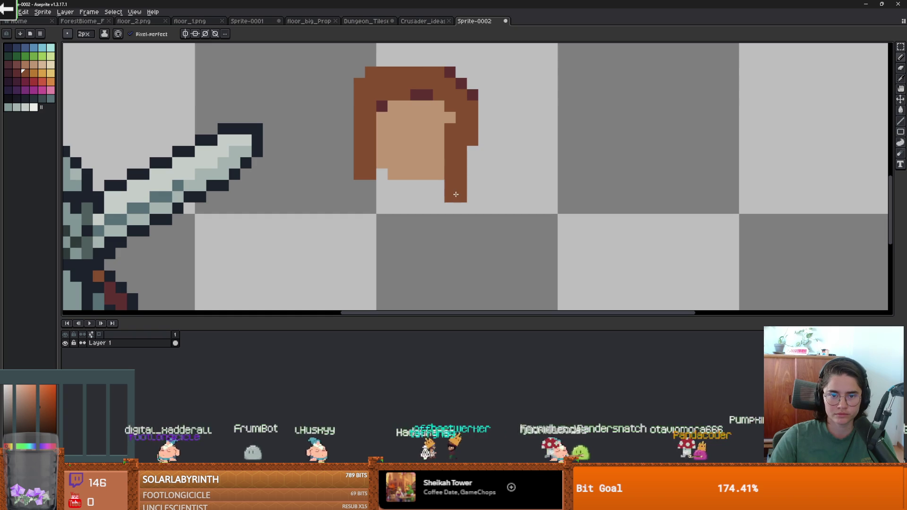
pyautogui.click(372, 184)
pyautogui.scroll(-1, 442, 177)
pyautogui.click(438, 180)
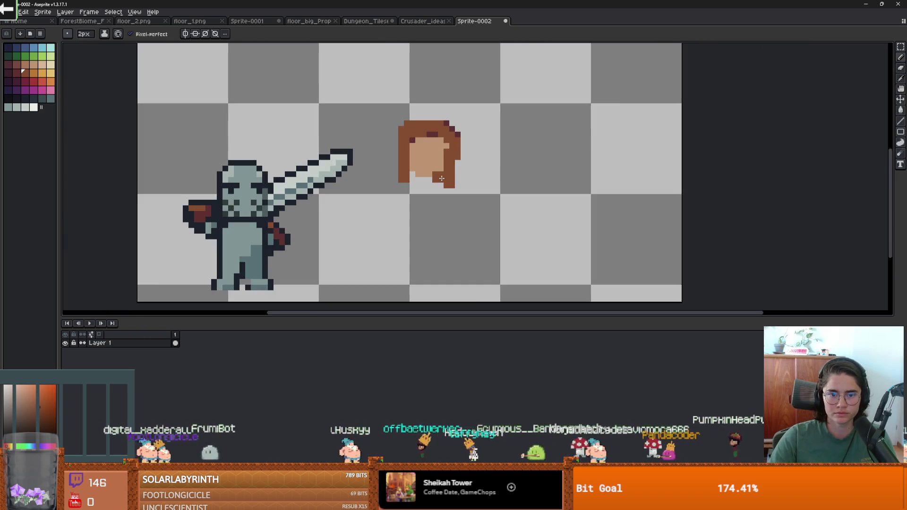
pyautogui.scroll(2, 435, 204)
pyautogui.hotkey('ctrl', 'z')
pyautogui.moveTo(384, 161)
pyautogui.mouseDown()
pyautogui.moveTo(435, 178)
pyautogui.moveTo(390, 189)
pyautogui.moveTo(468, 207)
pyautogui.mouseUp()
# Undo stray dark hair pixels, then paint an orange tunic block and a 1px diagonal line.
pyautogui.scroll(-2, 431, 161)
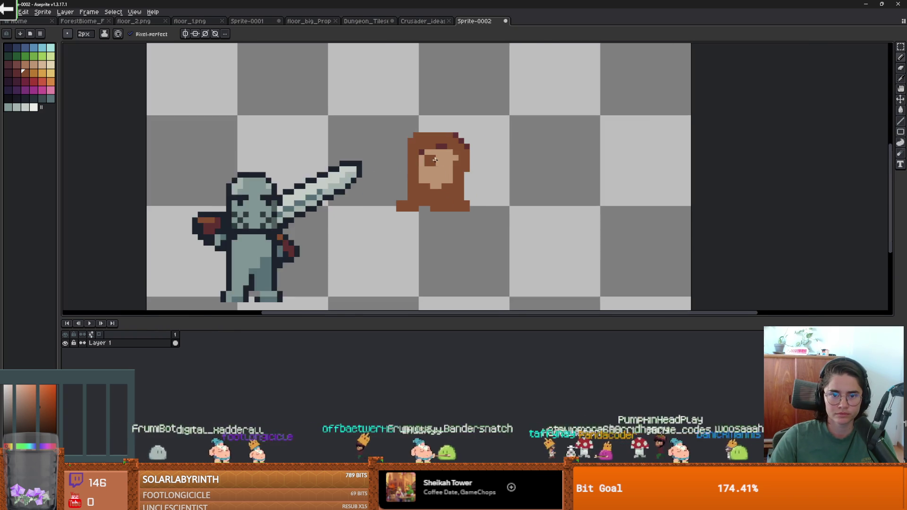
pyautogui.scroll(1, 415, 199)
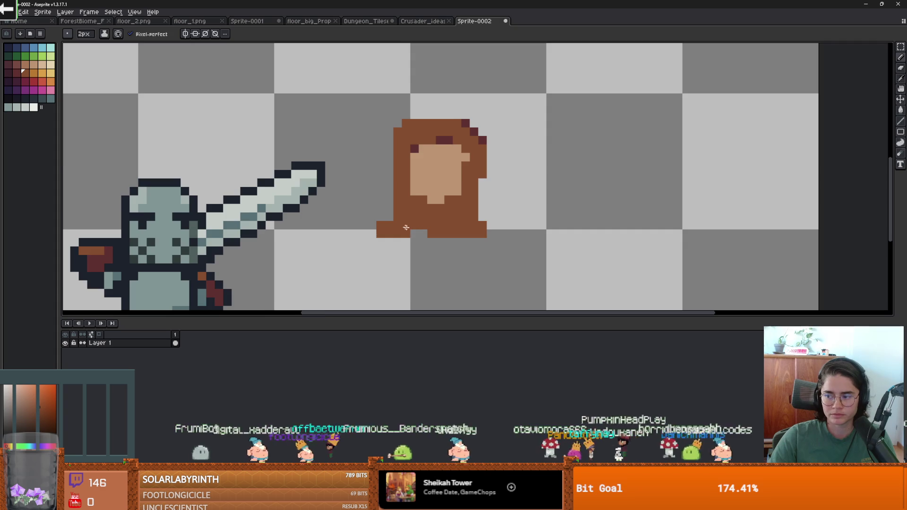
pyautogui.scroll(1, 407, 227)
pyautogui.press('i')
pyautogui.scroll(-1, 469, 124)
pyautogui.hotkey('ctrl', 'z')
pyautogui.scroll(1, 500, 180)
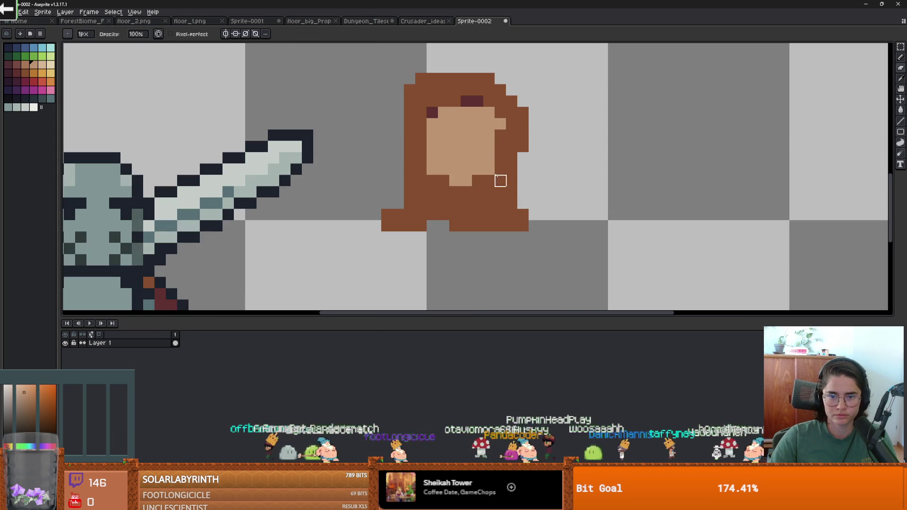
pyautogui.press('b')
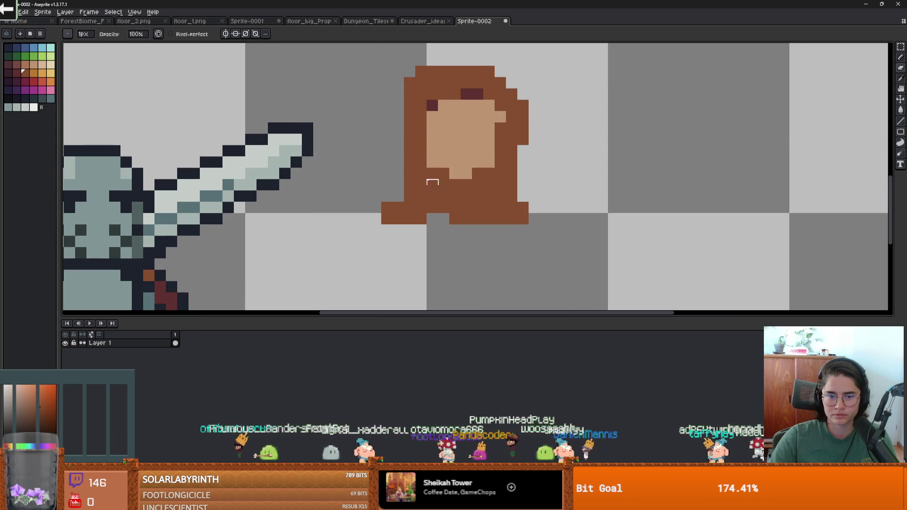
pyautogui.scroll(-1, 455, 218)
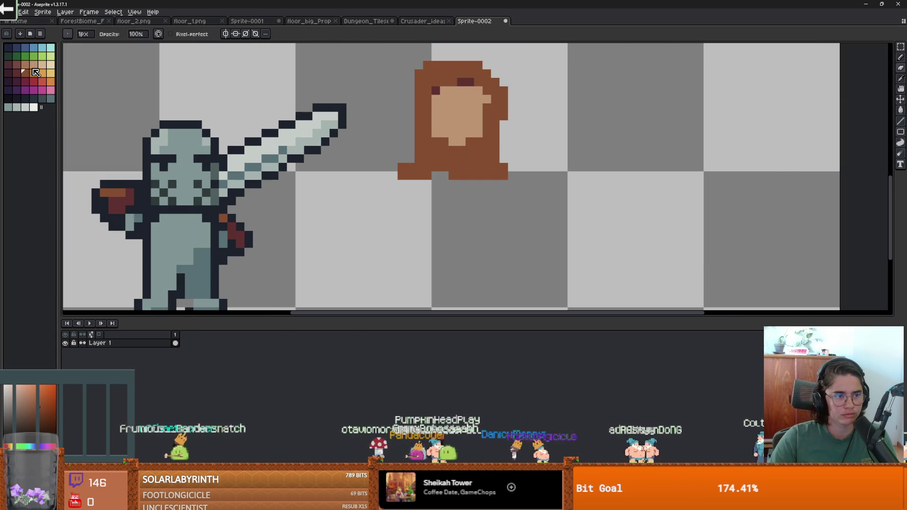
pyautogui.click(42, 73)
pyautogui.press('+')
pyautogui.click(406, 172)
pyautogui.press('-')
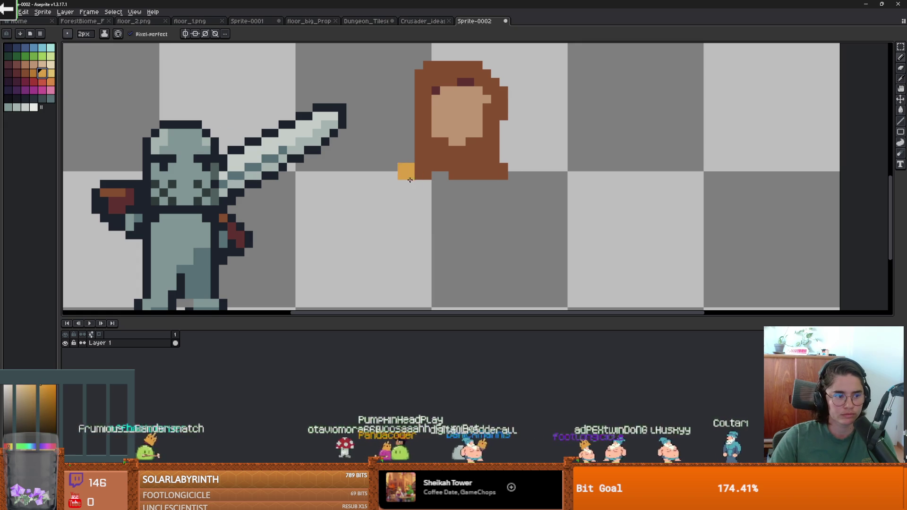
pyautogui.moveTo(399, 178)
pyautogui.mouseDown()
pyautogui.moveTo(378, 197)
pyautogui.moveTo(449, 264)
pyautogui.moveTo(479, 205)
pyautogui.moveTo(479, 182)
pyautogui.mouseUp()
# Bucket-fill the tunic outline orange with contiguous-only filling, undoing the stray background fill.
pyautogui.press('g')
pyautogui.click(458, 197)
pyautogui.scroll(-2, 458, 197)
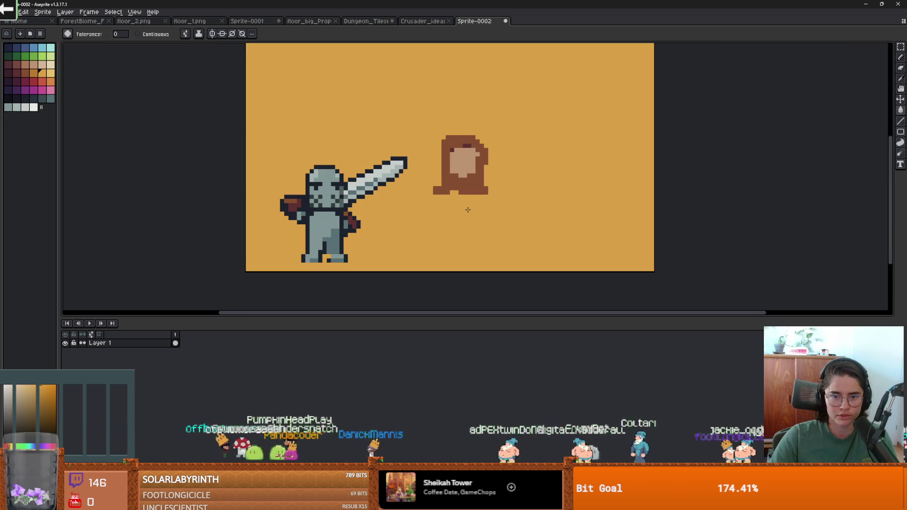
pyautogui.hotkey('ctrl', 'z')
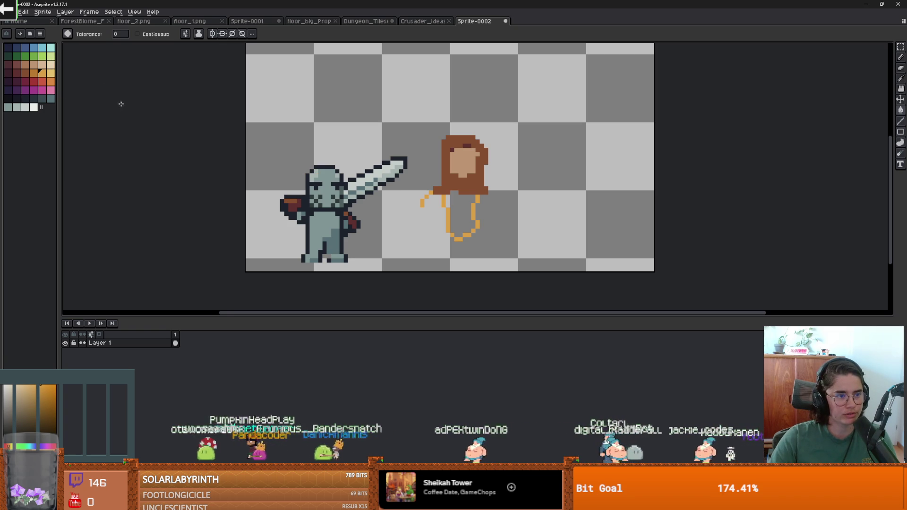
pyautogui.click(162, 38)
pyautogui.click(461, 208)
pyautogui.scroll(3, 465, 206)
# Pencil and erase orange pixels to reshape both arms beside the tunic.
pyautogui.press('b')
pyautogui.moveTo(382, 167)
pyautogui.mouseDown()
pyautogui.moveTo(358, 217)
pyautogui.moveTo(396, 179)
pyautogui.moveTo(392, 172)
pyautogui.mouseUp()
pyautogui.click(511, 175)
pyautogui.moveTo(552, 194)
pyautogui.mouseDown()
pyautogui.moveTo(539, 184)
pyautogui.moveTo(539, 241)
pyautogui.moveTo(528, 194)
pyautogui.moveTo(527, 240)
pyautogui.mouseUp()
pyautogui.scroll(-1, 535, 196)
pyautogui.press('e')
pyautogui.click(547, 195)
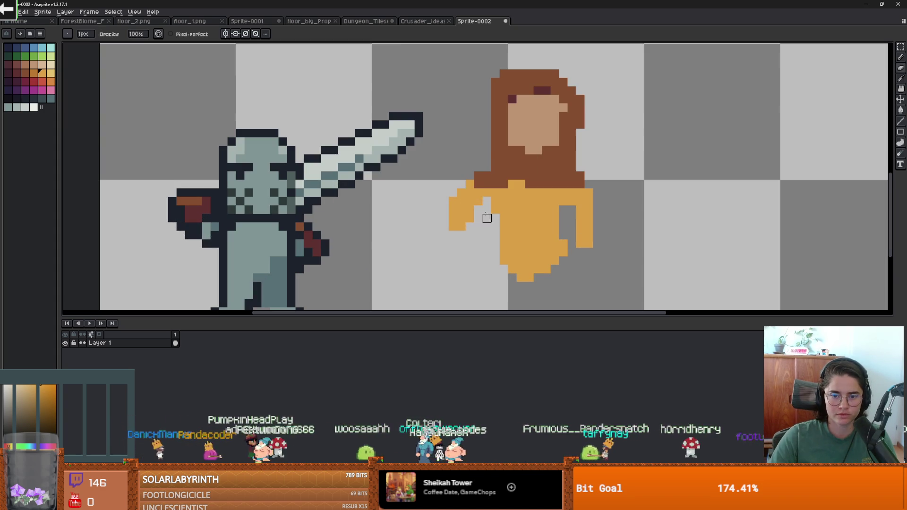
pyautogui.moveTo(486, 214)
pyautogui.mouseDown()
pyautogui.moveTo(461, 185)
pyautogui.moveTo(449, 217)
pyautogui.moveTo(470, 227)
pyautogui.mouseUp()
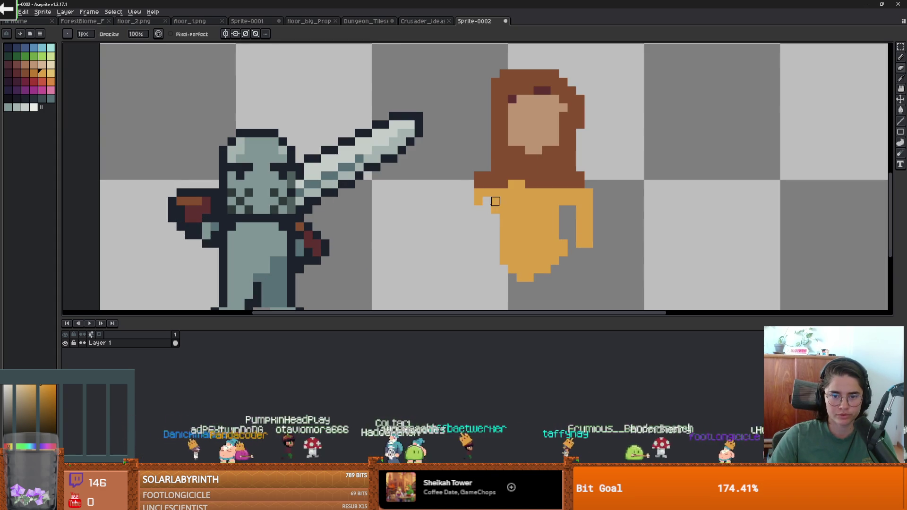
pyautogui.press('b')
pyautogui.moveTo(478, 191)
pyautogui.mouseDown()
pyautogui.moveTo(471, 236)
pyautogui.moveTo(486, 226)
pyautogui.moveTo(491, 195)
pyautogui.mouseUp()
# Trim the right arm's outer column and add orange pixels along the dress hem.
pyautogui.press('e')
pyautogui.scroll(-2, 588, 209)
pyautogui.scroll(1, 591, 212)
pyautogui.moveTo(594, 211); pyautogui.dragTo(598, 236)
pyautogui.scroll(1, 570, 233)
pyautogui.press('b')
pyautogui.scroll(-1, 583, 263)
pyautogui.scroll(1, 559, 196)
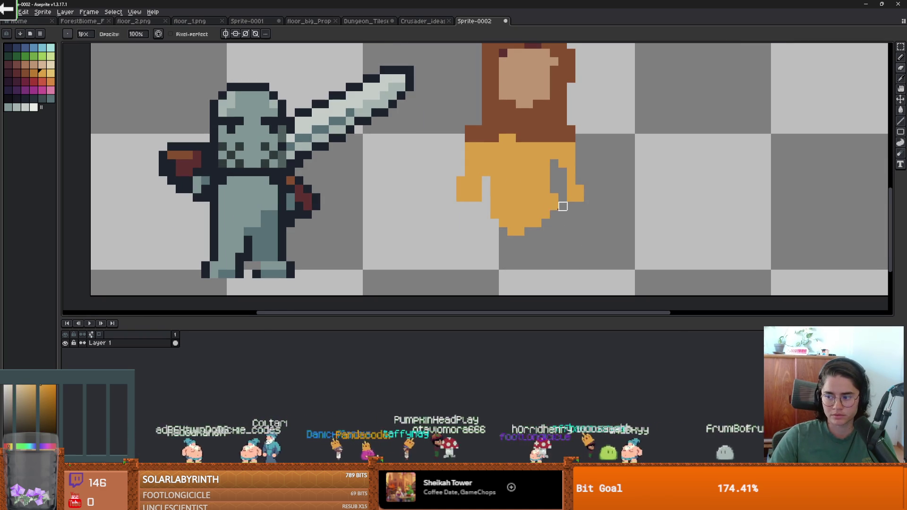
pyautogui.moveTo(494, 222)
pyautogui.mouseDown()
pyautogui.moveTo(477, 250)
pyautogui.moveTo(517, 259)
pyautogui.moveTo(486, 261)
pyautogui.moveTo(565, 270)
pyautogui.moveTo(554, 216)
pyautogui.mouseUp()
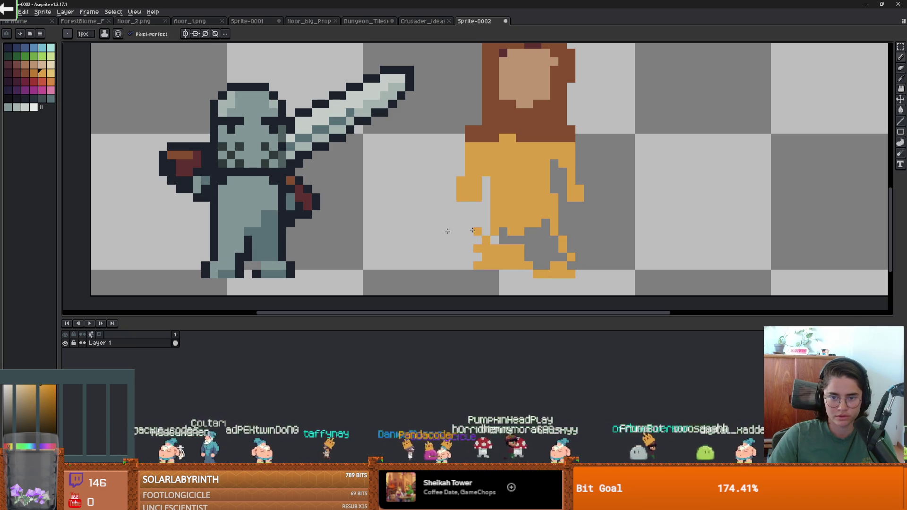
# Draw a dark brown belt line across the waist after undoing a trial brown fill.
pyautogui.click(26, 74)
pyautogui.press('g')
pyautogui.click(554, 210)
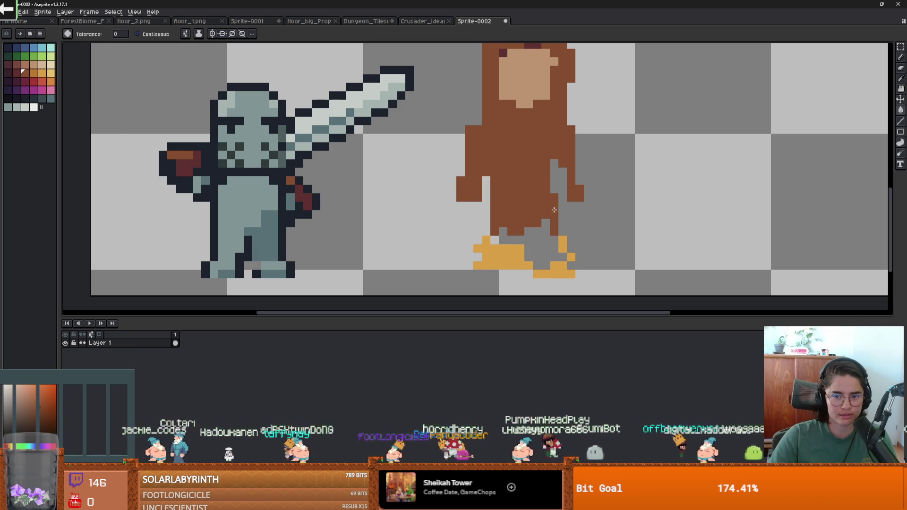
pyautogui.hotkey('ctrl', 'z')
pyautogui.press('b')
pyautogui.moveTo(554, 223); pyautogui.dragTo(484, 222)
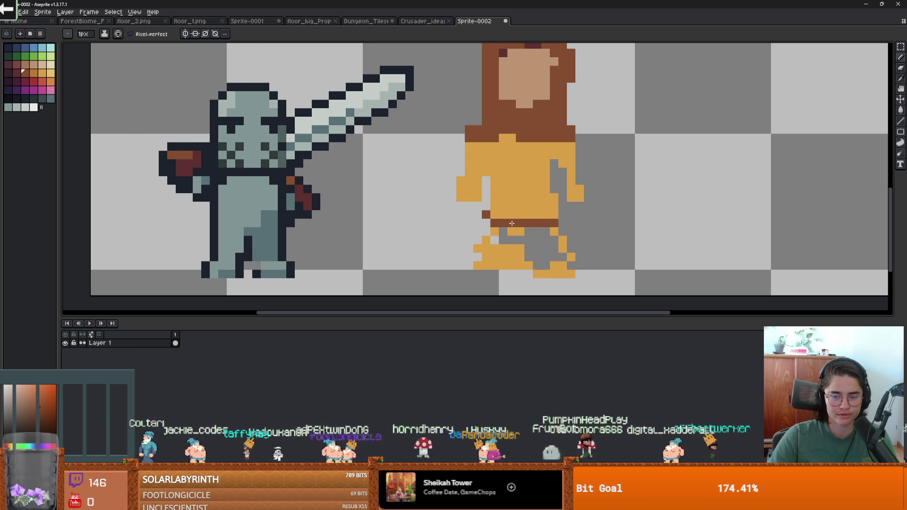
# Repaint the grey skirt pixels and the stray brown pixel above the belt solid orange.
pyautogui.scroll(1, 558, 213)
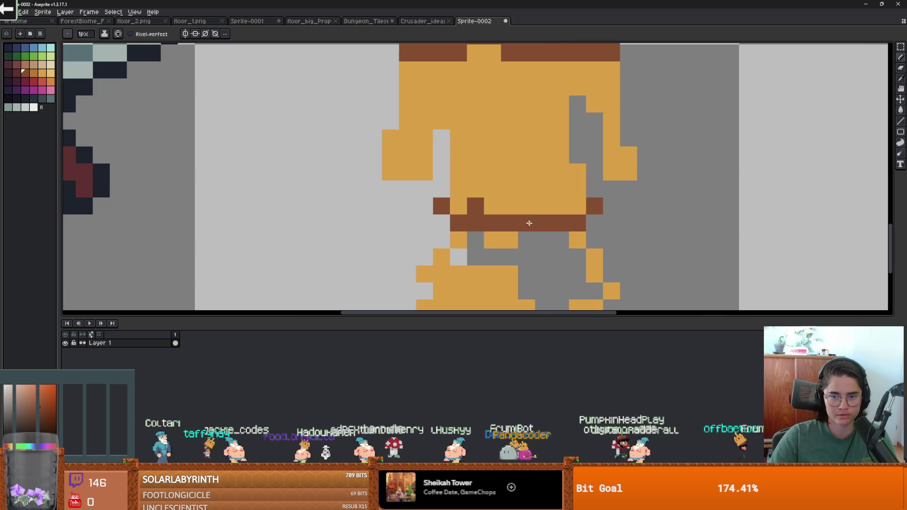
pyautogui.keyDown('alt'); pyautogui.click(496, 208); pyautogui.keyUp('alt')
pyautogui.click(496, 203)
pyautogui.scroll(-1, 496, 203)
pyautogui.scroll(2, 497, 248)
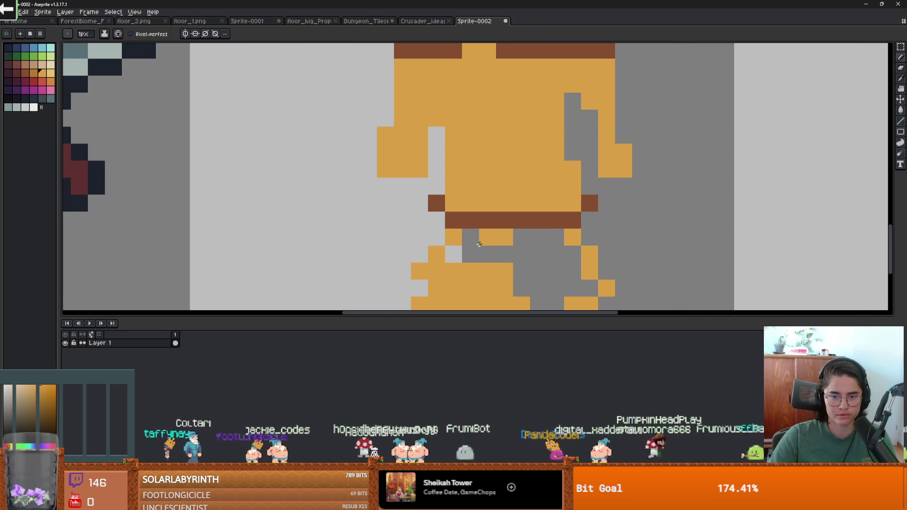
pyautogui.moveTo(487, 254); pyautogui.dragTo(454, 254)
pyautogui.moveTo(505, 237); pyautogui.dragTo(572, 288)
pyautogui.scroll(-2, 556, 217)
pyautogui.moveTo(557, 227); pyautogui.dragTo(540, 203)
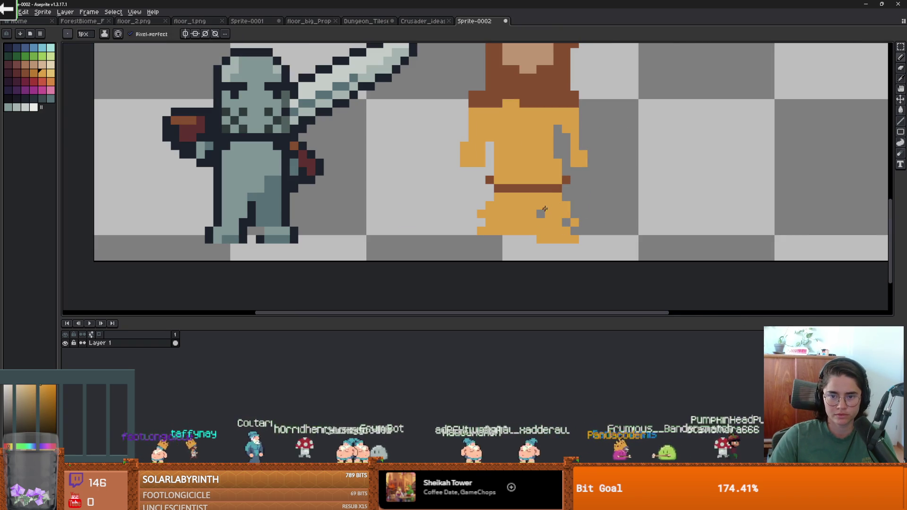
pyautogui.click(542, 213)
pyautogui.scroll(-2, 547, 217)
pyautogui.scroll(1, 566, 226)
pyautogui.scroll(-1, 572, 231)
pyautogui.scroll(1, 575, 234)
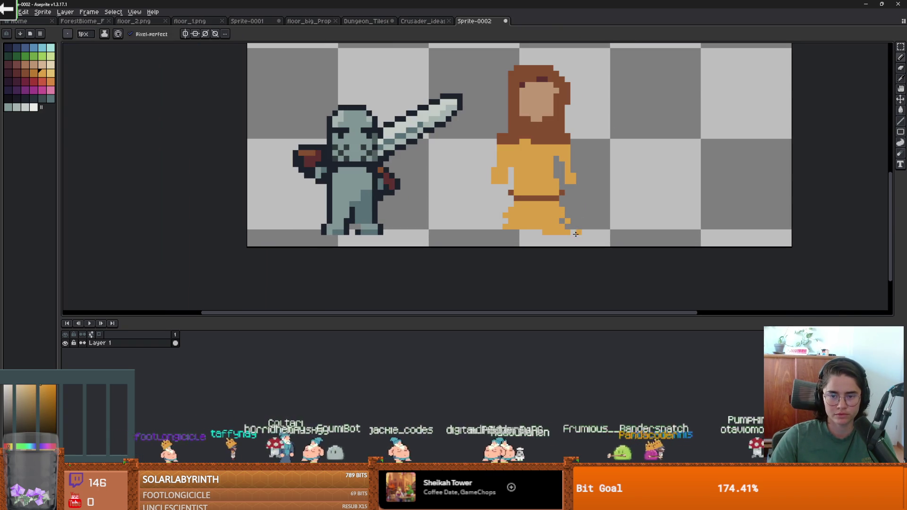
# Select the orange skirt with a rectangle and nudge it up one pixel.
pyautogui.press('m')
pyautogui.moveTo(570, 238)
pyautogui.mouseDown()
pyautogui.moveTo(496, 192)
pyautogui.moveTo(495, 177)
pyautogui.mouseUp()
pyautogui.moveTo(543, 208); pyautogui.dragTo(547, 198)
pyautogui.scroll(1, 540, 220)
pyautogui.press('b')
# Paint skin-coloured legs below the skirt and re-centre the sprites in view.
pyautogui.moveTo(513, 225)
pyautogui.mouseDown()
pyautogui.moveTo(503, 229)
pyautogui.moveTo(542, 242)
pyautogui.mouseUp()
pyautogui.scroll(-3, 503, 244)
pyautogui.scroll(2, 537, 234)
pyautogui.scroll(1, 539, 222)
pyautogui.press('e')
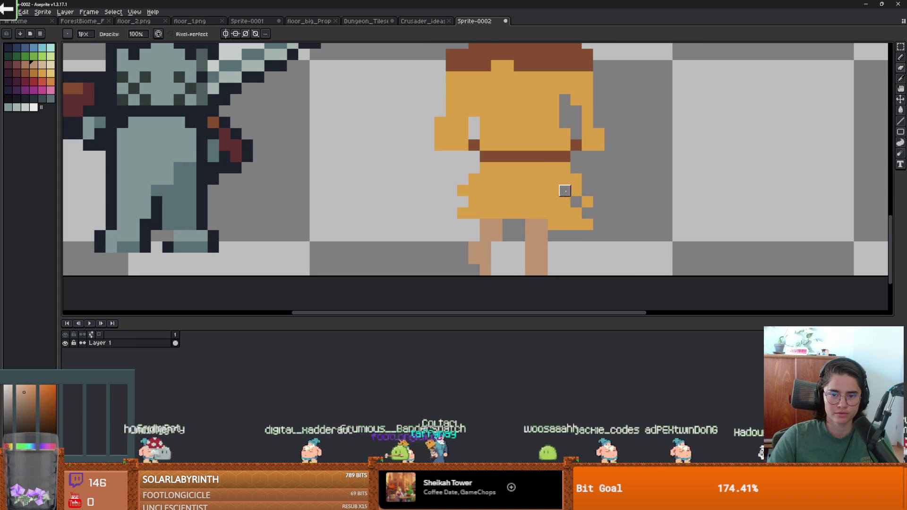
pyautogui.scroll(-2, 575, 223)
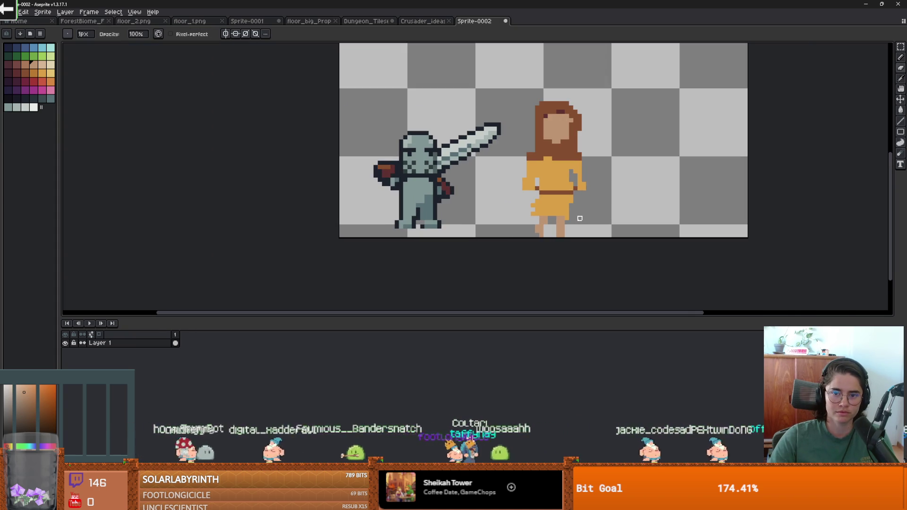
pyautogui.scroll(1, 579, 218)
pyautogui.moveTo(540, 233); pyautogui.dragTo(488, 251)
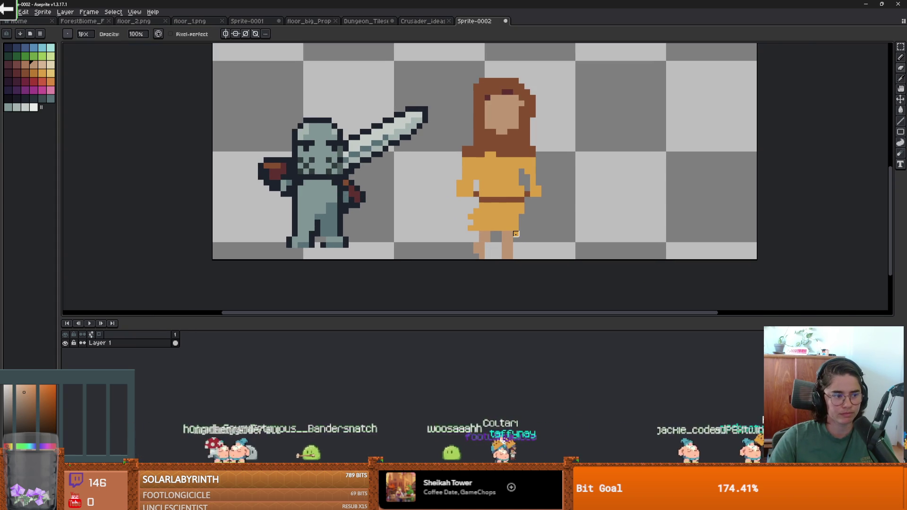
pyautogui.scroll(1, 489, 231)
pyautogui.scroll(-1, 489, 231)
pyautogui.scroll(1, 503, 224)
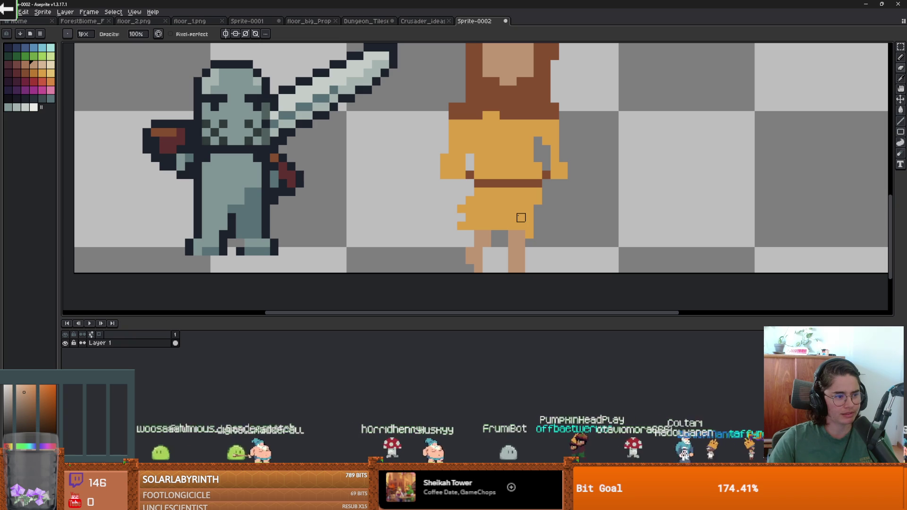
# Eyedrop the hair's dark brown and draw a brown shoe under the left leg.
pyautogui.press('e')
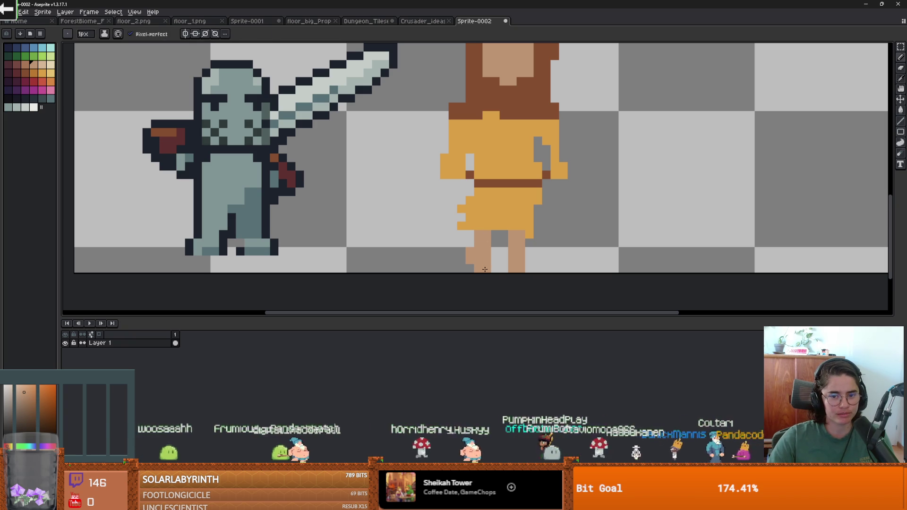
pyautogui.scroll(2, 471, 266)
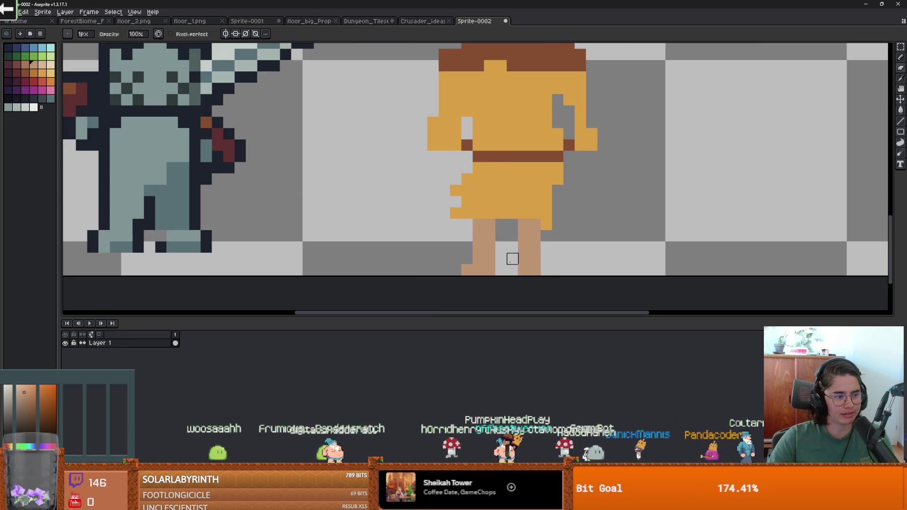
pyautogui.press('i')
pyautogui.press('e')
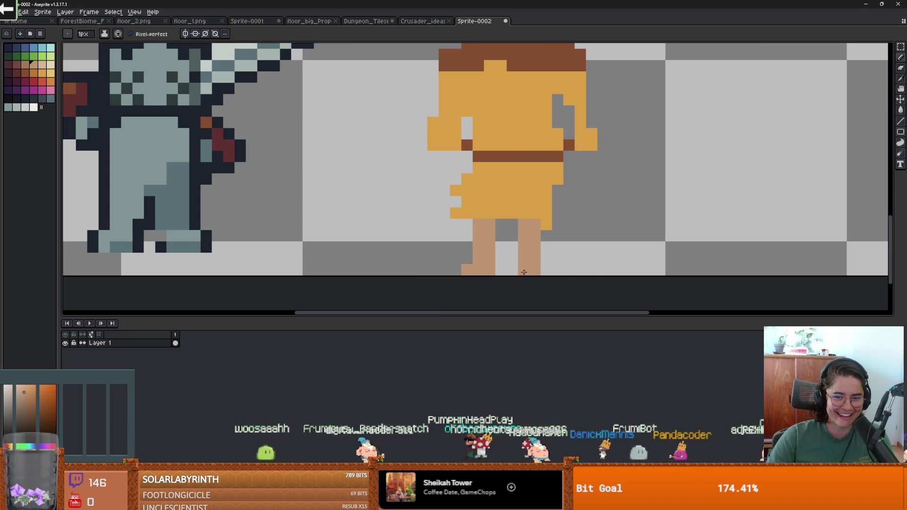
pyautogui.scroll(-3, 524, 272)
pyautogui.scroll(3, 514, 208)
pyautogui.click(515, 112)
pyautogui.keyDown('alt'); pyautogui.click(543, 77); pyautogui.keyUp('alt')
pyautogui.moveTo(505, 292)
pyautogui.mouseDown()
pyautogui.moveTo(494, 292)
pyautogui.moveTo(561, 292)
pyautogui.moveTo(537, 292)
pyautogui.mouseUp()
pyautogui.scroll(-2, 599, 294)
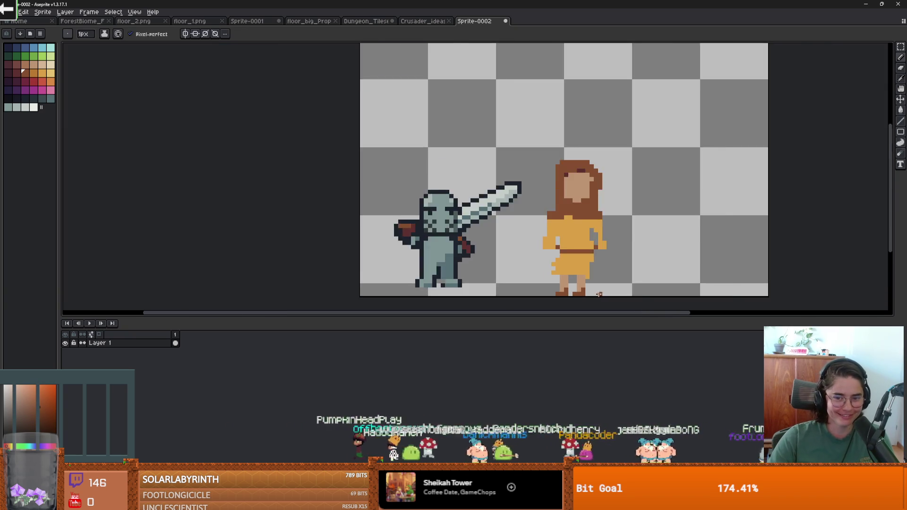
pyautogui.scroll(4, 599, 293)
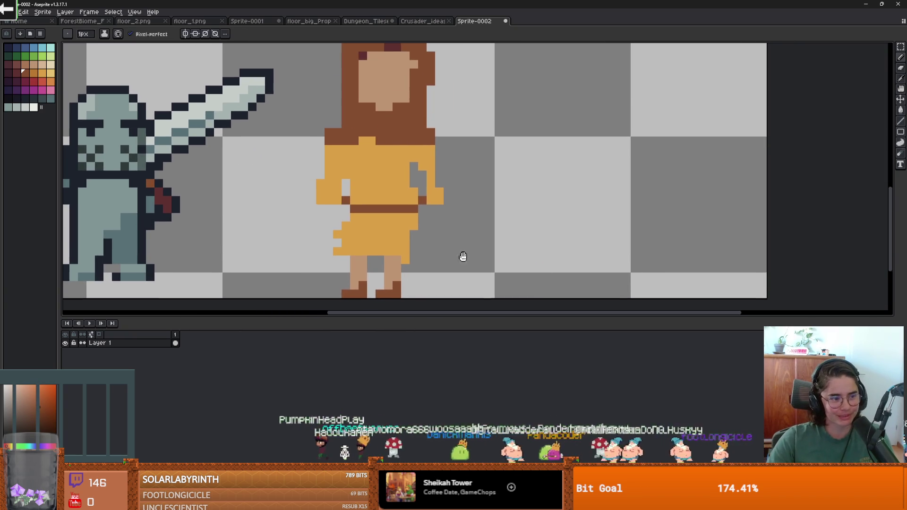
# Erase the bump protruding from the skirt's left edge.
pyautogui.moveTo(463, 256); pyautogui.dragTo(483, 263)
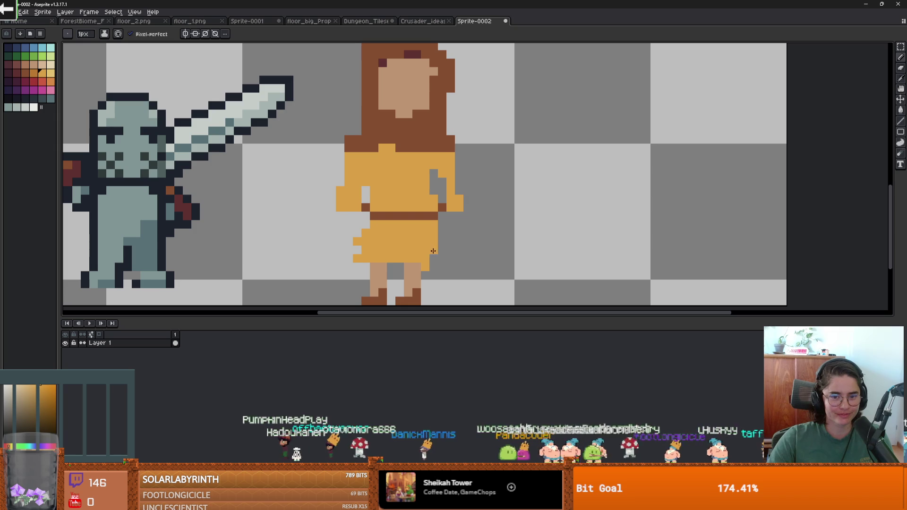
pyautogui.press('e')
pyautogui.moveTo(363, 244)
pyautogui.mouseDown()
pyautogui.moveTo(356, 257)
pyautogui.moveTo(365, 241)
pyautogui.moveTo(366, 255)
pyautogui.mouseUp()
pyautogui.scroll(-1, 432, 284)
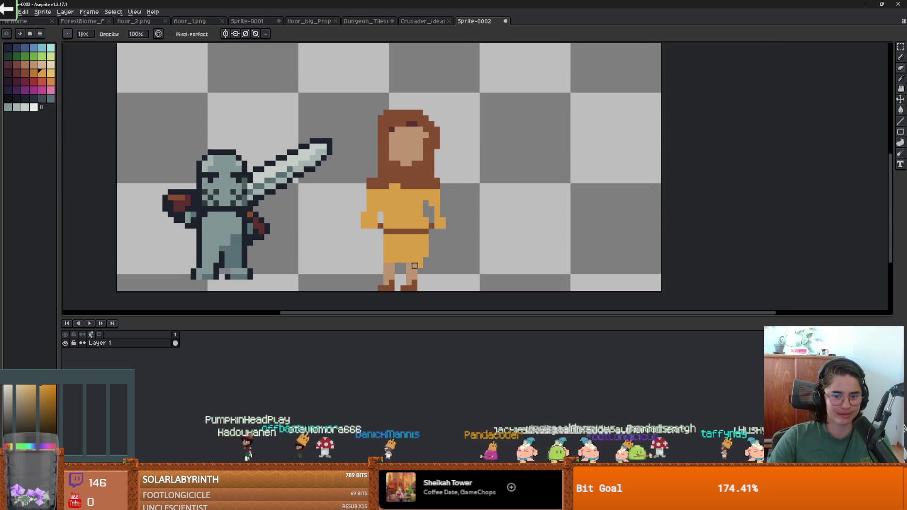
pyautogui.scroll(1, 433, 284)
pyautogui.scroll(-1, 364, 233)
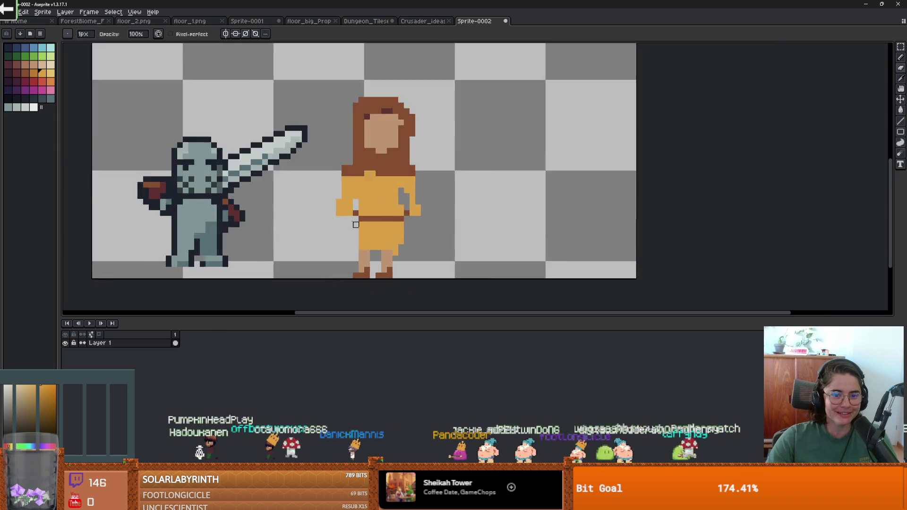
pyautogui.scroll(1, 364, 234)
# Pick the leg skin colour and draw small hands at the ends of both arms.
pyautogui.keyDown('alt'); pyautogui.click(375, 268); pyautogui.keyUp('alt')
pyautogui.press('b')
pyautogui.click(348, 226)
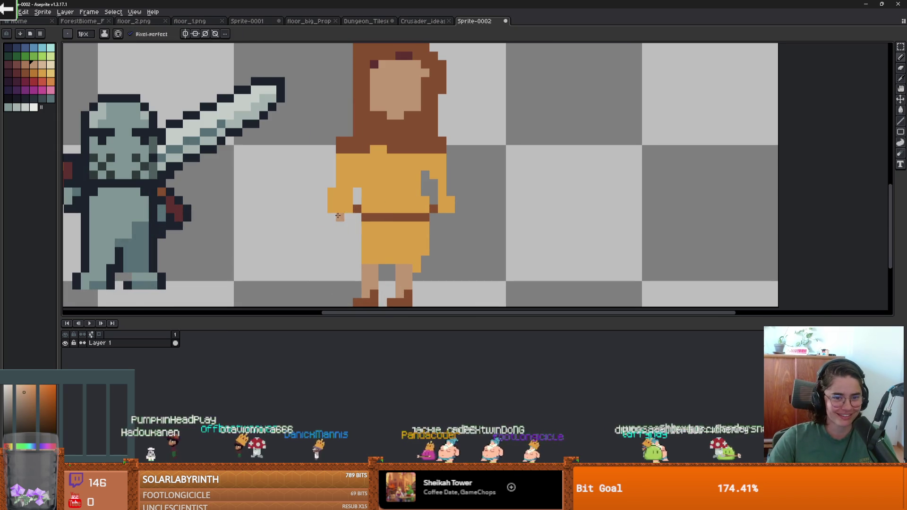
pyautogui.moveTo(348, 217); pyautogui.dragTo(349, 226)
pyautogui.moveTo(442, 217)
pyautogui.mouseDown()
pyautogui.moveTo(447, 226)
pyautogui.moveTo(434, 175)
pyautogui.mouseUp()
pyautogui.keyDown('alt'); pyautogui.click(433, 188); pyautogui.keyUp('alt')
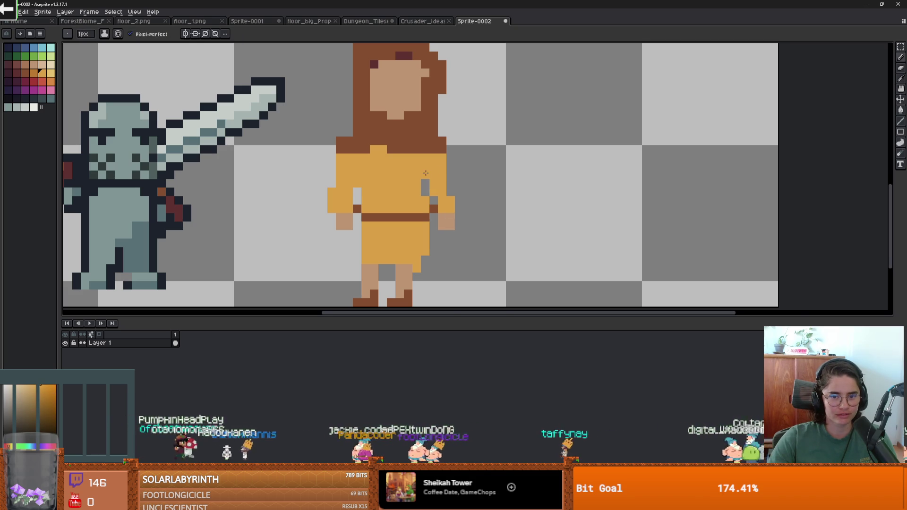
pyautogui.scroll(-3, 425, 173)
pyautogui.scroll(3, 409, 239)
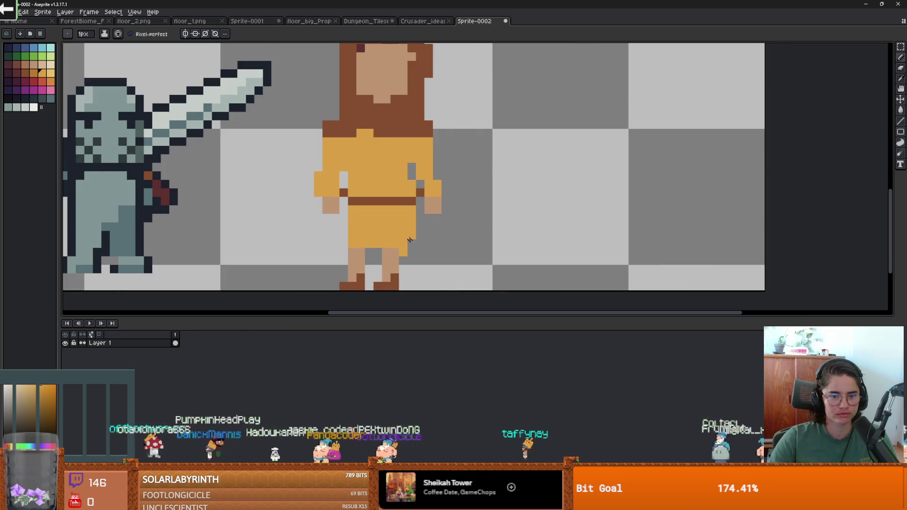
pyautogui.scroll(-2, 410, 240)
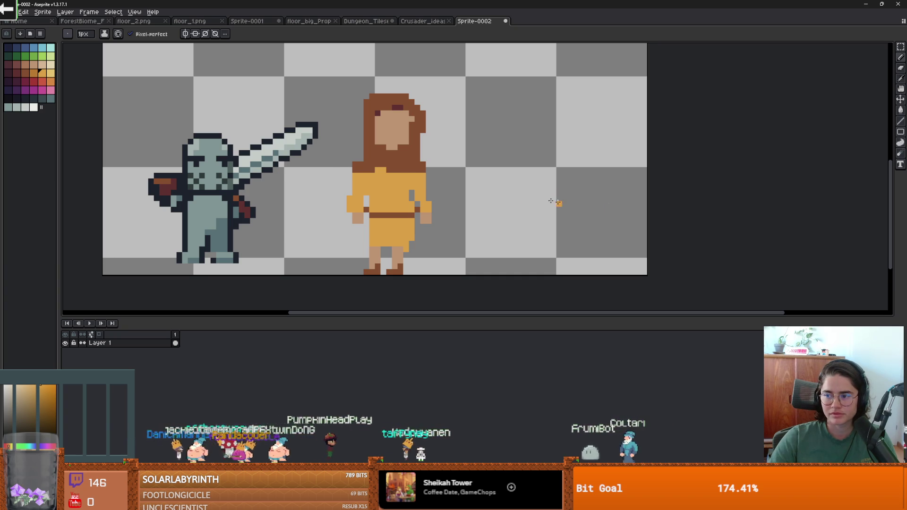
# Eyedrop the hair brown and paint a brown neckline into the tunic below the hair.
pyautogui.scroll(-1, 467, 186)
pyautogui.scroll(1, 417, 193)
pyautogui.scroll(1, 344, 208)
pyautogui.press('alt')
pyautogui.keyDown('alt'); pyautogui.click(360, 178); pyautogui.keyUp('alt')
pyautogui.moveTo(379, 199); pyautogui.dragTo(361, 180)
# Pick the tunic yellow and cover hair pixels at the right shoulder and beside the chin.
pyautogui.keyDown('alt'); pyautogui.click(354, 191); pyautogui.keyUp('alt')
pyautogui.moveTo(447, 171)
pyautogui.mouseDown()
pyautogui.moveTo(456, 176)
pyautogui.moveTo(441, 163)
pyautogui.mouseUp()
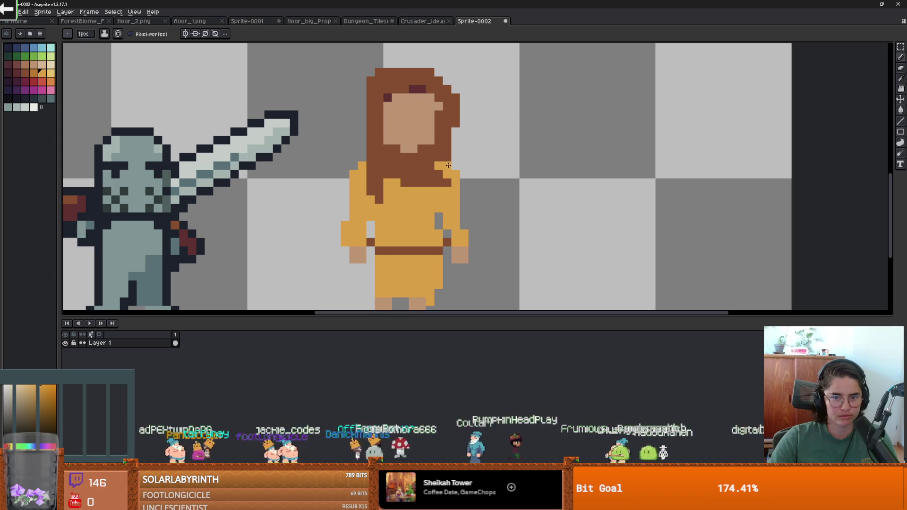
pyautogui.moveTo(391, 177)
pyautogui.mouseDown()
pyautogui.moveTo(395, 150)
pyautogui.moveTo(429, 163)
pyautogui.mouseUp()
pyautogui.keyDown('alt'); pyautogui.click(419, 144); pyautogui.keyUp('alt')
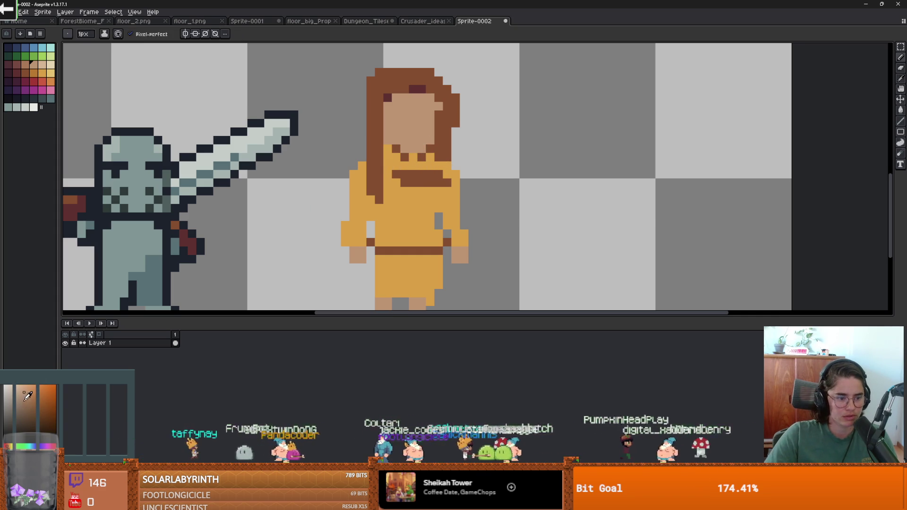